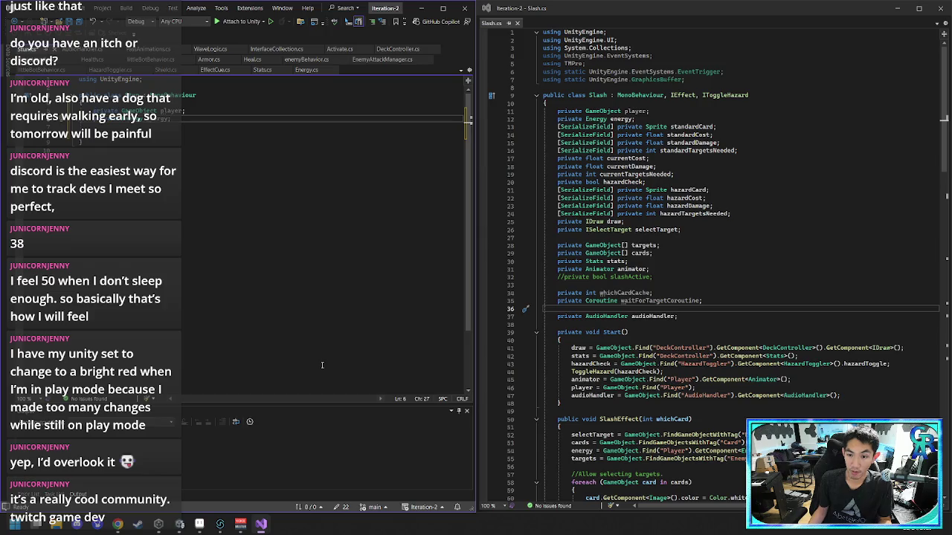
- Add indented blank lines below Stun's player and energy fields, then select Slash's standard field declarations
scroll(586, 232, "down", 4)
scroll(586, 232, "up", 4)
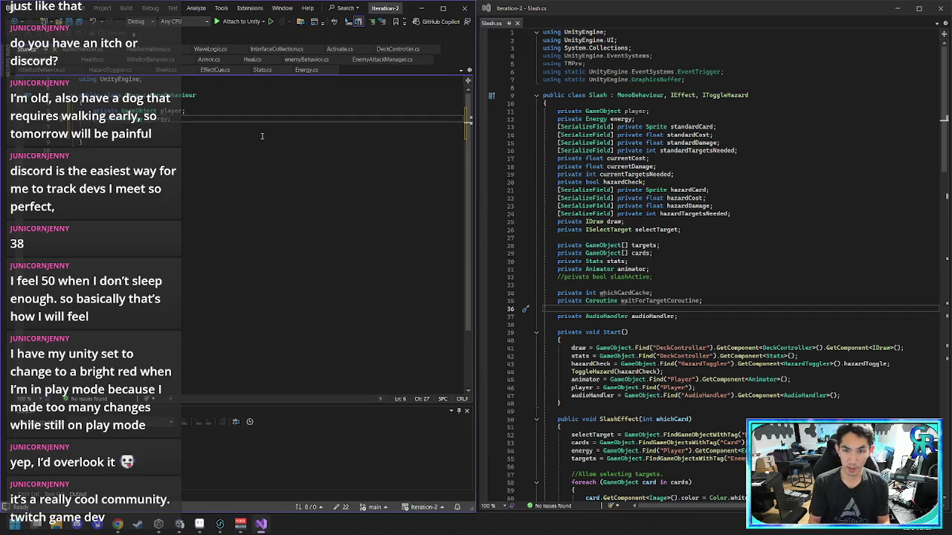
key("Down")
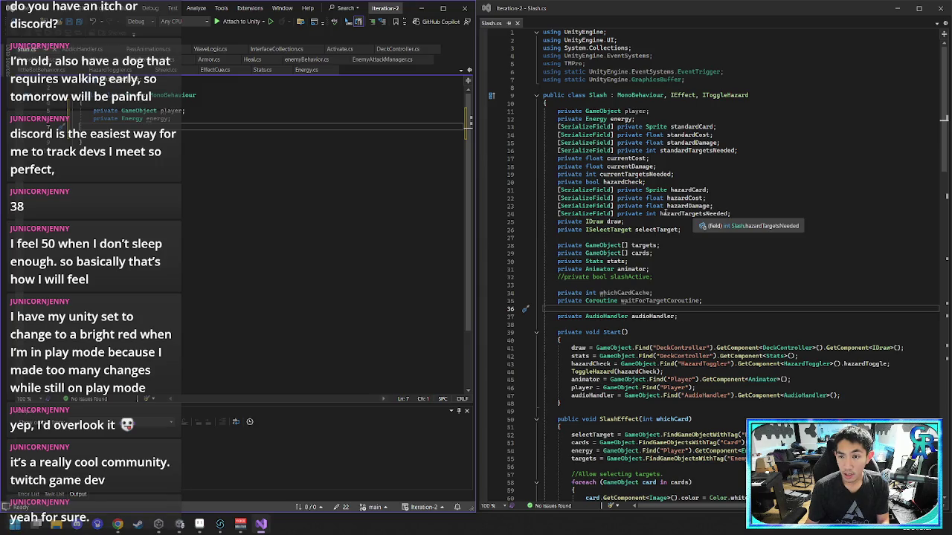
key("Tab")
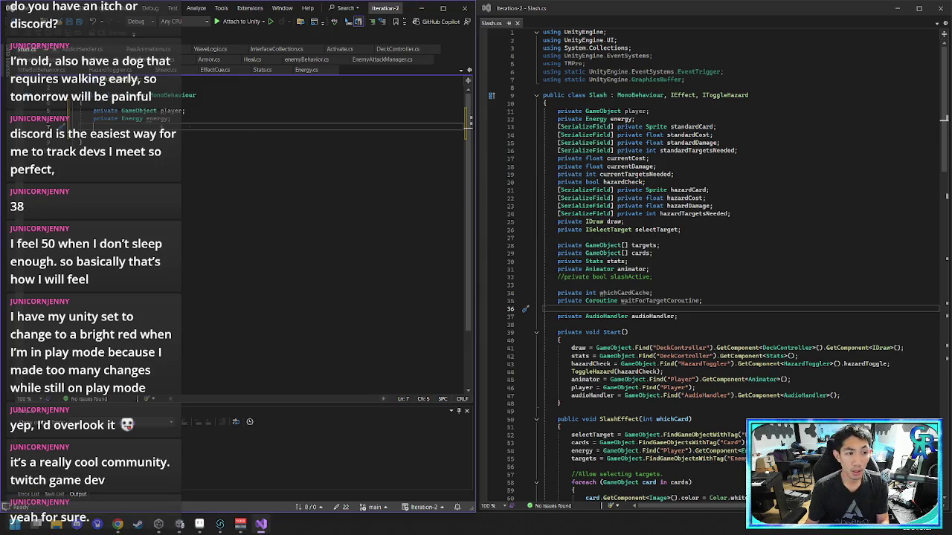
key("Return")
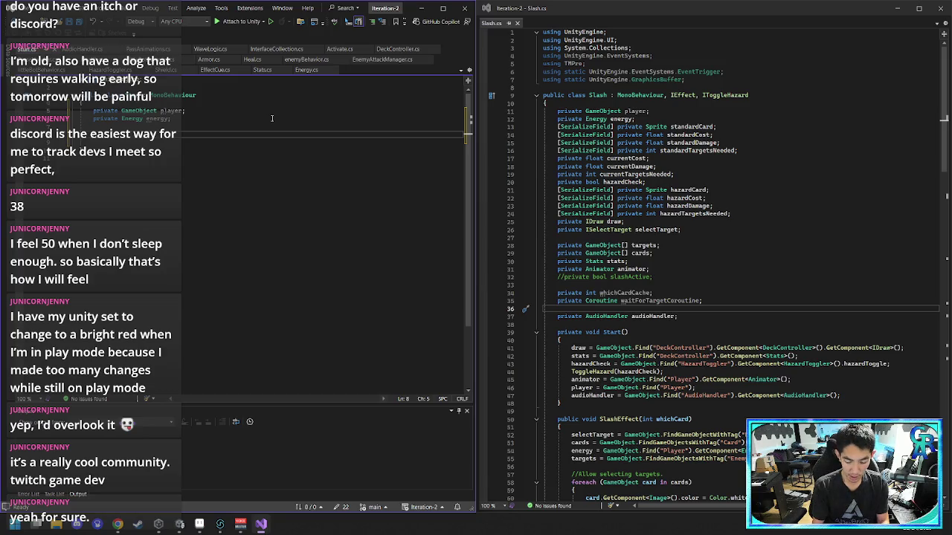
left_click_drag(737, 151, 543, 128)
- Copy the standardCard, standardCost and standardDamage fields from Slash into the Stun class
left_click(654, 151)
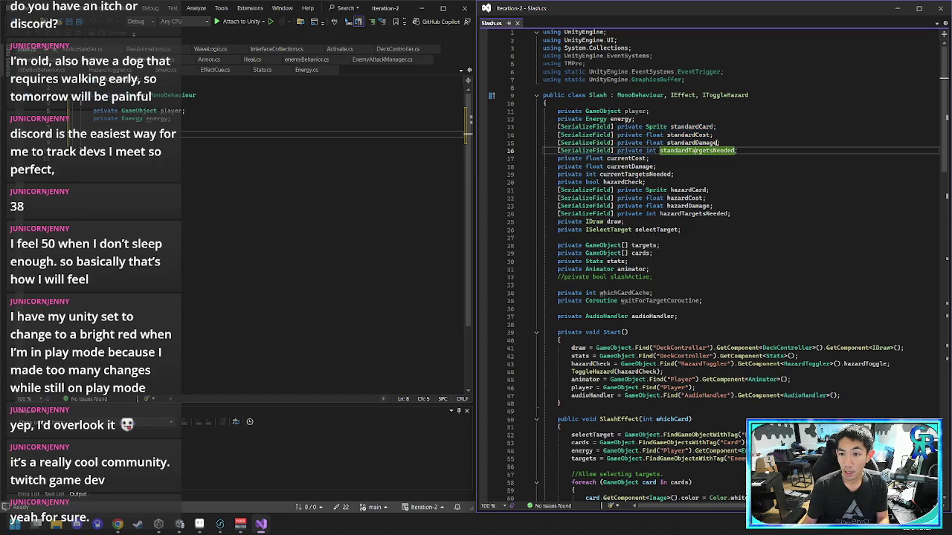
left_click(727, 142)
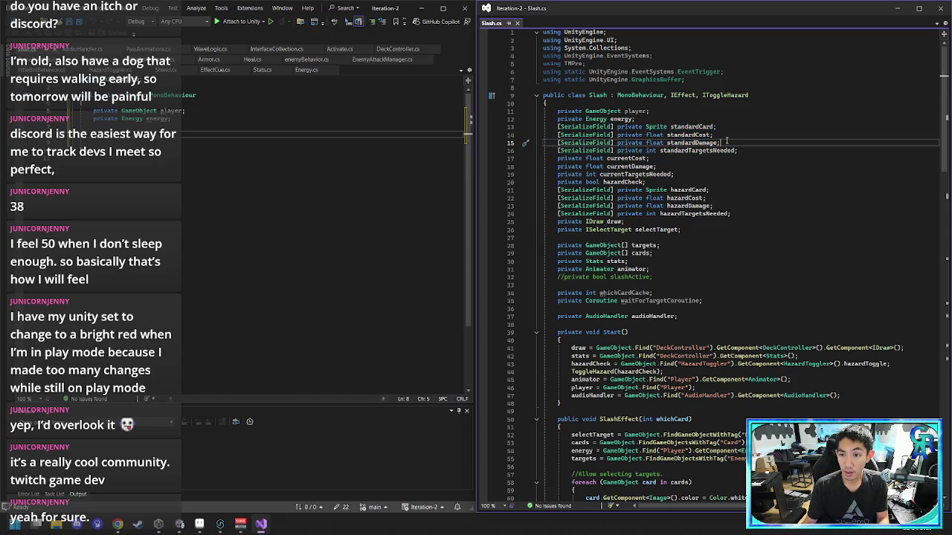
left_click(524, 129, "shift")
key("ctrl+c")
key("alt+Tab")
key("ctrl+v")
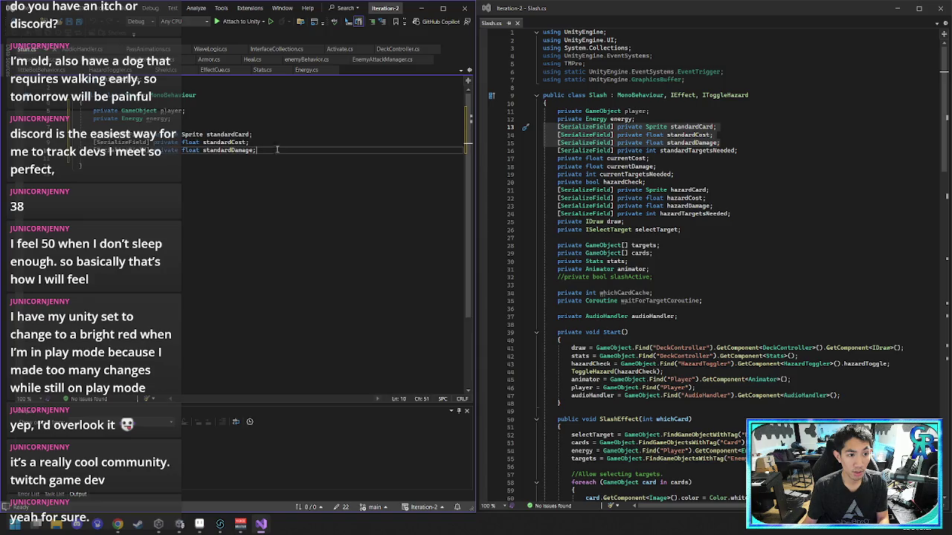
- Copy the currentCost field into Stun, moving it to the line below standardDamage
left_click(662, 159)
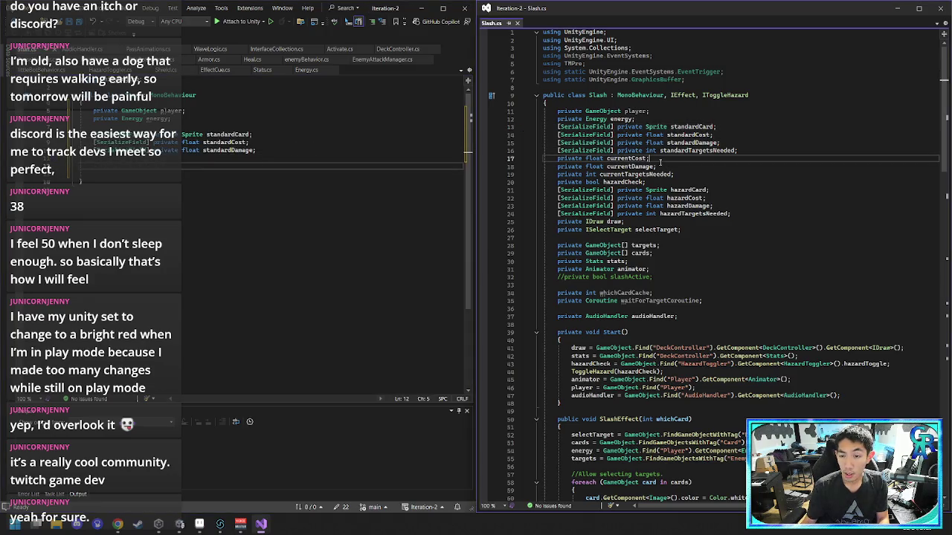
mouse_move(651, 158)
left_mouse_down()
mouse_move(544, 158)
mouse_move(563, 167)
mouse_move(533, 159)
left_mouse_up()
key("ctrl+c")
left_click(274, 163)
key("ctrl+v")
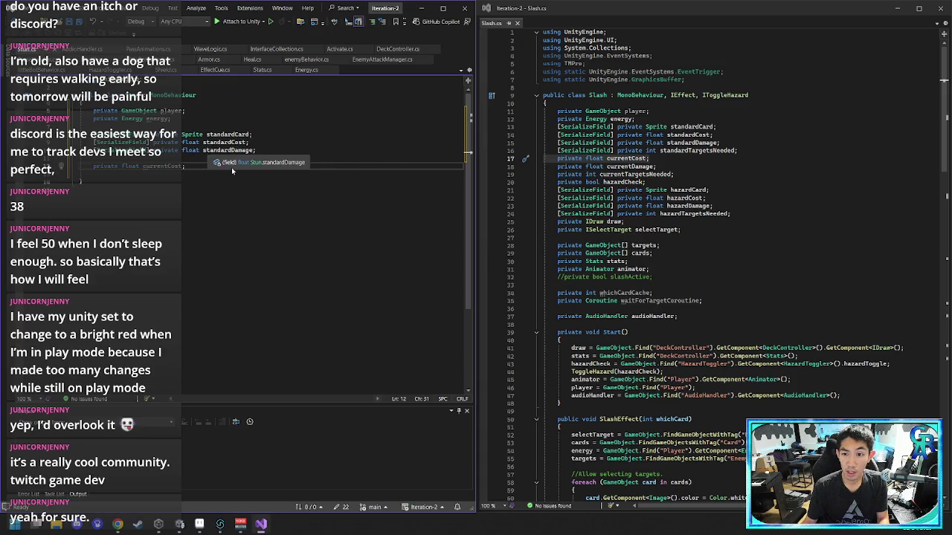
key("ctrl+z")
left_click(273, 149)
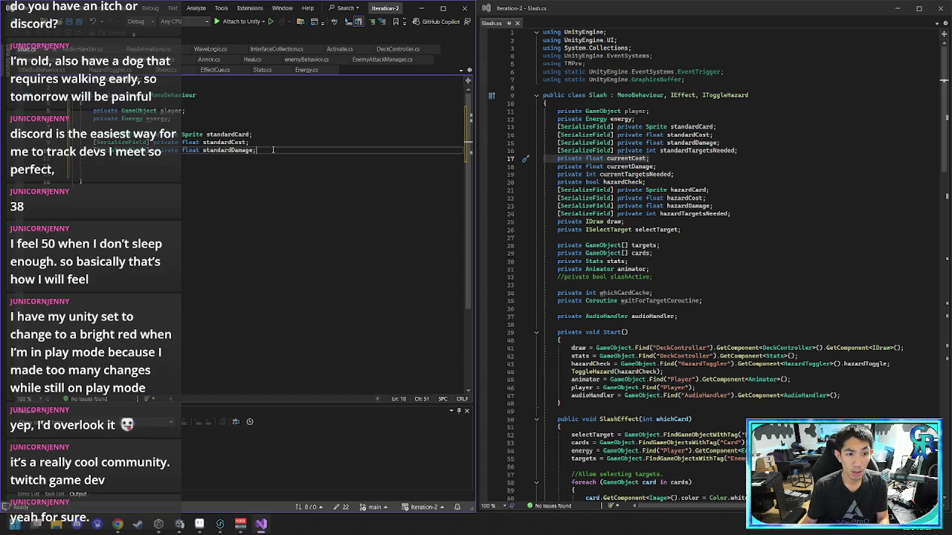
key("Return")
key("ctrl+v")
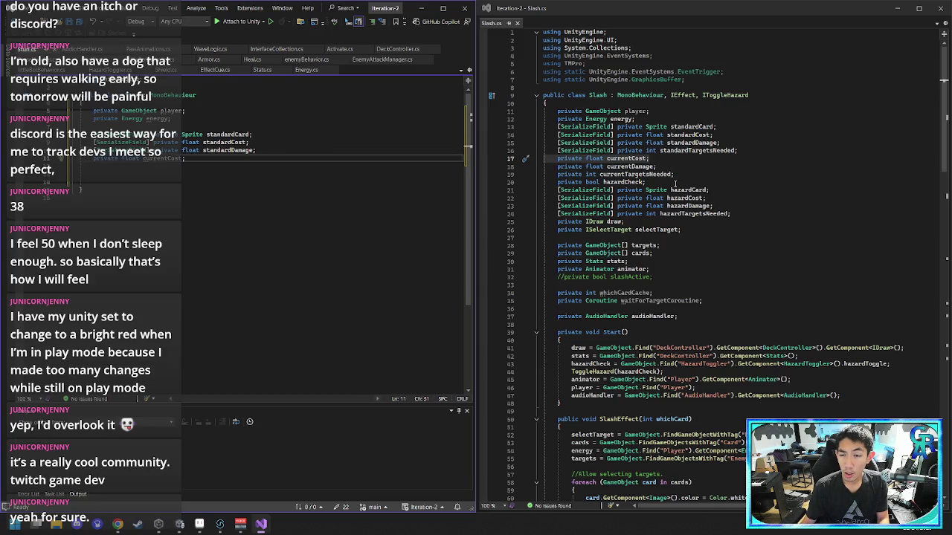
- Paste currentTargetsNeeded and hazardCheck into Stun, then select Slash's four hazard field declarations
left_click(675, 183)
left_click_drag(676, 184, 685, 170)
key("ctrl+c")
left_click(224, 159)
key("ctrl+v")
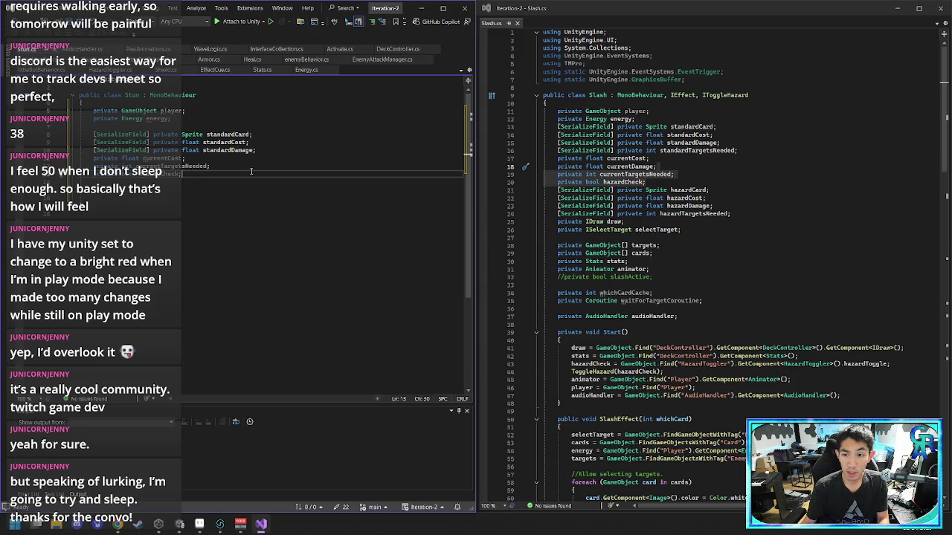
mouse_move(742, 215)
left_mouse_down()
mouse_move(673, 174)
mouse_move(647, 182)
left_mouse_up()
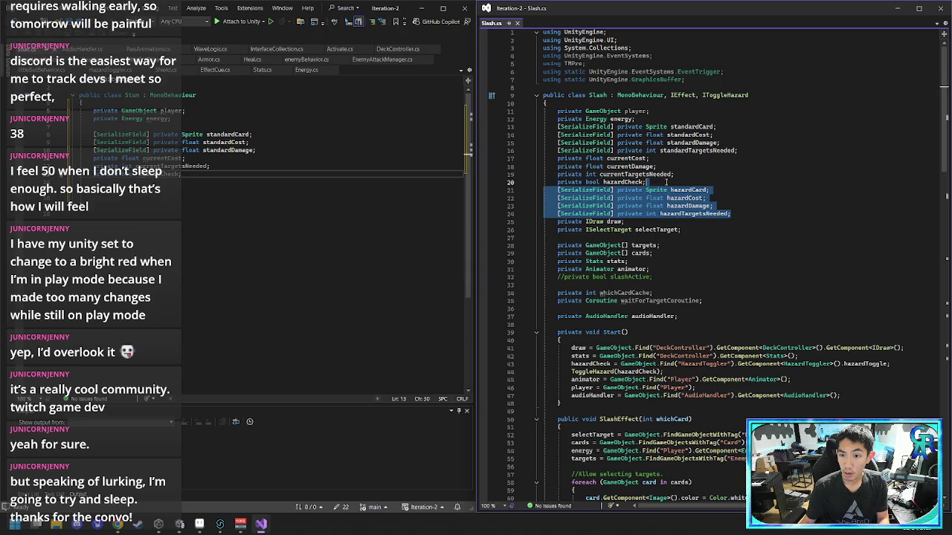
left_click(298, 174)
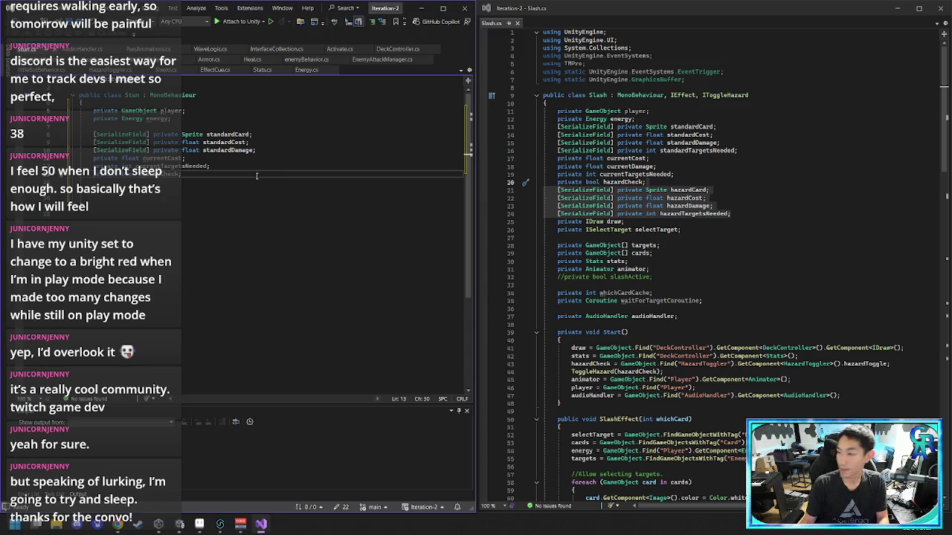
- Paste the hazard fields into Stun and delete the hazardDamage declaration
key("ctrl+v")
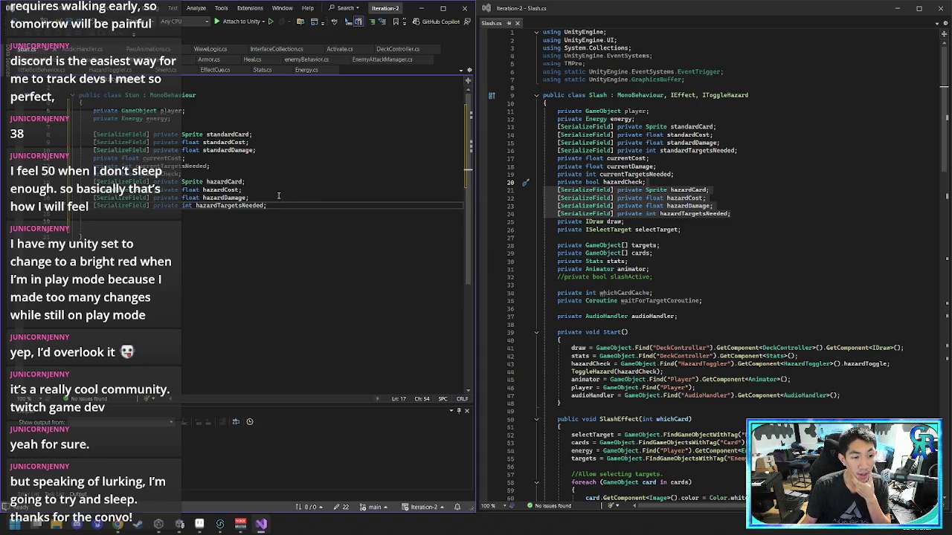
left_click(273, 182)
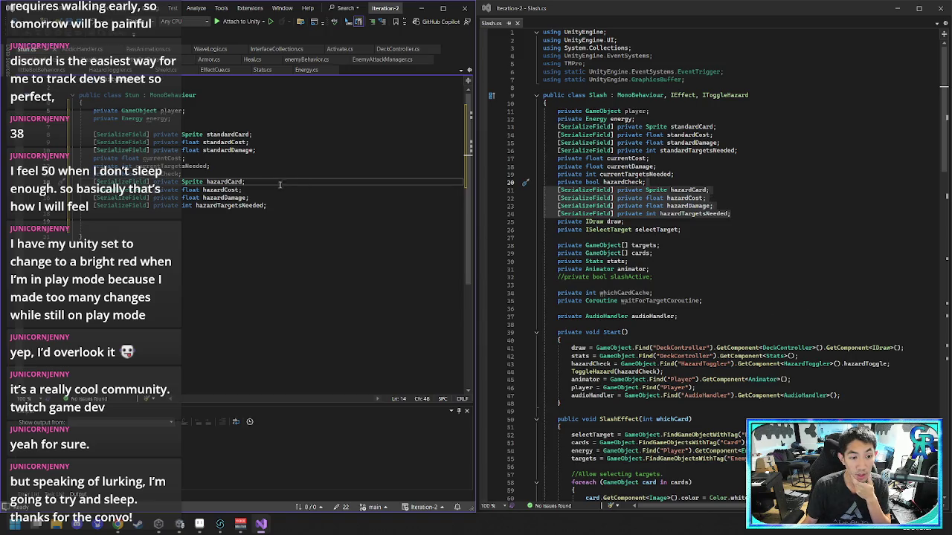
left_click_drag(273, 198, 278, 191)
key("BackSpace")
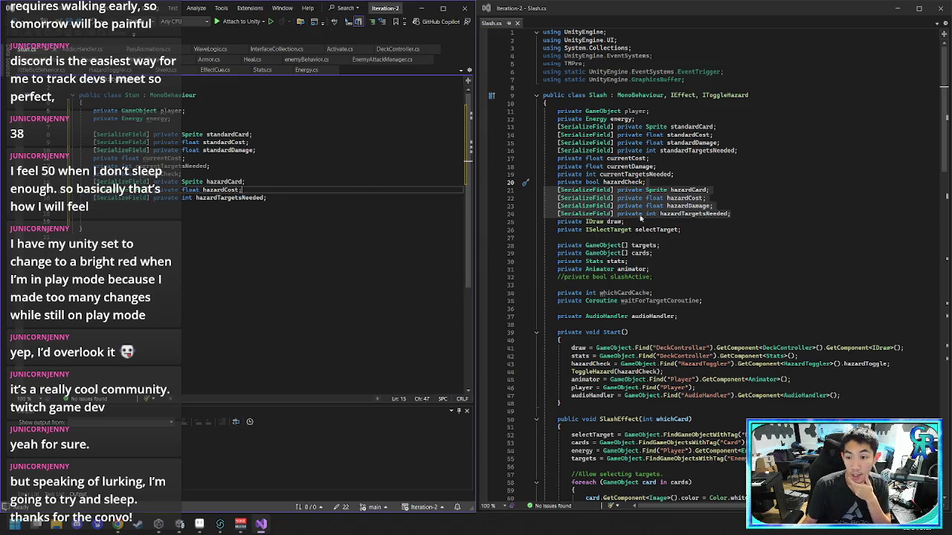
- Copy the IDraw draw and ISelectTarget selectTarget fields from Slash below hazardTargetsNeeded
left_click(635, 223)
left_click(725, 231)
left_click_drag(728, 231, 558, 222)
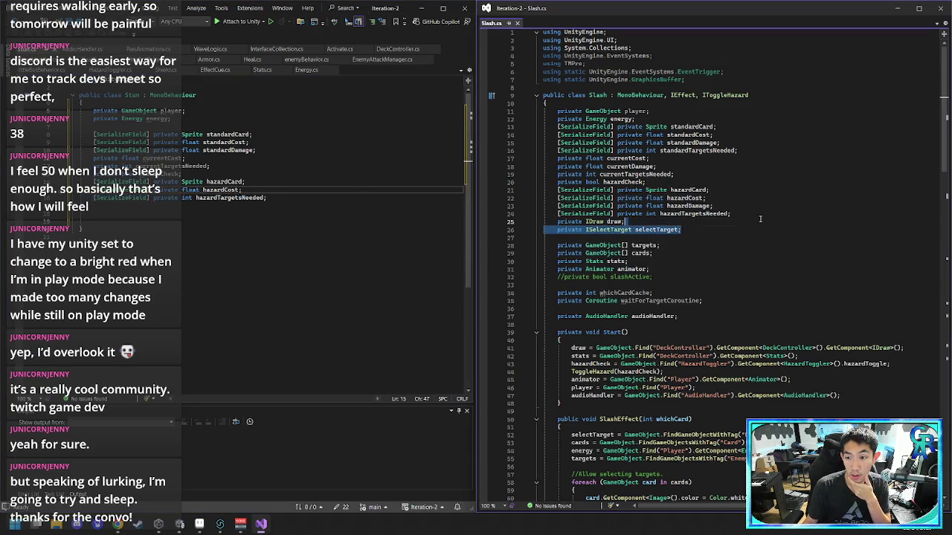
left_click(295, 196)
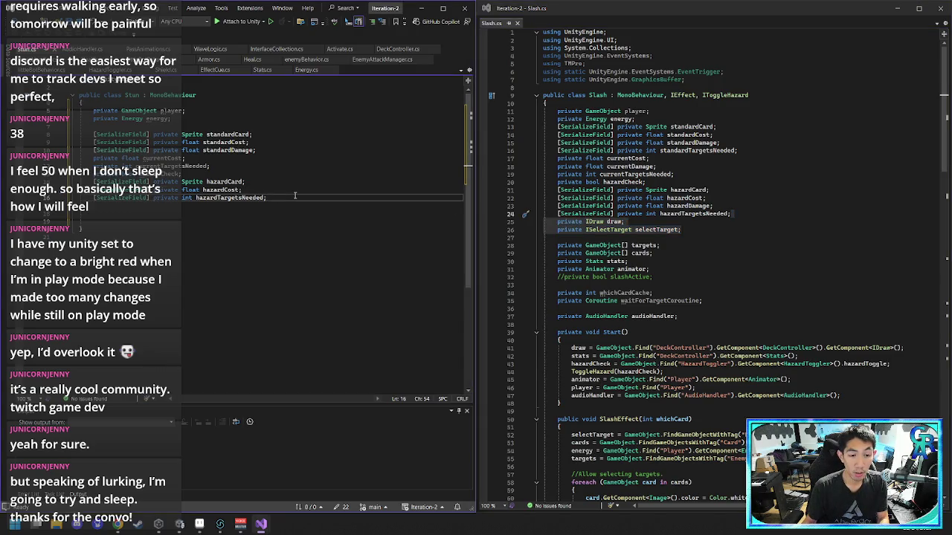
key("Return")
key("Return")
key("ctrl+v")
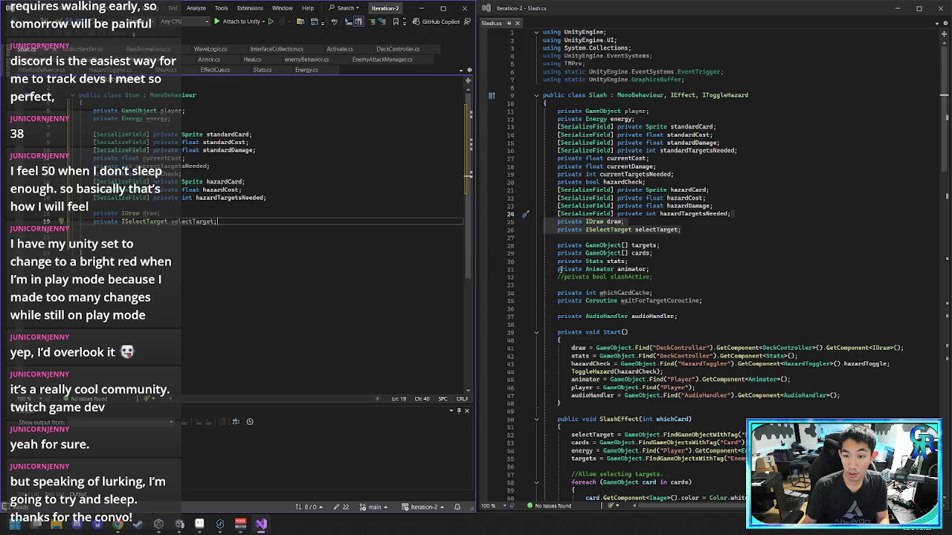
- Locate the cards field in Slash and search the file for its uses
left_click(667, 278)
left_click(681, 268)
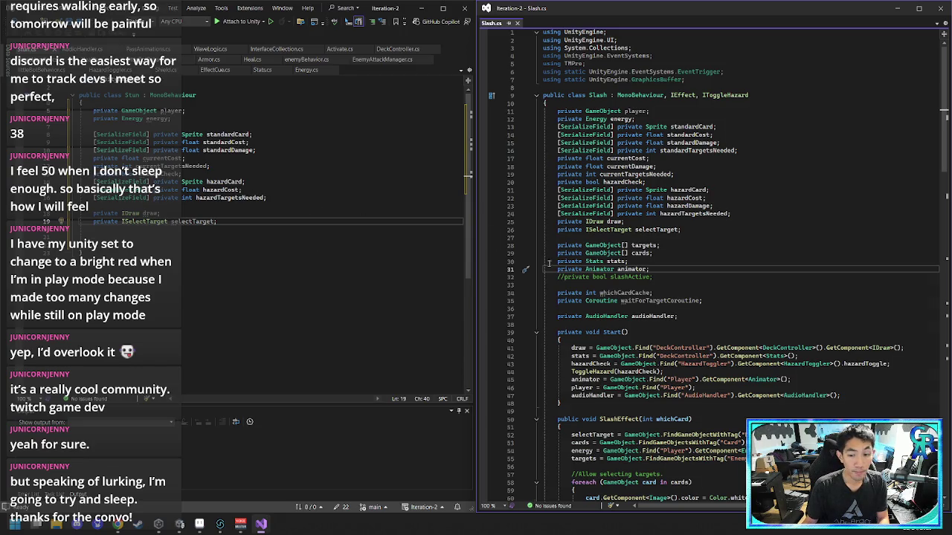
left_click(655, 254)
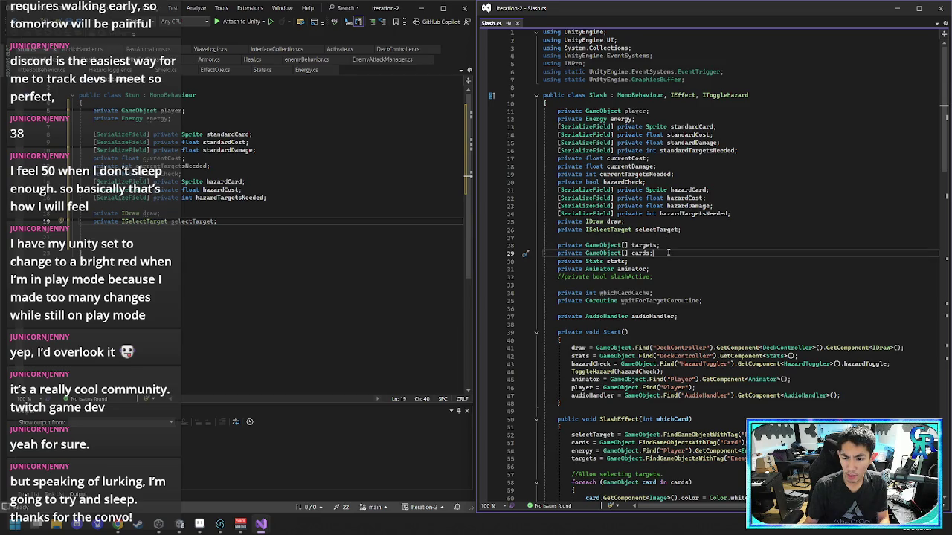
key("ctrl+f")
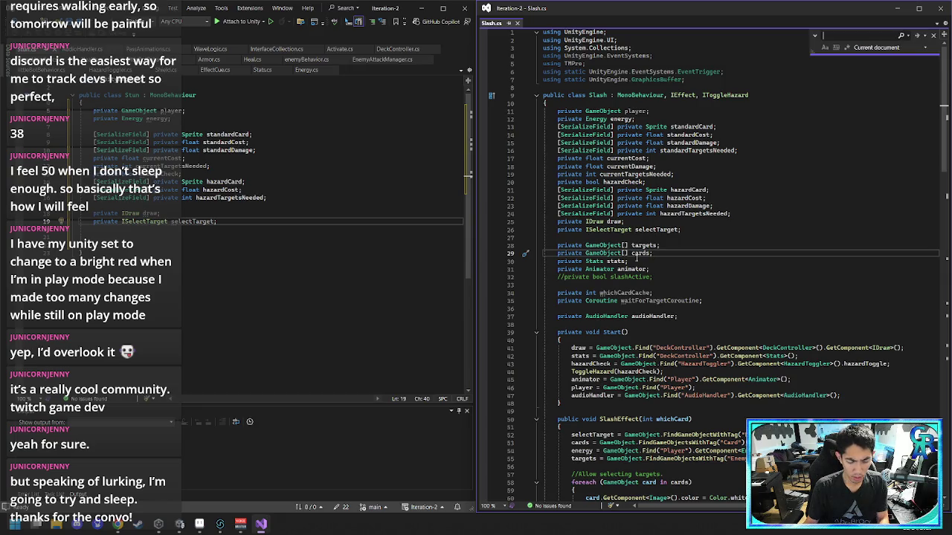
type("cards")
scroll(735, 296, "down", 7)
scroll(735, 295, "down", 1)
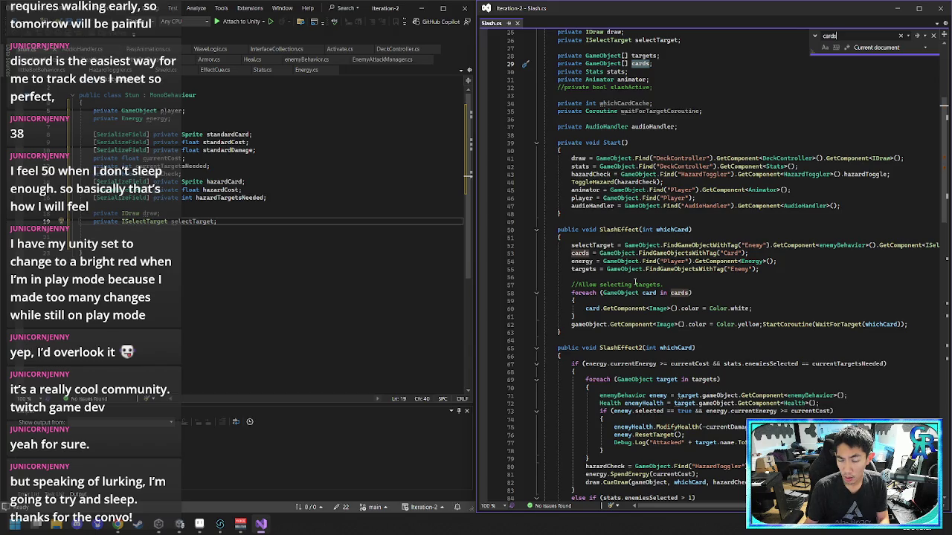
scroll(639, 284, "down", 20)
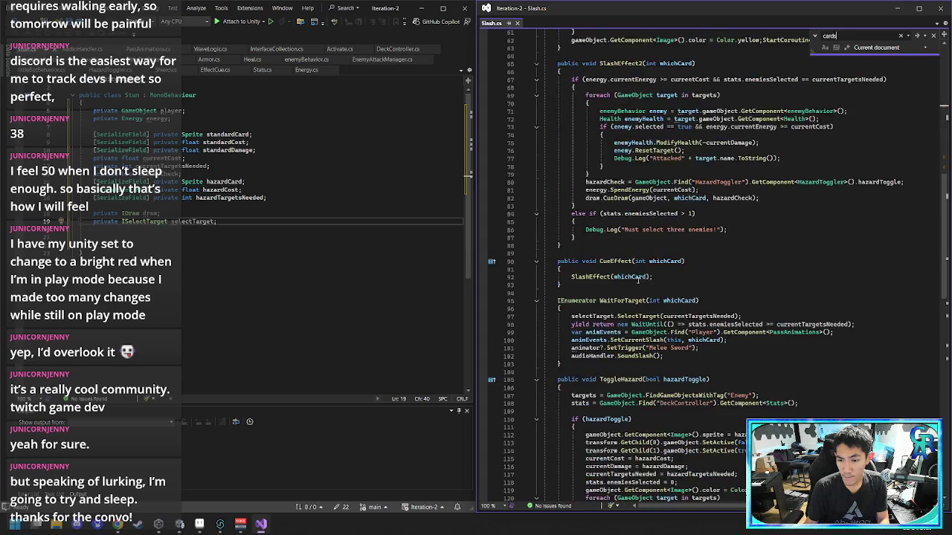
scroll(647, 285, "up", 20)
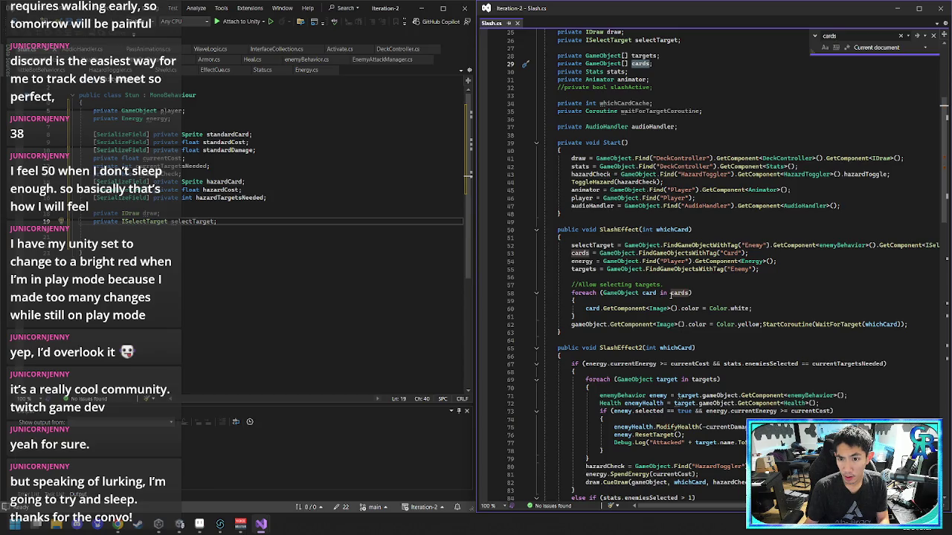
scroll(671, 293, "right", 3)
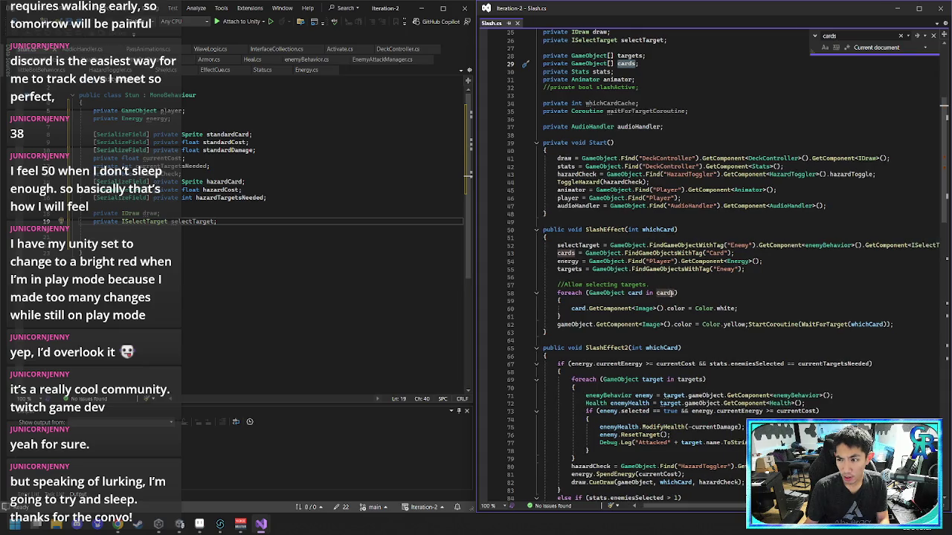
scroll(670, 295, "left", 2)
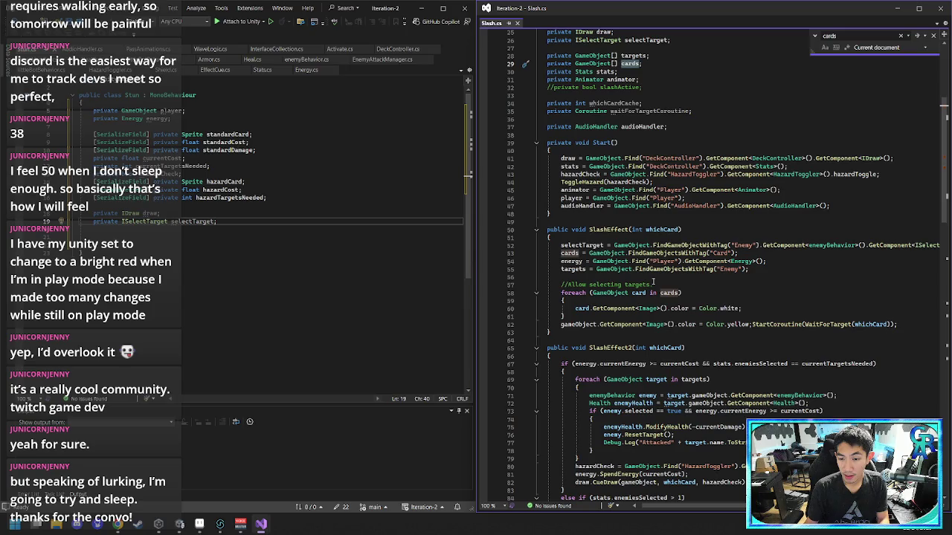
scroll(653, 286, "up", 4)
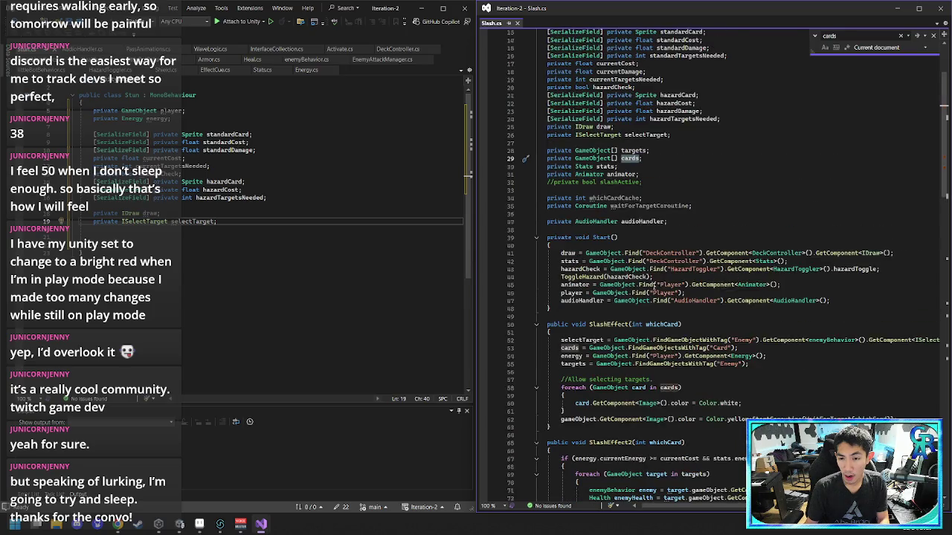
scroll(649, 209, "up", 1)
left_click(658, 185)
mouse_move(660, 186)
left_mouse_down()
mouse_move(661, 172)
mouse_move(491, 175)
left_mouse_up()
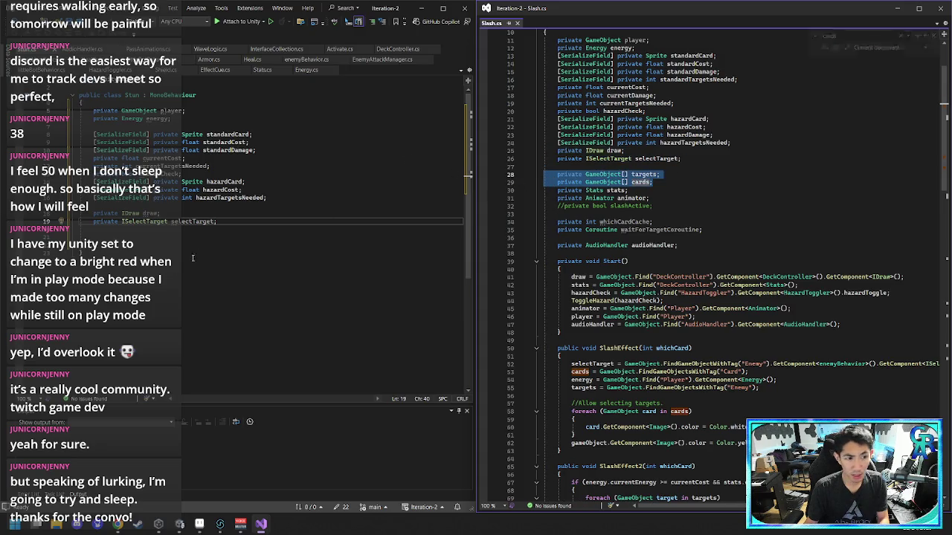
left_click(230, 237)
key("ctrl+v")
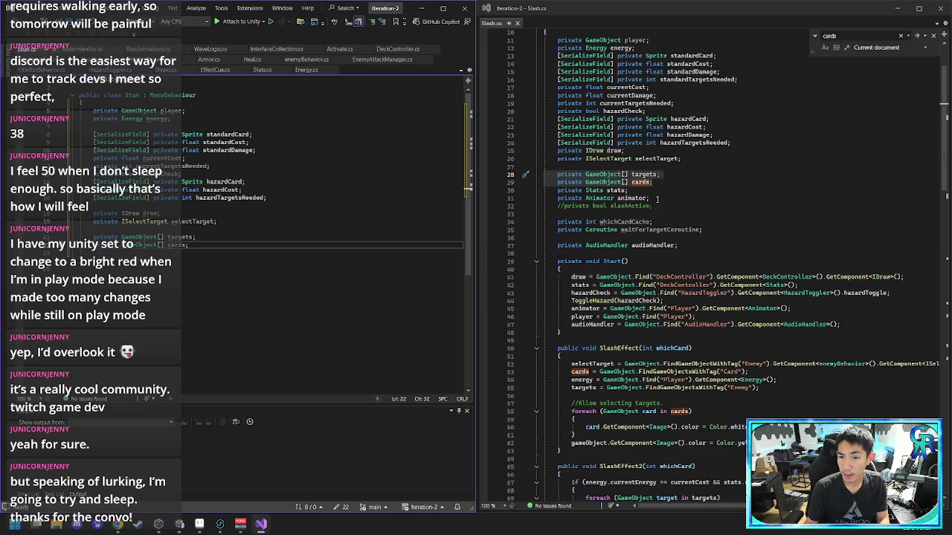
left_click(658, 191)
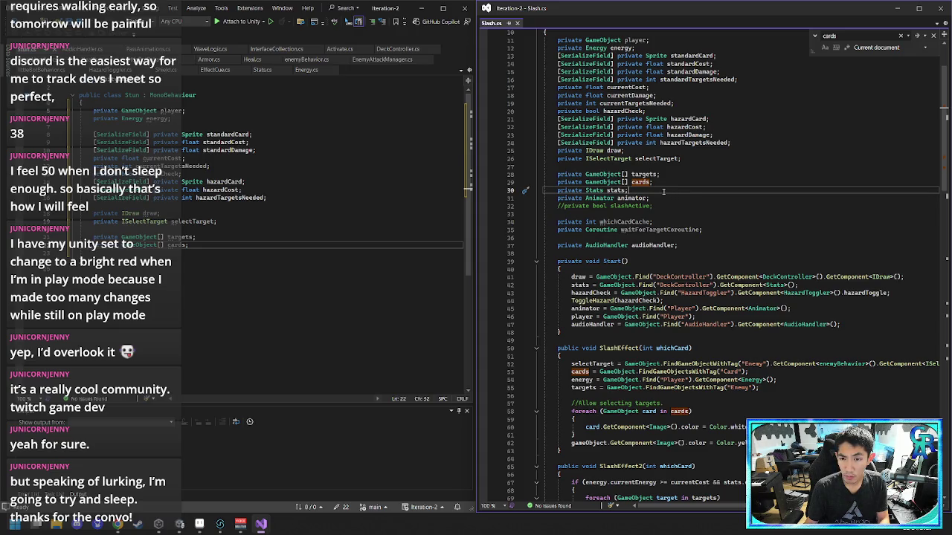
scroll(663, 191, "down", 4)
left_click(699, 253)
key("ctrl+f")
type("stats")
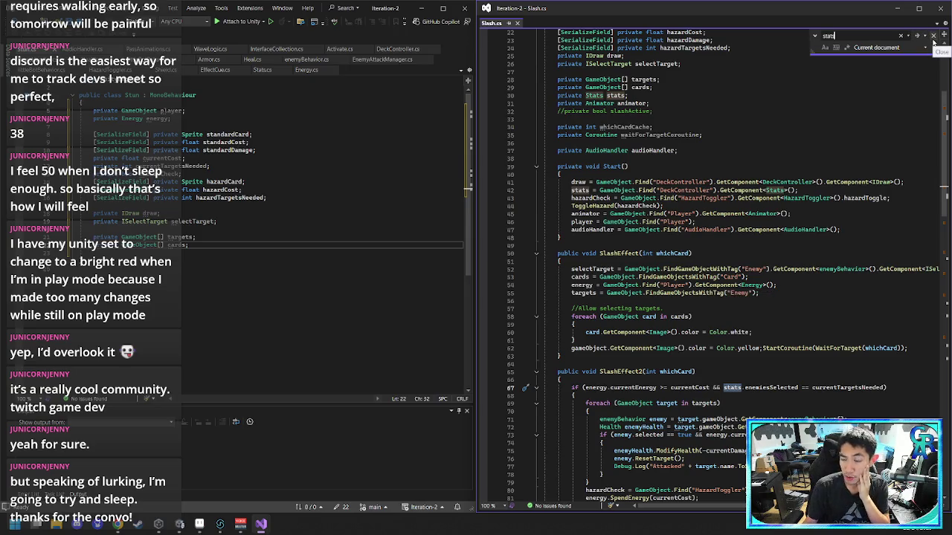
left_click(934, 36)
scroll(677, 202, "up", 4)
left_click(676, 199)
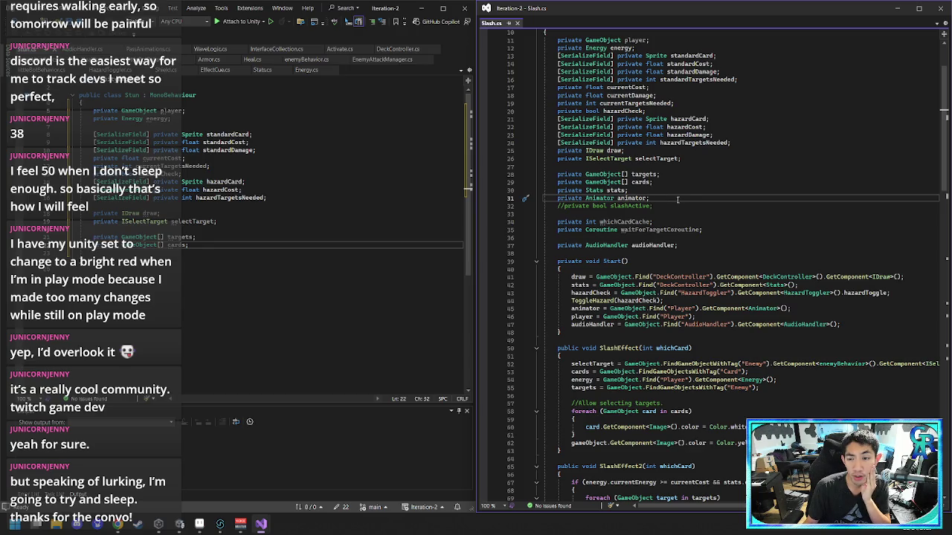
left_click_drag(677, 199, 677, 192)
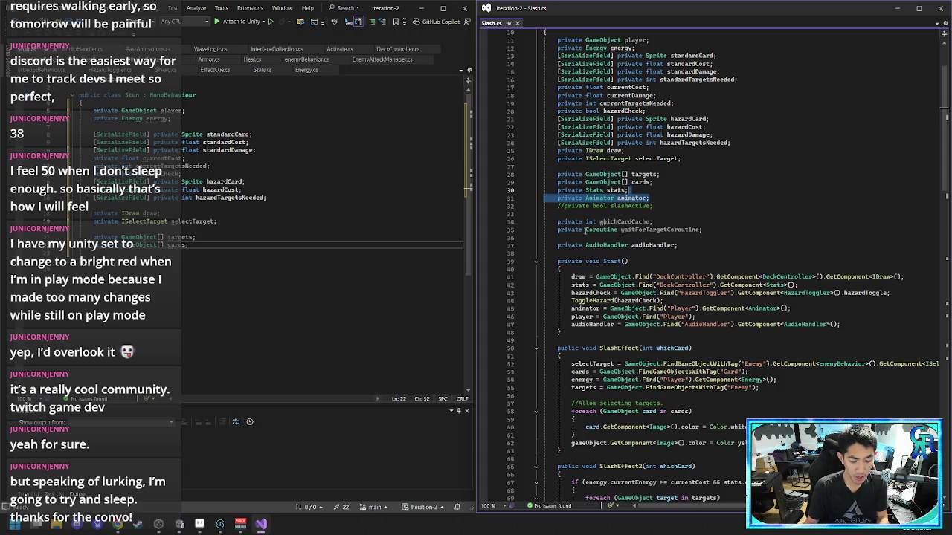
- Paste the Animator field into Stun's field list and insert a blank line above hazardCard
left_click(228, 248)
key("ctrl+v")
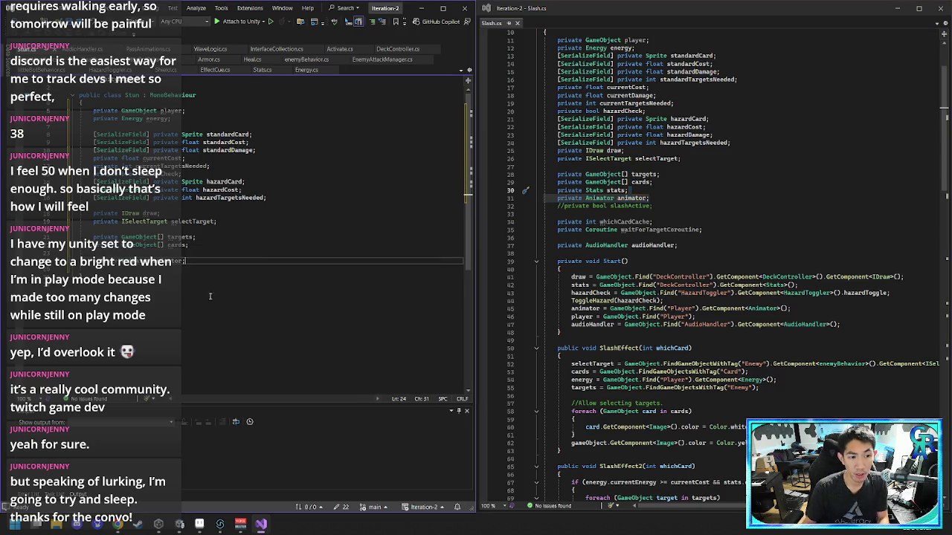
left_click(250, 223)
left_click(250, 253)
left_click(269, 162)
left_click(270, 175)
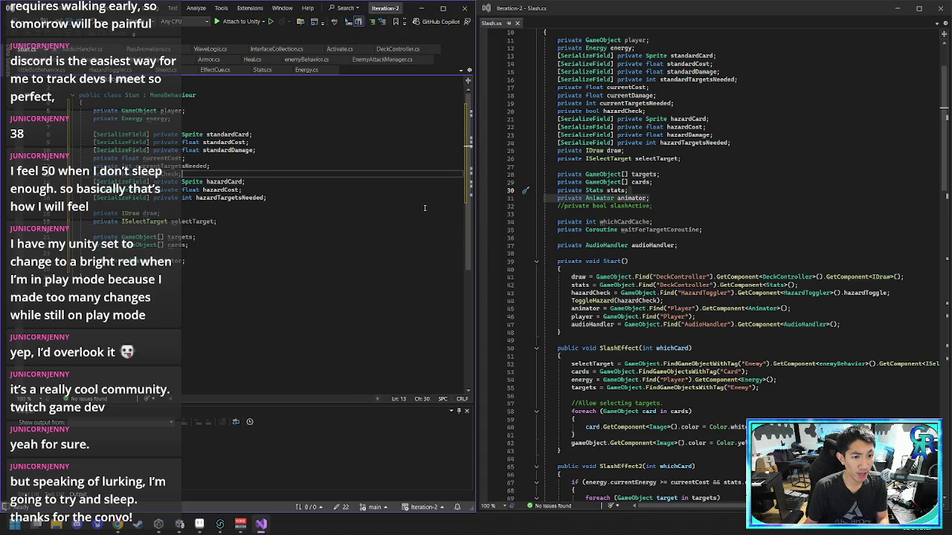
key("Return")
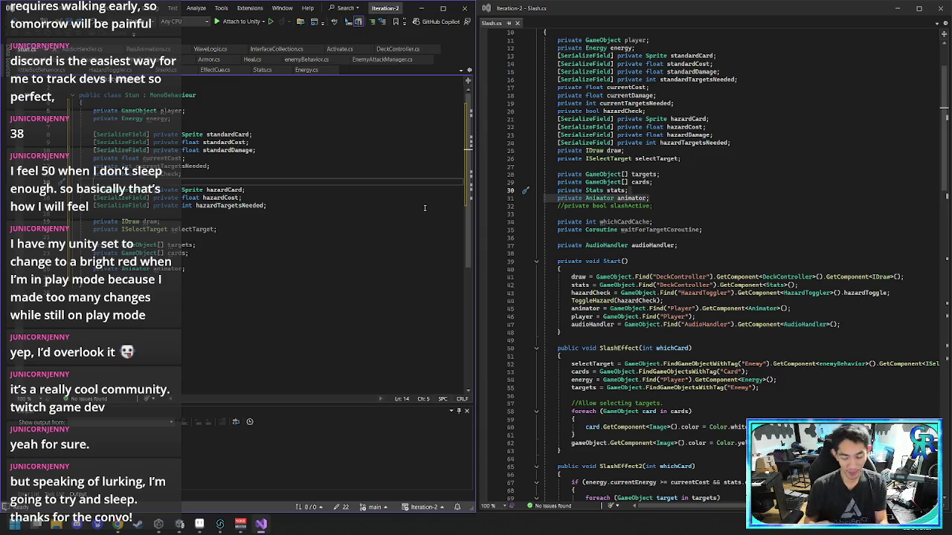
- Declare a private bool field above hazardCard and a private float stunTime field below animator
type("private b")
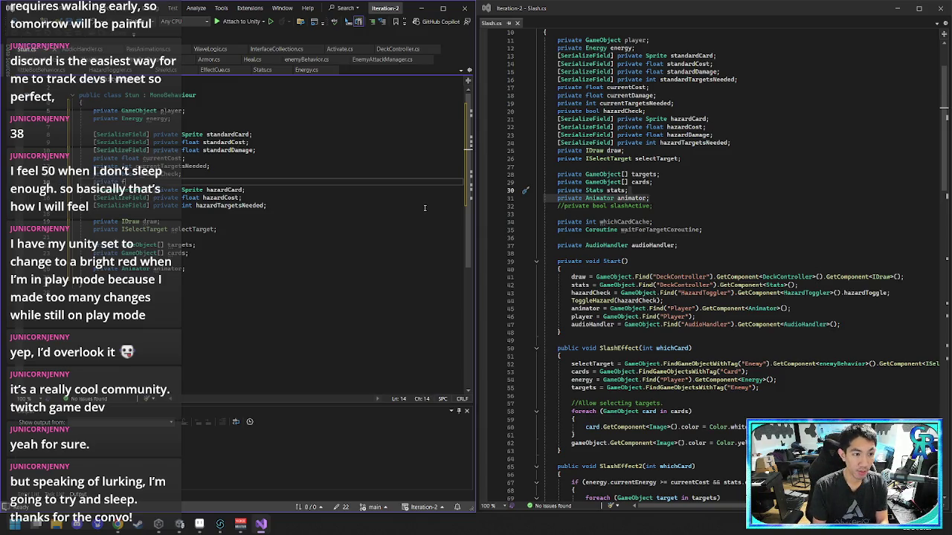
type("ool s")
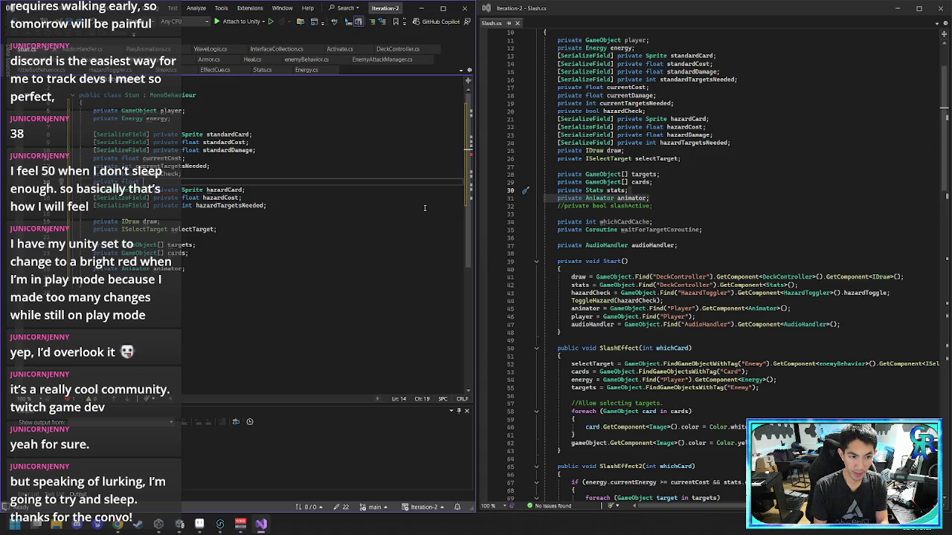
key("Down")
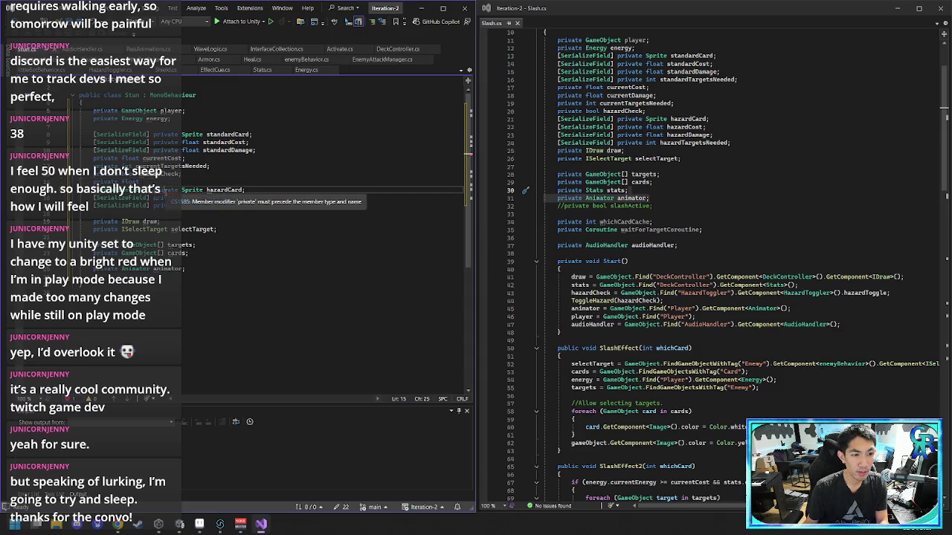
left_click(181, 192)
key("Up")
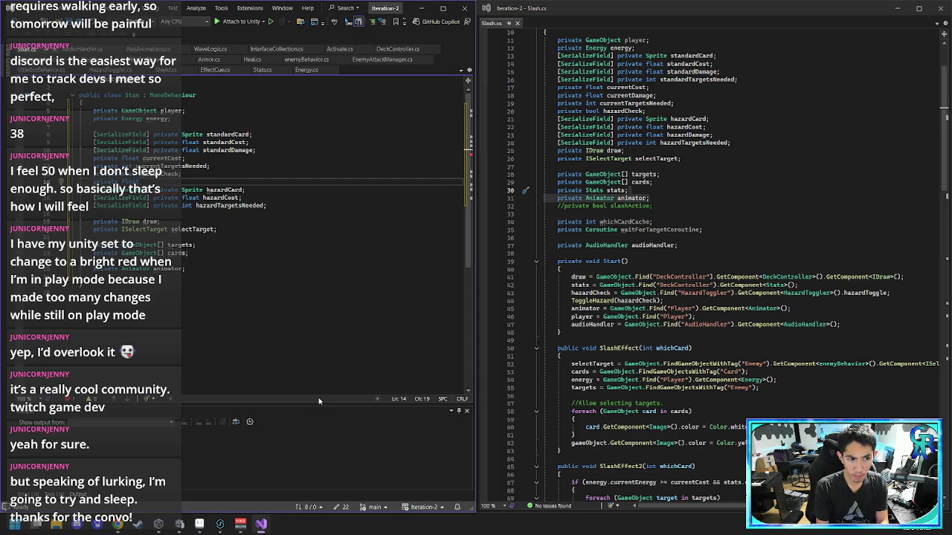
type("stunTime")
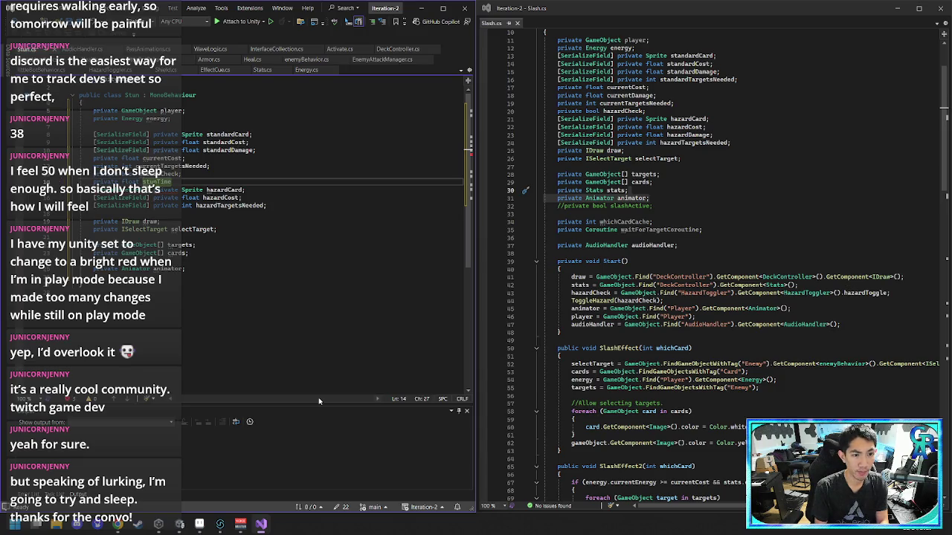
type(";")
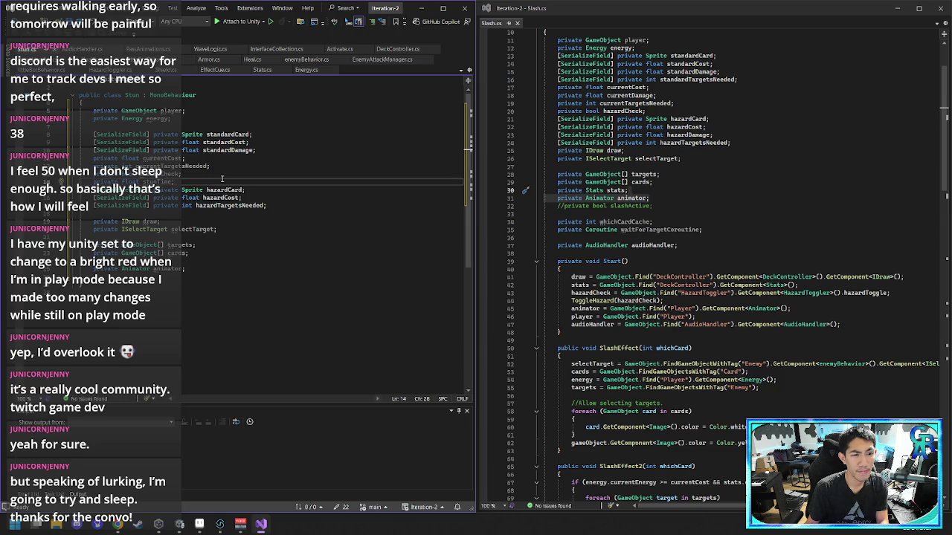
left_click(221, 270)
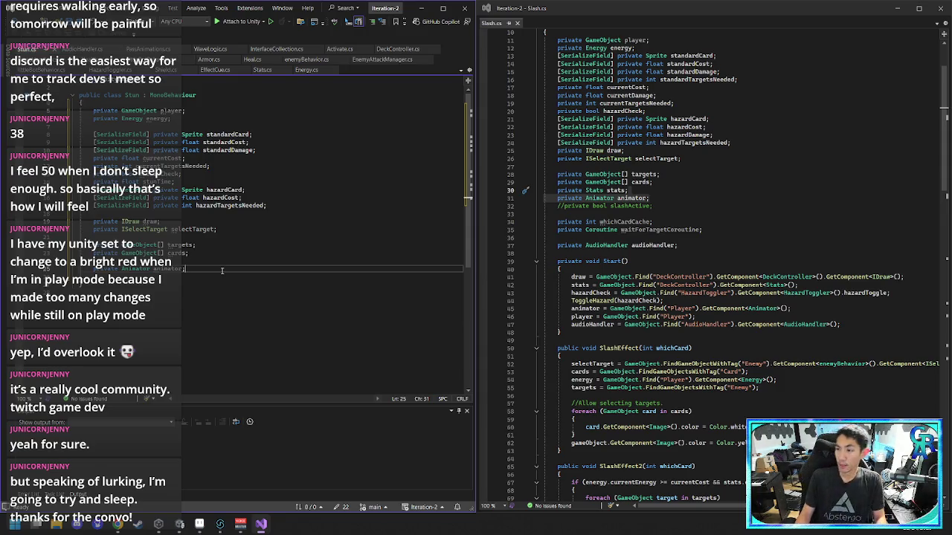
left_click(238, 284)
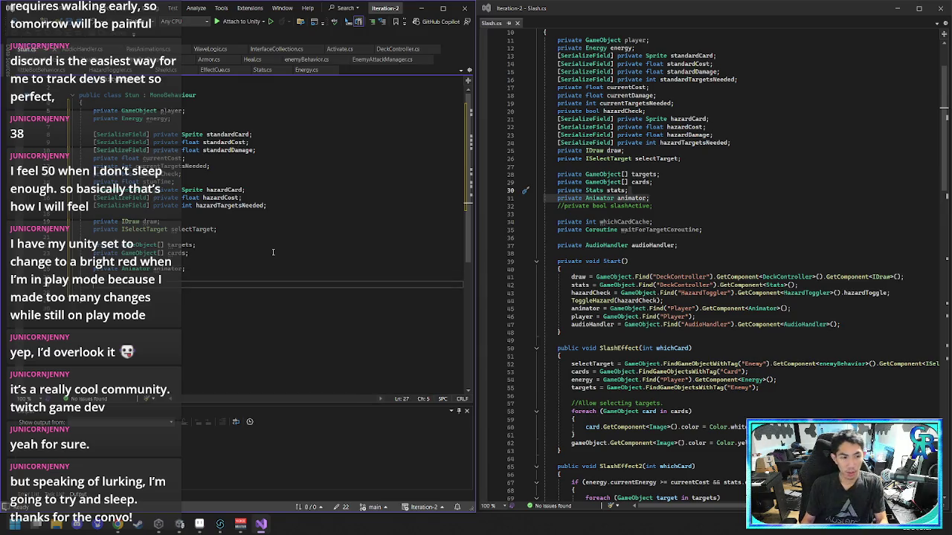
type("private float stunTime;")
- Copy the draw assignment from Slash's Start into Stun's Start method
key("Return")
key("Return")
scroll(272, 252, "down", 2)
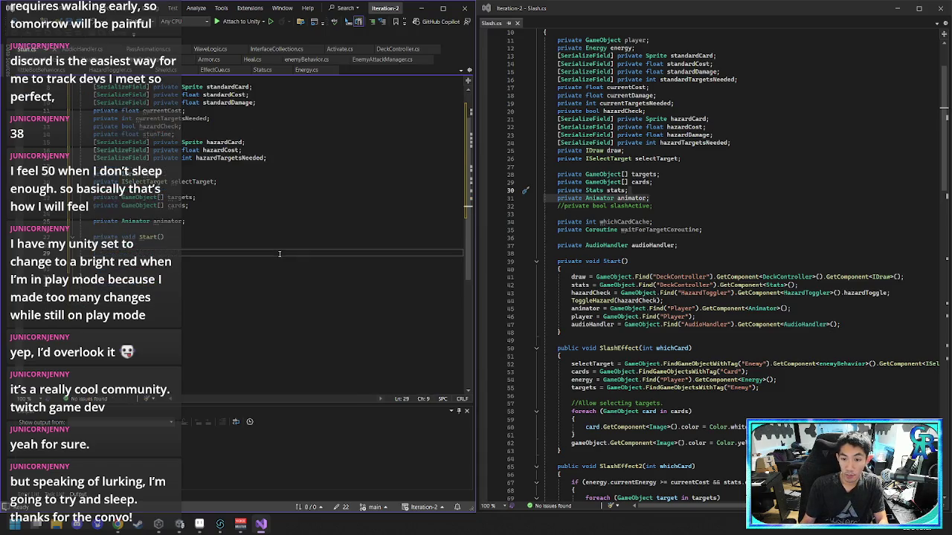
scroll(643, 268, "down", 3)
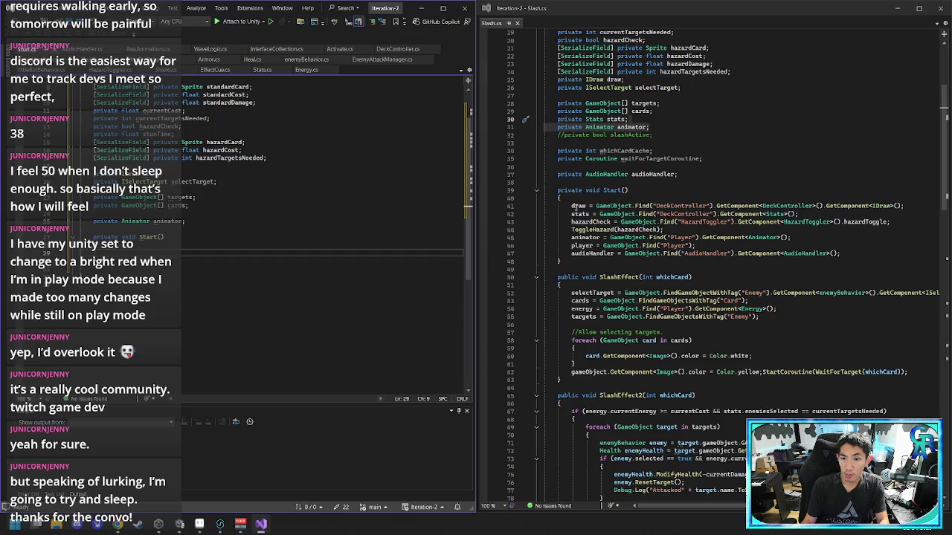
mouse_move(570, 206)
left_mouse_down()
mouse_move(725, 216)
mouse_move(925, 205)
left_mouse_up()
key("ctrl+c")
left_click(140, 251)
key("ctrl+v")
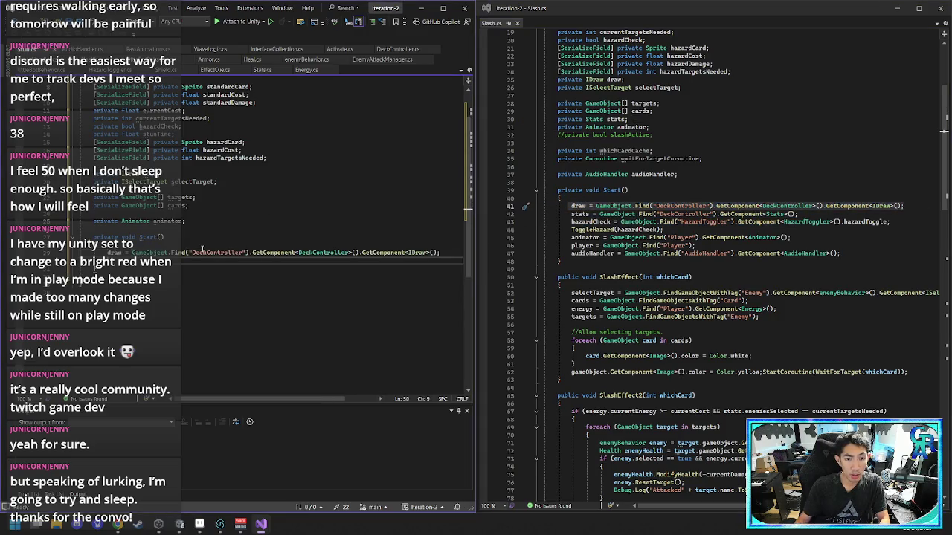
- Search Slash for 'draw' to find the remaining Start assignments
left_click(681, 300)
key("ctrl+f")
type("draw")
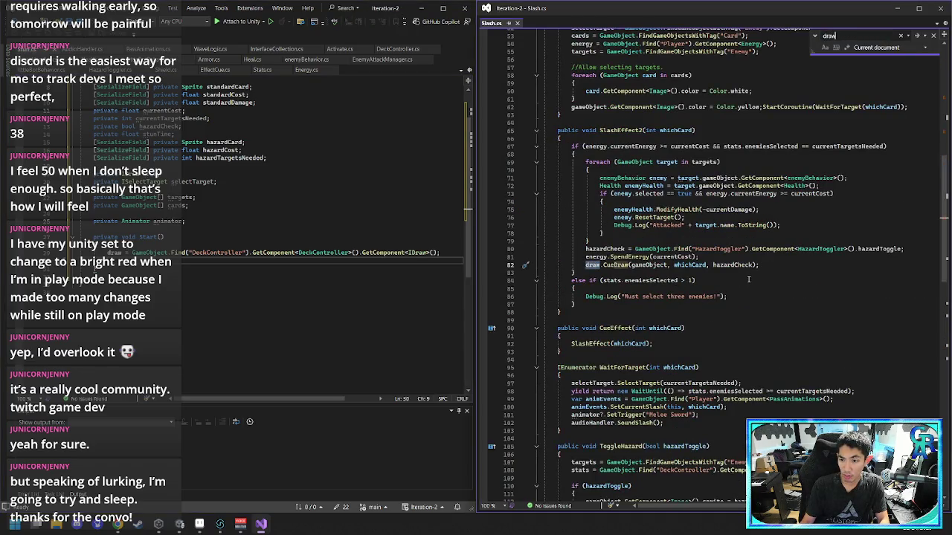
key("Return")
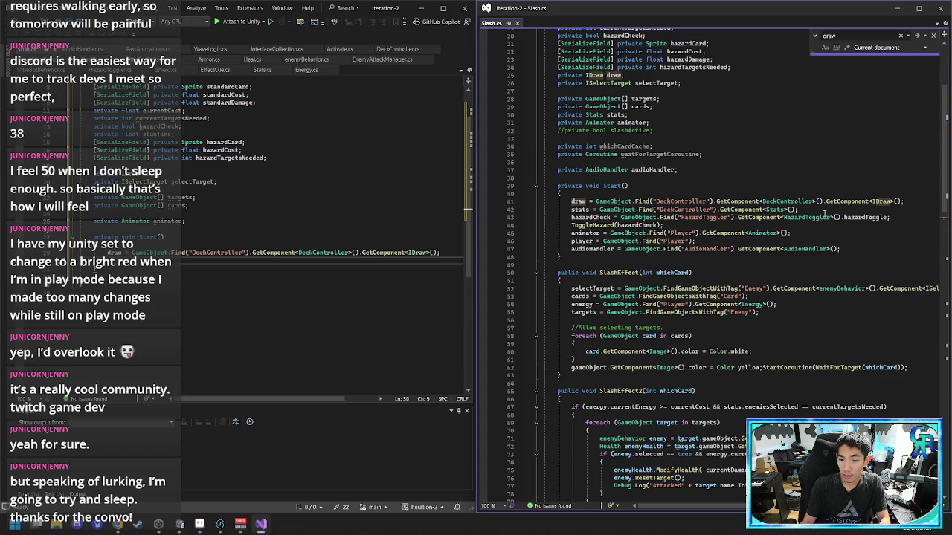
scroll(562, 211, "up", 1)
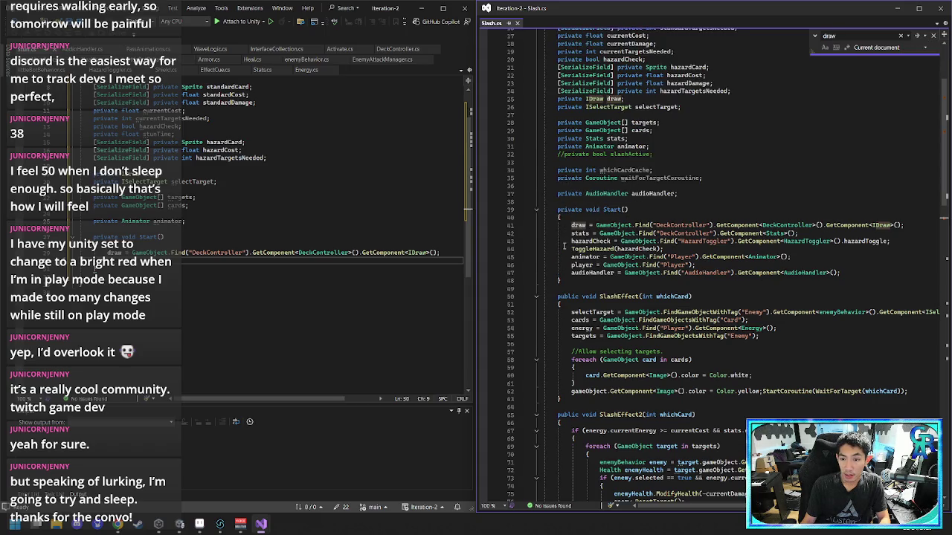
left_click(571, 234)
key("Escape")
- Paste the hazardCheck, ToggleHazard and animator lines from Slash into Stun's Start
left_click(802, 225)
left_click_drag(828, 233, 899, 242)
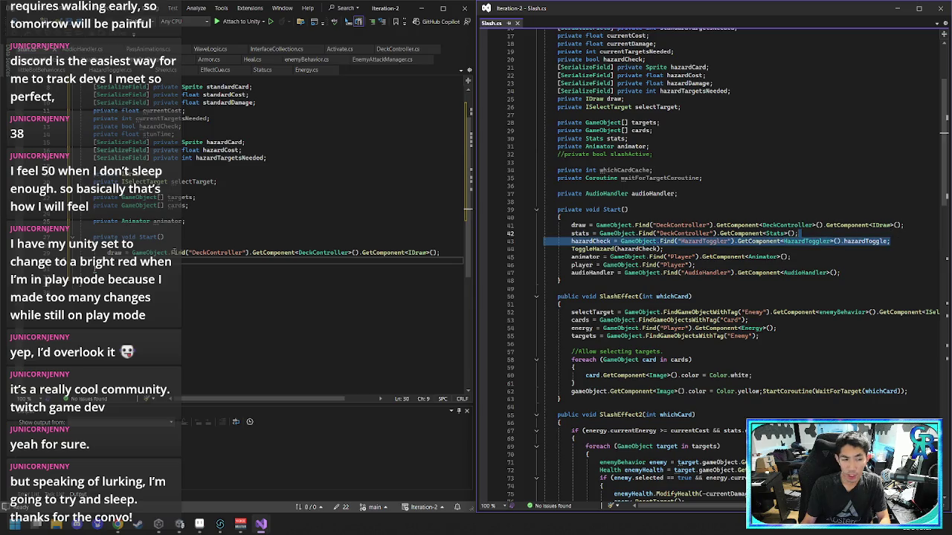
left_click(684, 249)
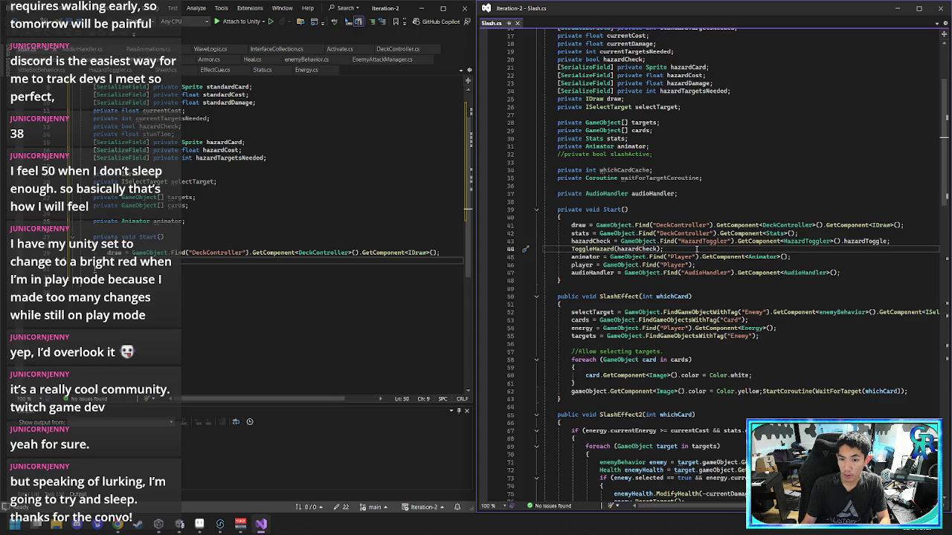
left_click_drag(793, 256, 813, 236)
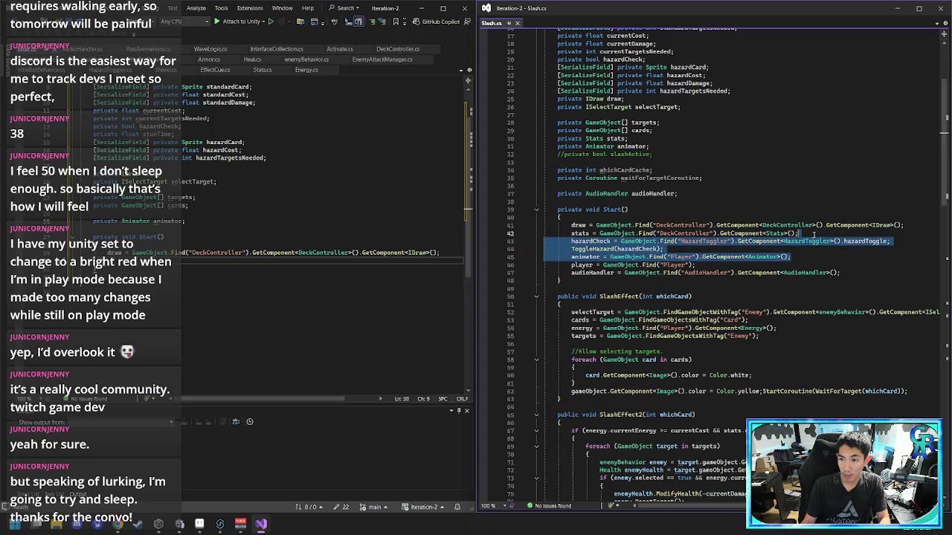
left_click(448, 254)
key("ctrl+v")
key("ctrl+shift+Left")
key("ctrl+shift+Left")
key("ctrl+shift+Left")
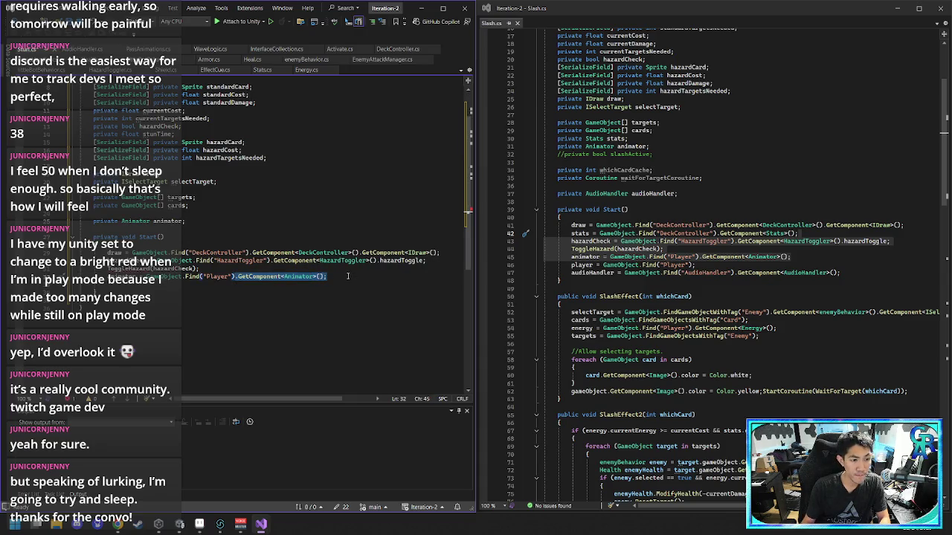
scroll(706, 260, "up", 5)
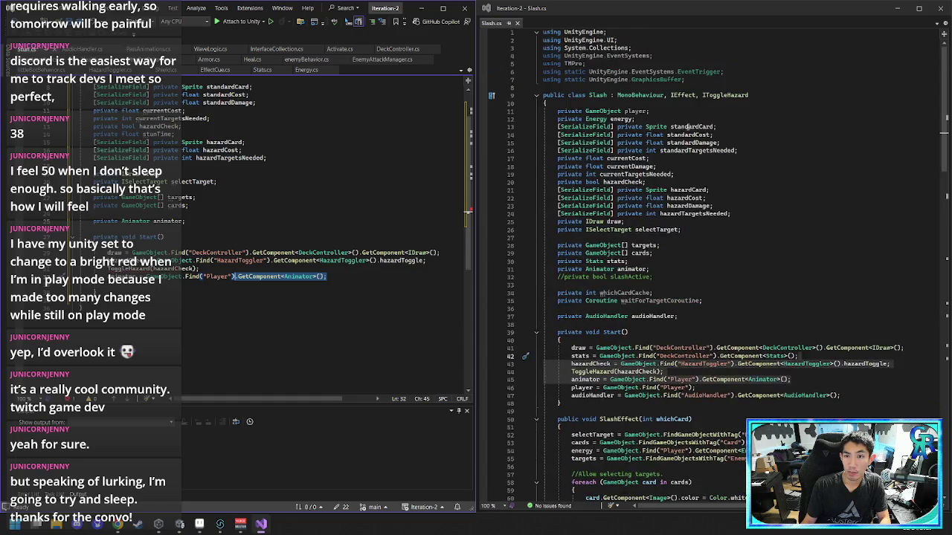
- Make the Stun class also implement IEffect and IToggleHazard
scroll(216, 119, "up", 2)
left_click(372, 95)
type(", I")
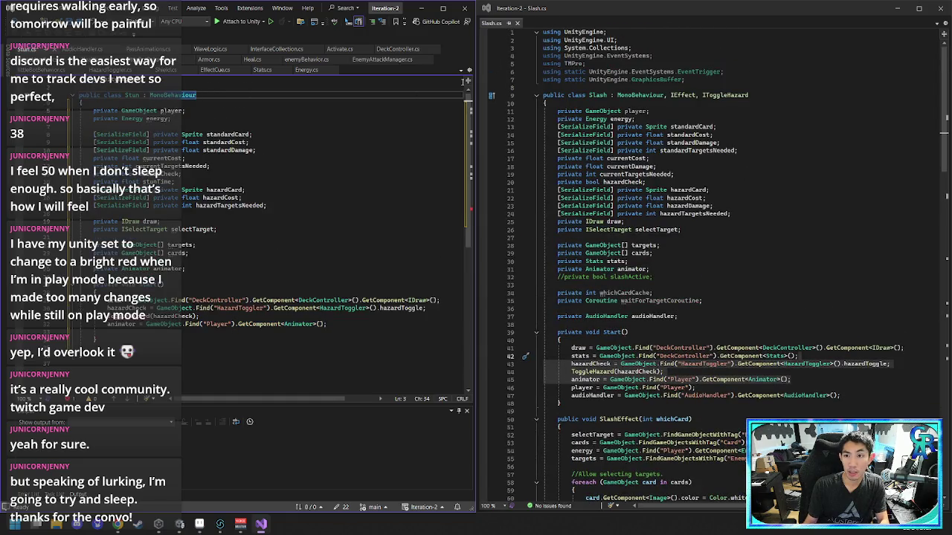
type("Effect")
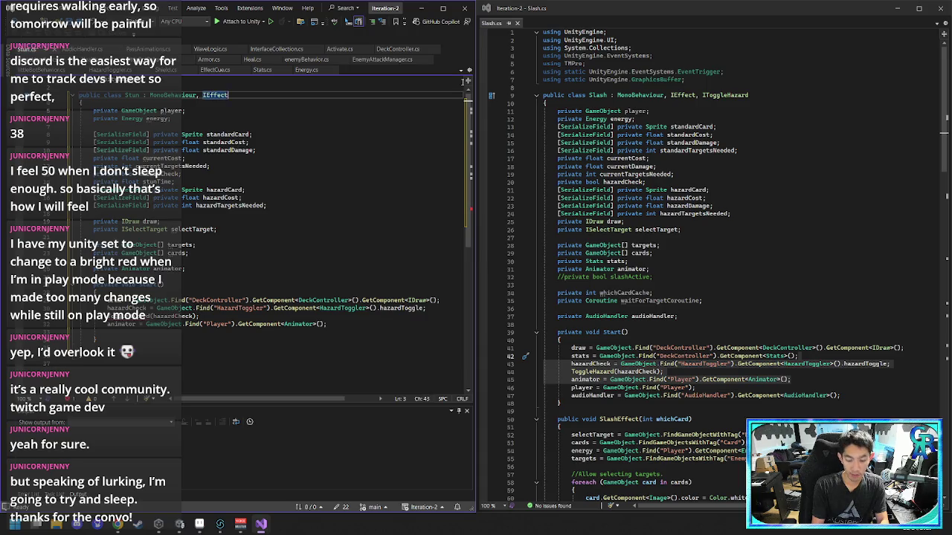
type(", IToggleHazard")
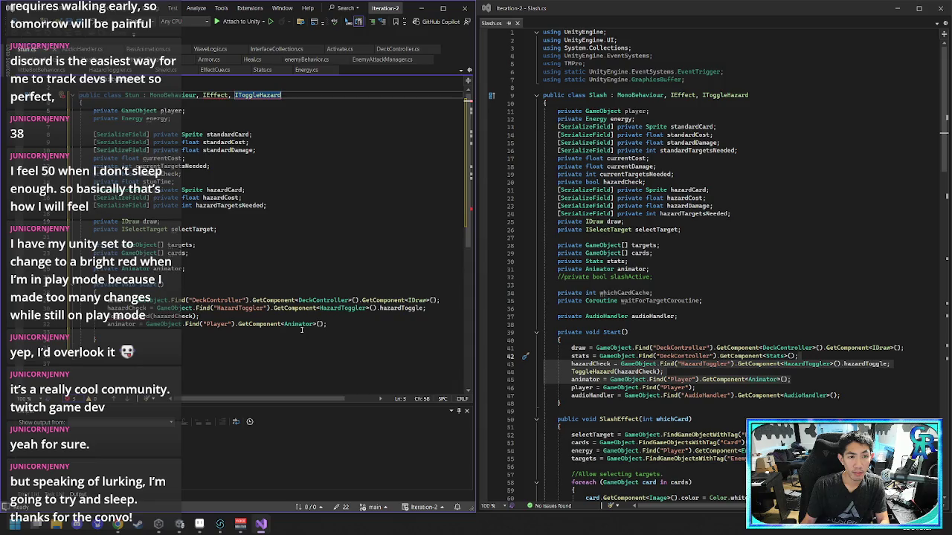
scroll(304, 334, "down", 6)
scroll(316, 226, "up", 2)
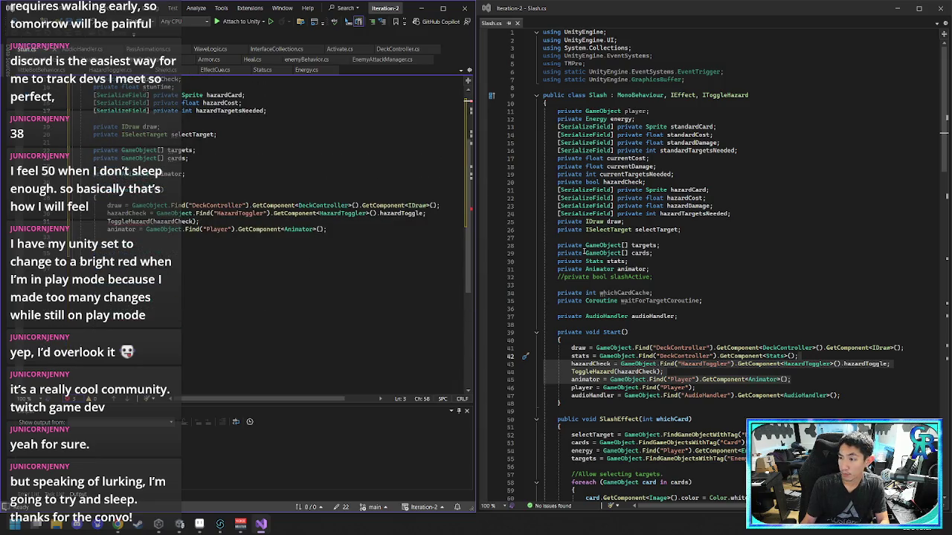
- Add a new line after the animator assignment in Stun's Start method
left_click(348, 229)
key("Return")
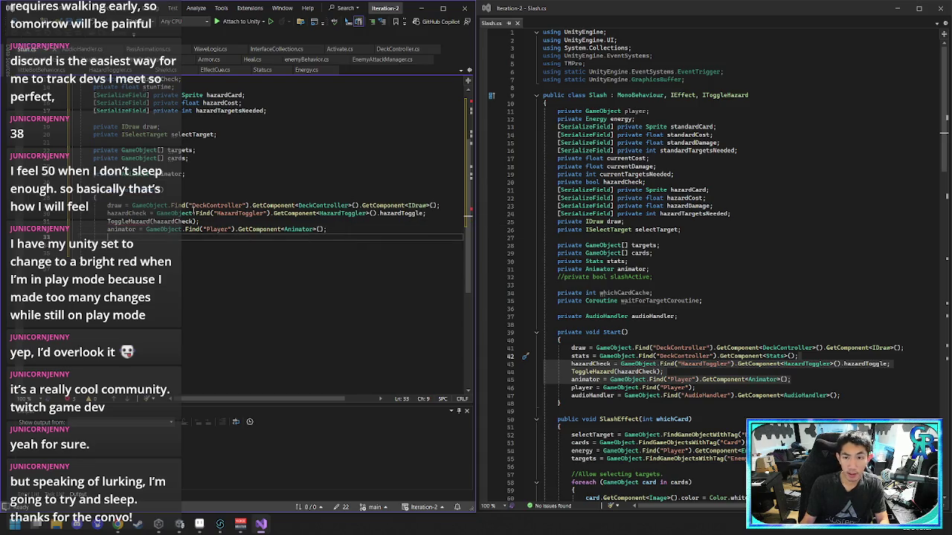
scroll(285, 220, "up", 4)
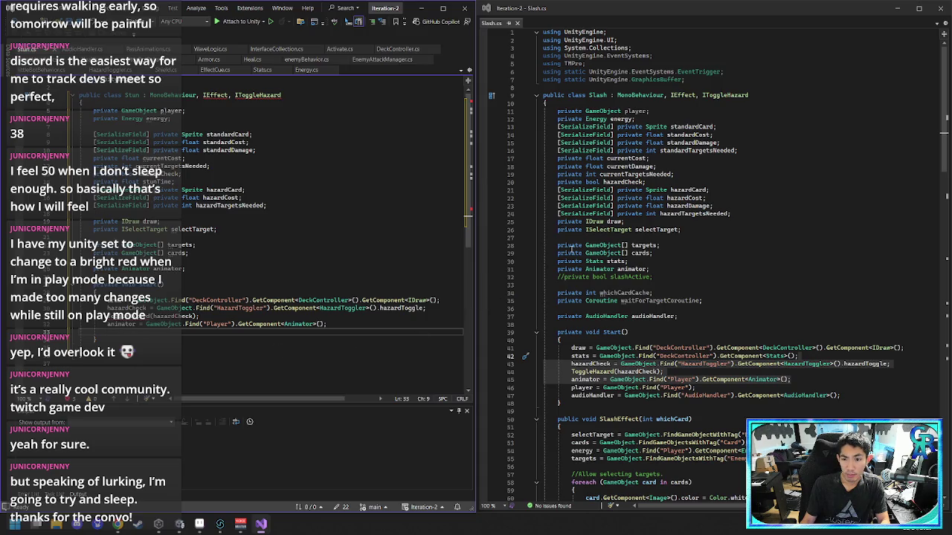
mouse_move(608, 253)
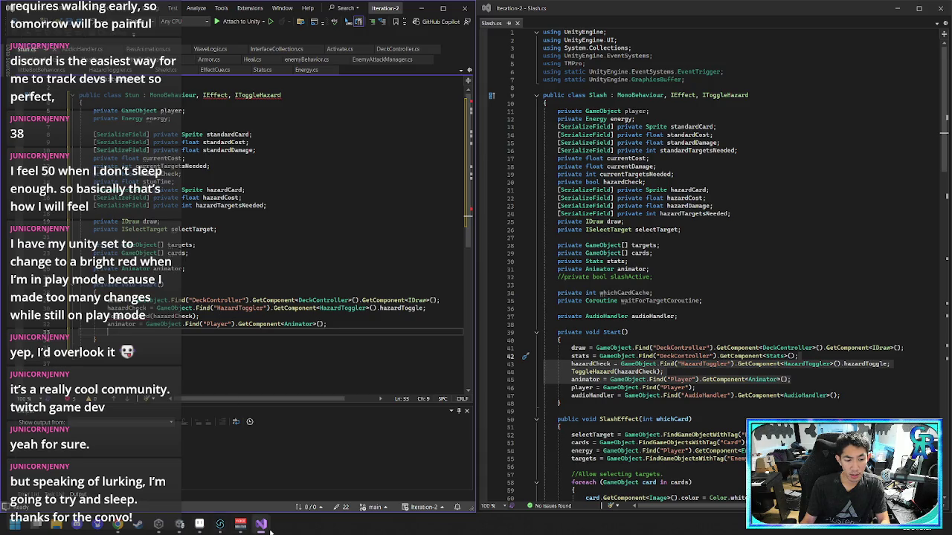
mouse_move(270, 531)
left_click(160, 525)
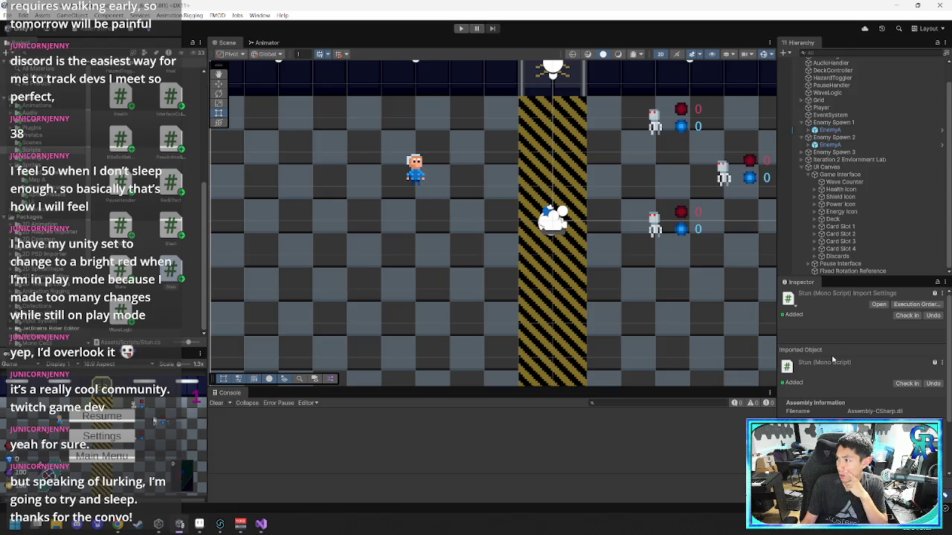
mouse_move(264, 525)
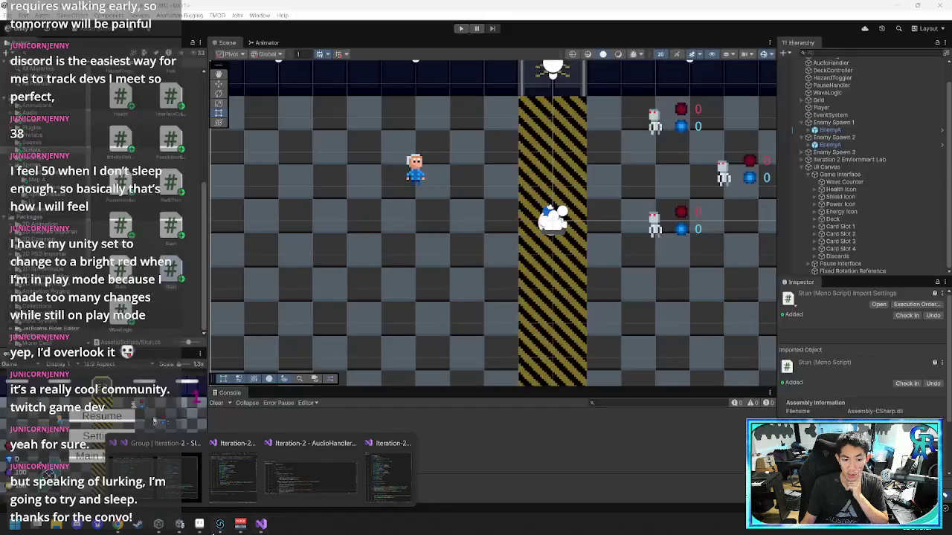
left_click(156, 465)
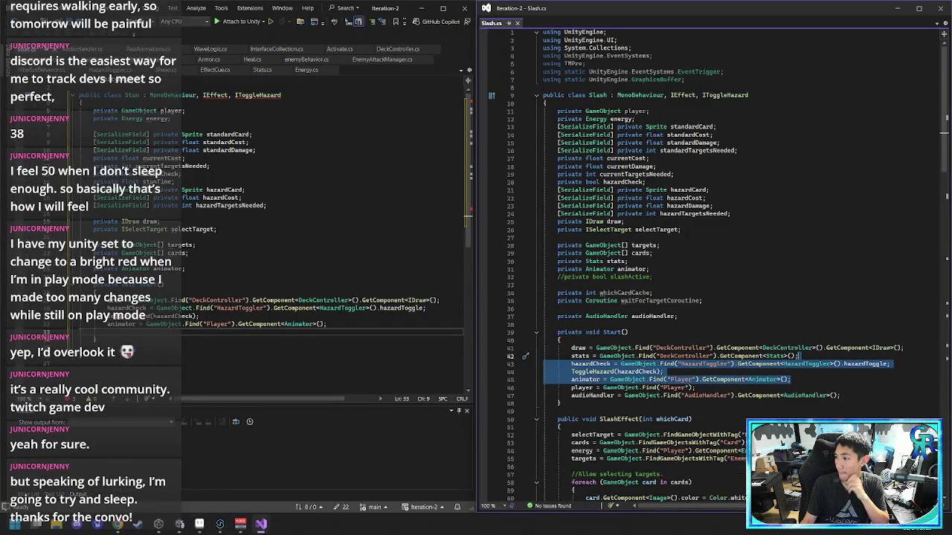
left_click(135, 527)
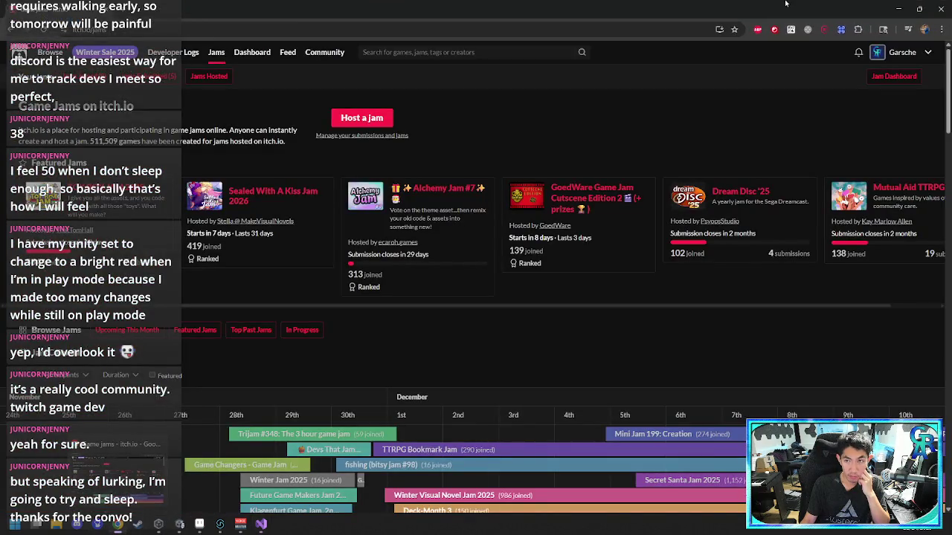
left_click(941, 8)
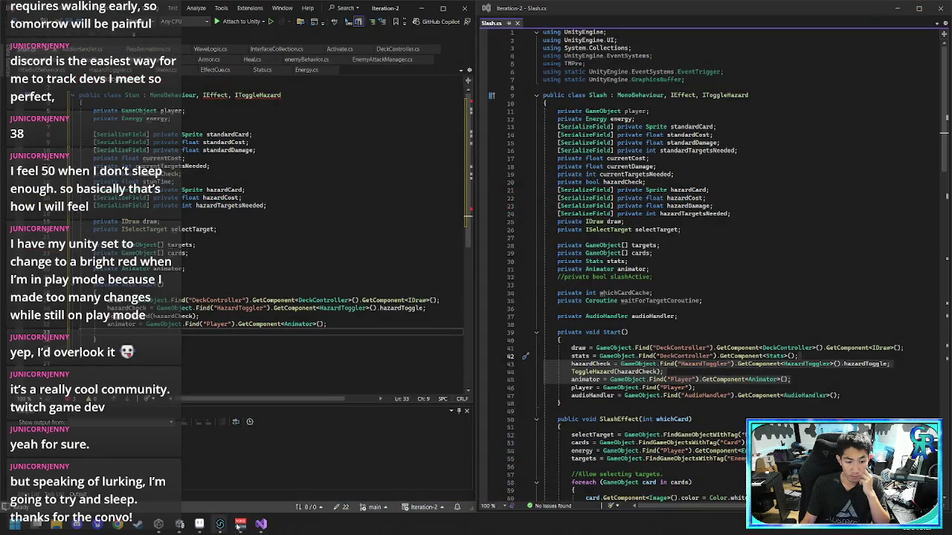
left_click(238, 525)
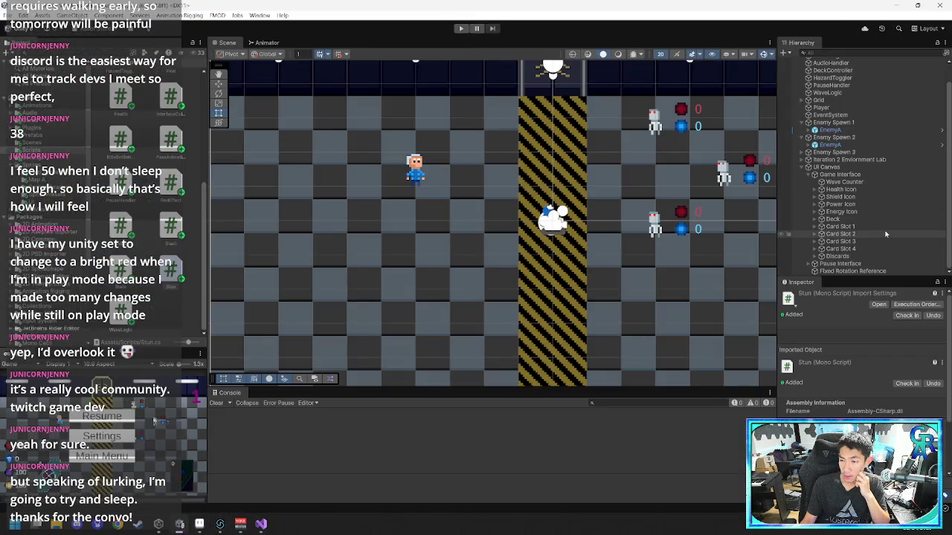
scroll(885, 234, "up", 1)
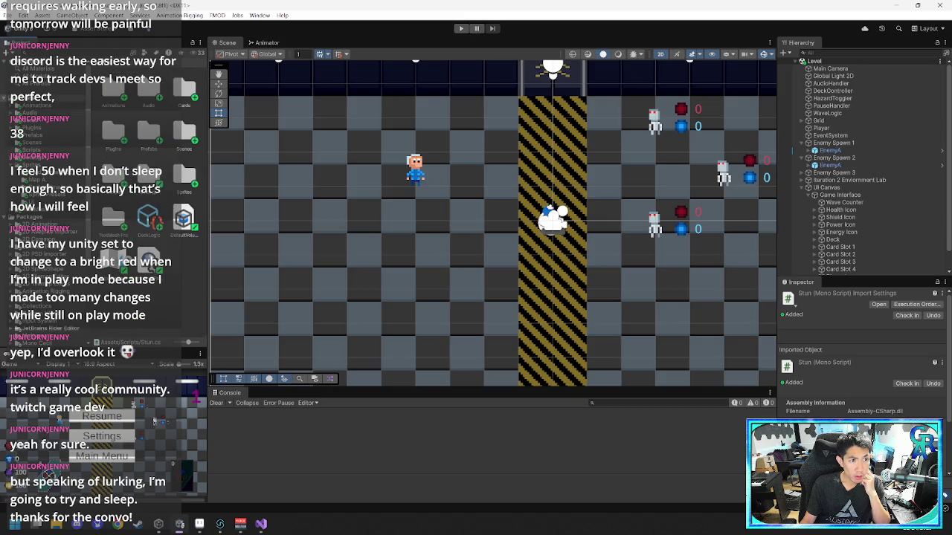
double_click(148, 138)
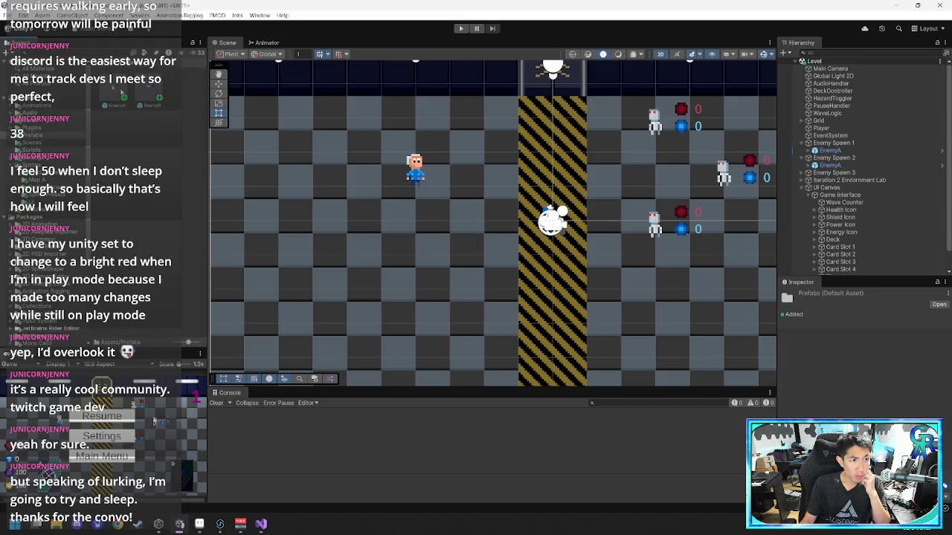
left_click(121, 93)
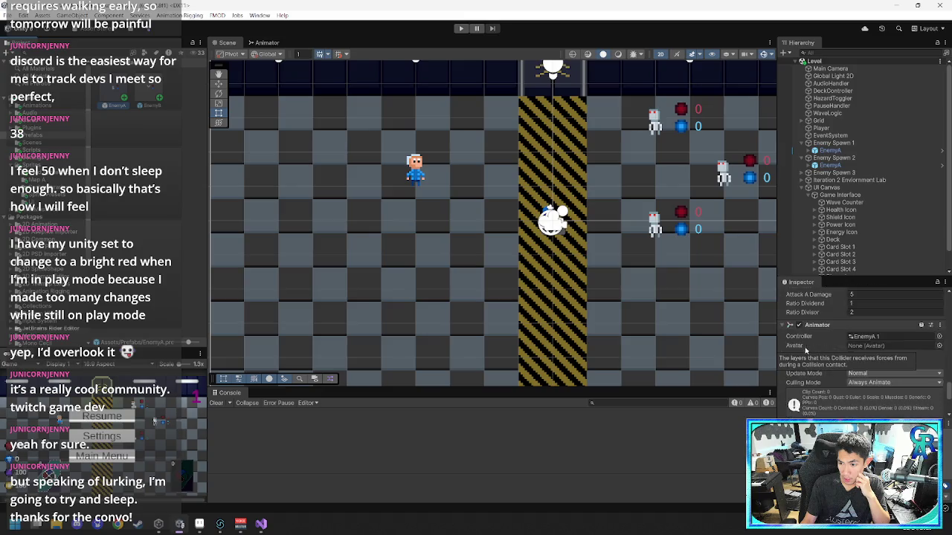
scroll(811, 357, "up", 10)
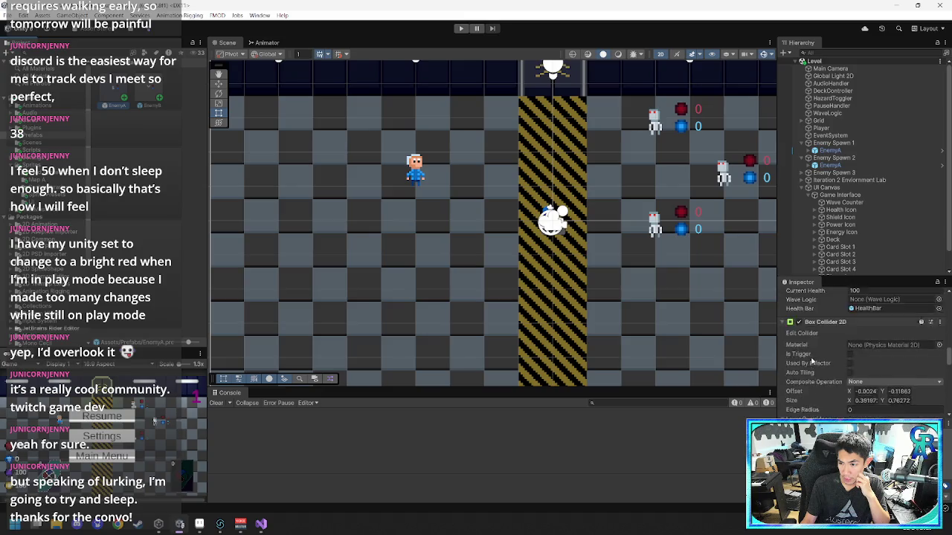
scroll(812, 360, "up", 10)
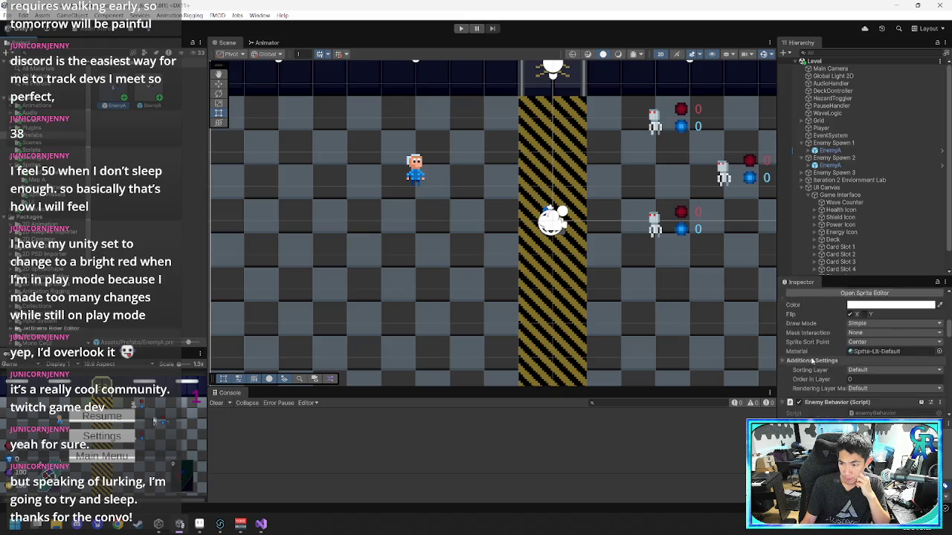
scroll(811, 360, "down", 10)
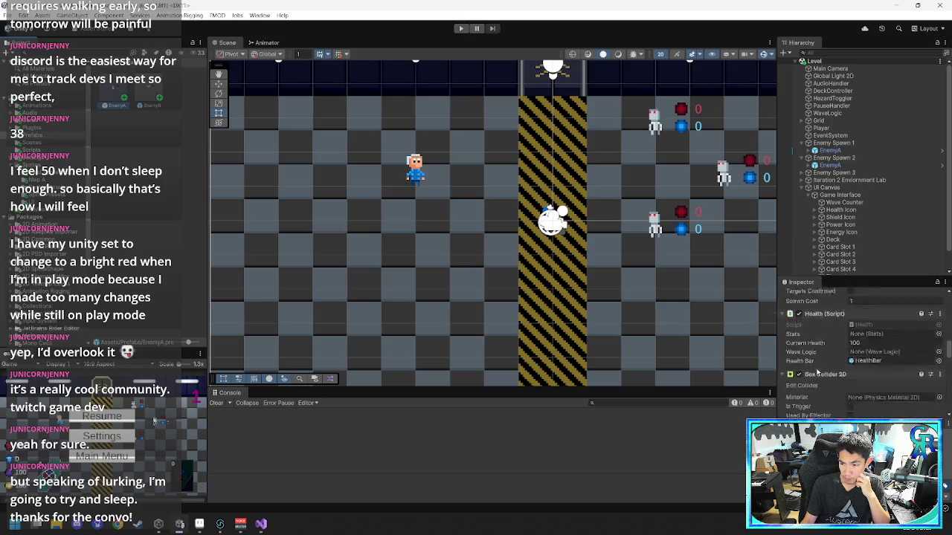
scroll(819, 372, "down", 10)
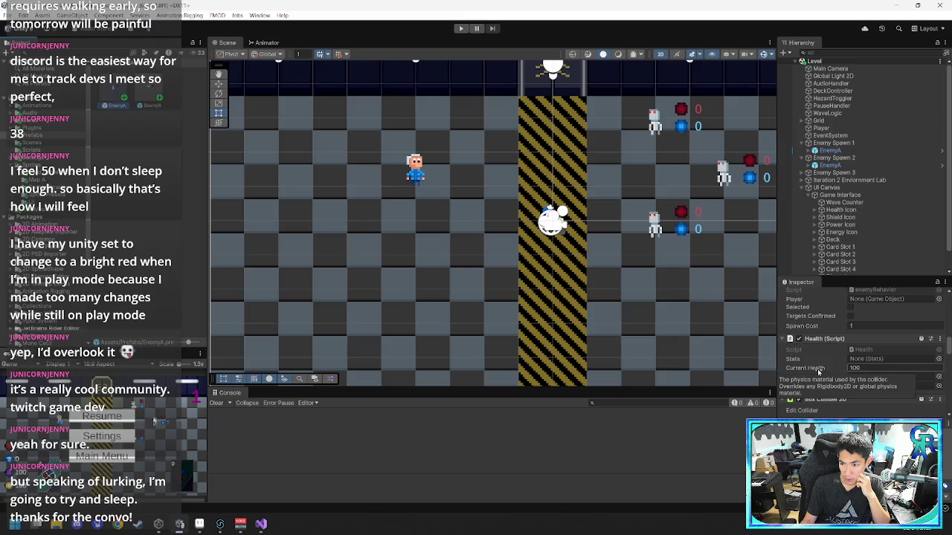
scroll(818, 372, "down", 10)
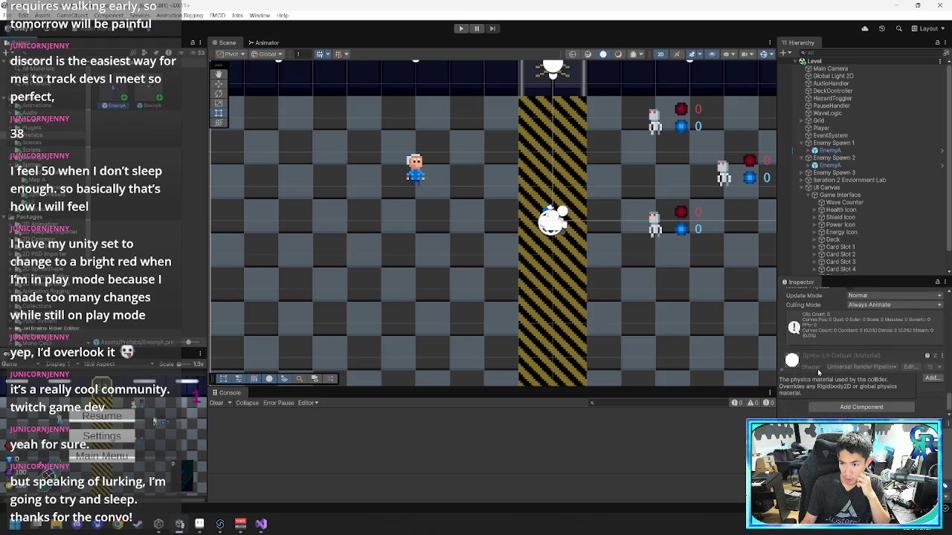
mouse_move(260, 525)
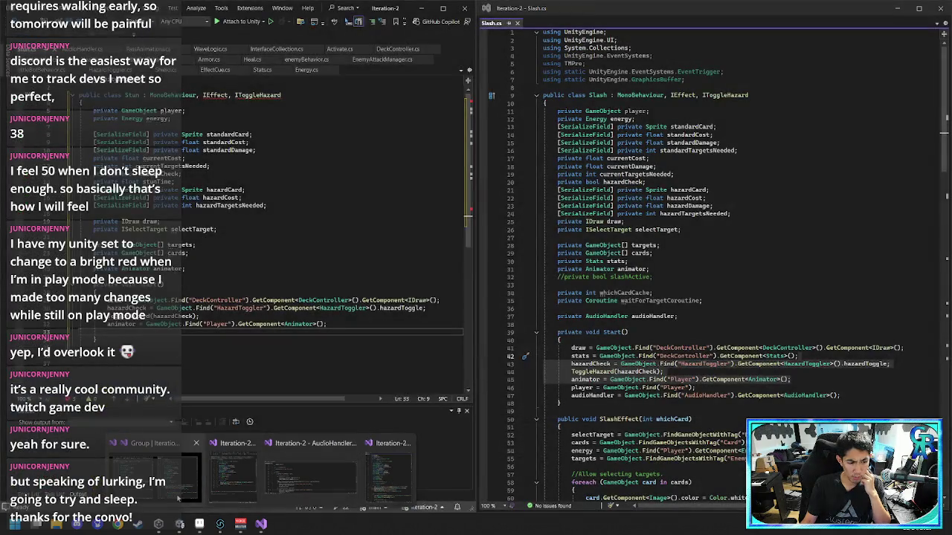
left_click(178, 500)
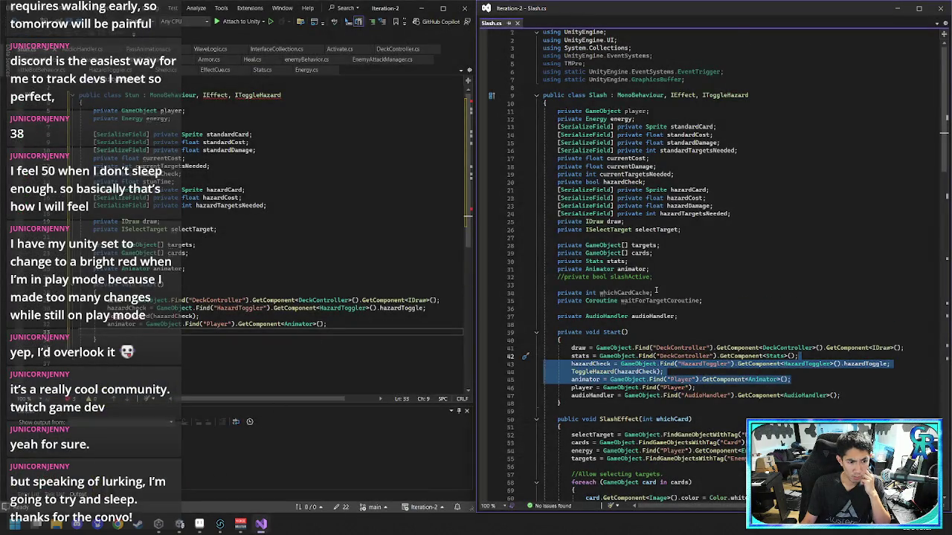
- Copy Slash's audioHandler assignment to the end of Stun's Start method
scroll(646, 308, "down", 13)
scroll(646, 312, "down", 9)
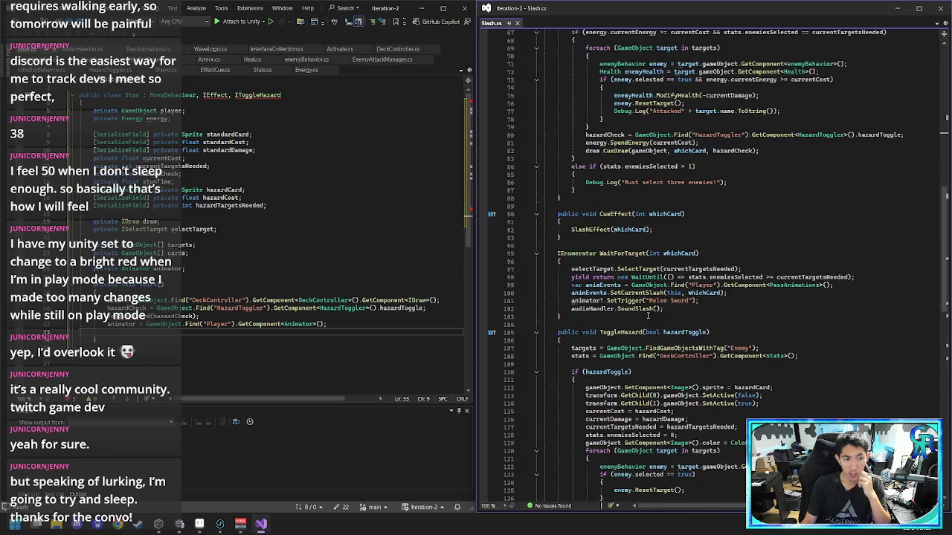
scroll(647, 316, "up", 17)
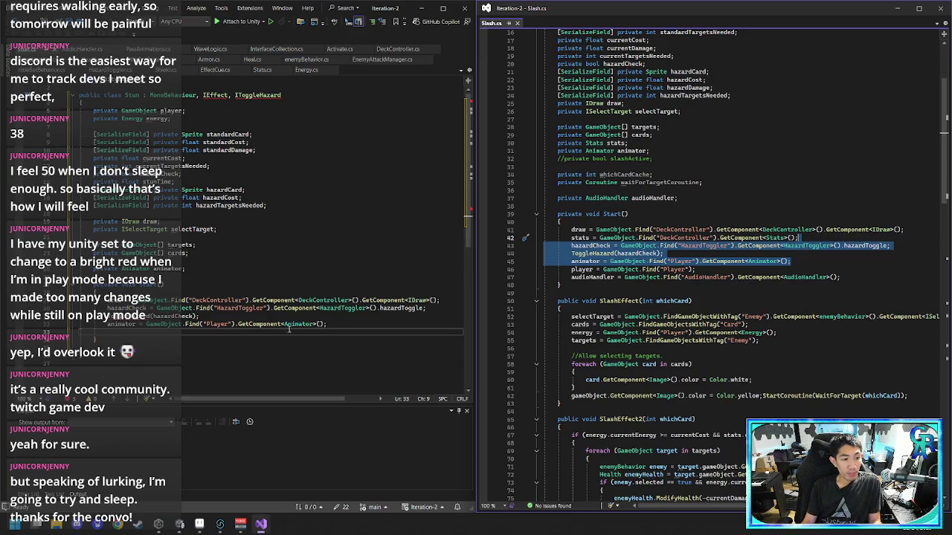
left_click(340, 325)
left_click(720, 293)
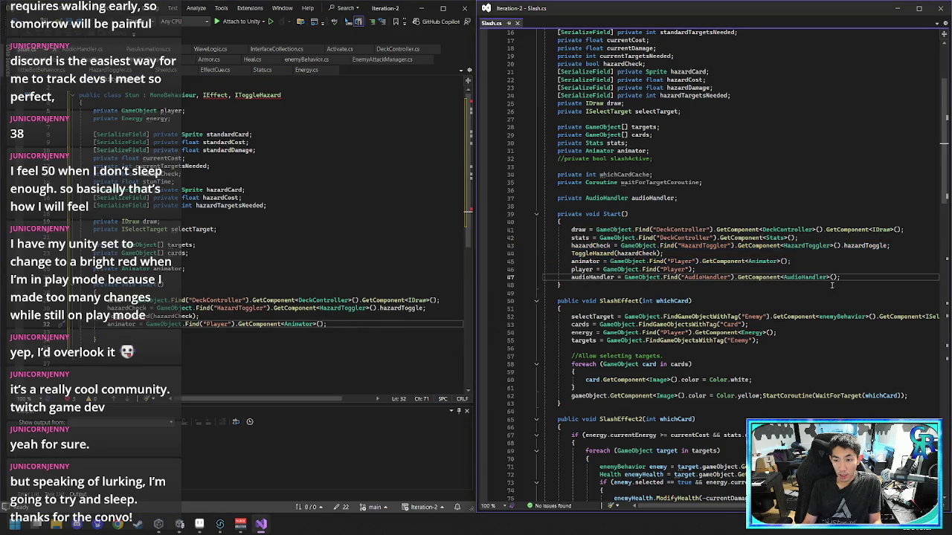
left_click(858, 277)
key("shift+Home")
key("ctrl+c")
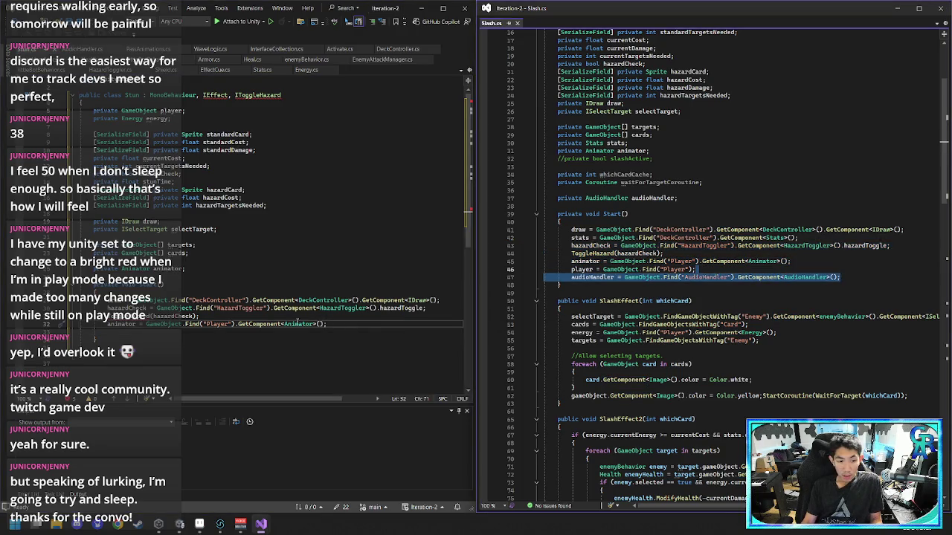
left_click(351, 325)
key("Return")
key("ctrl+v")
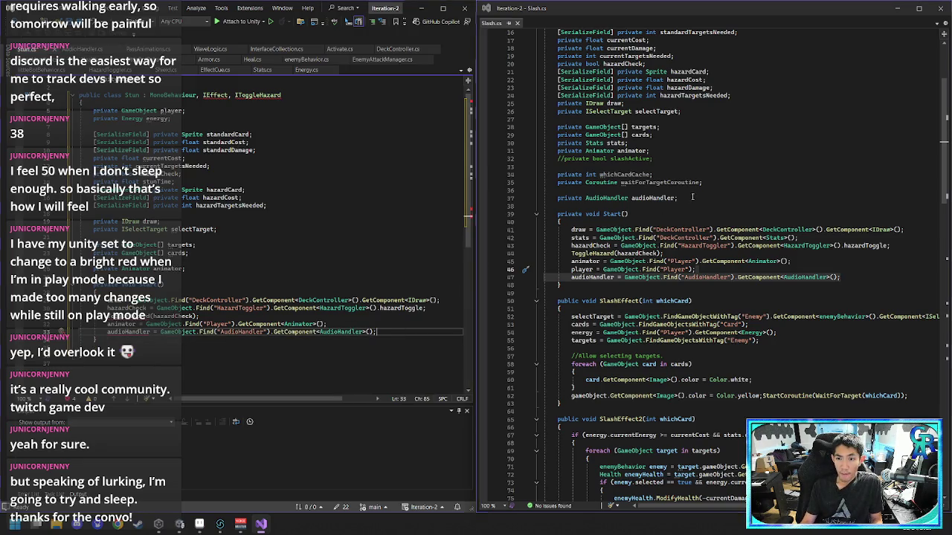
- Add Slash's AudioHandler field declaration below Stun's animator field
left_click_drag(691, 199, 698, 189)
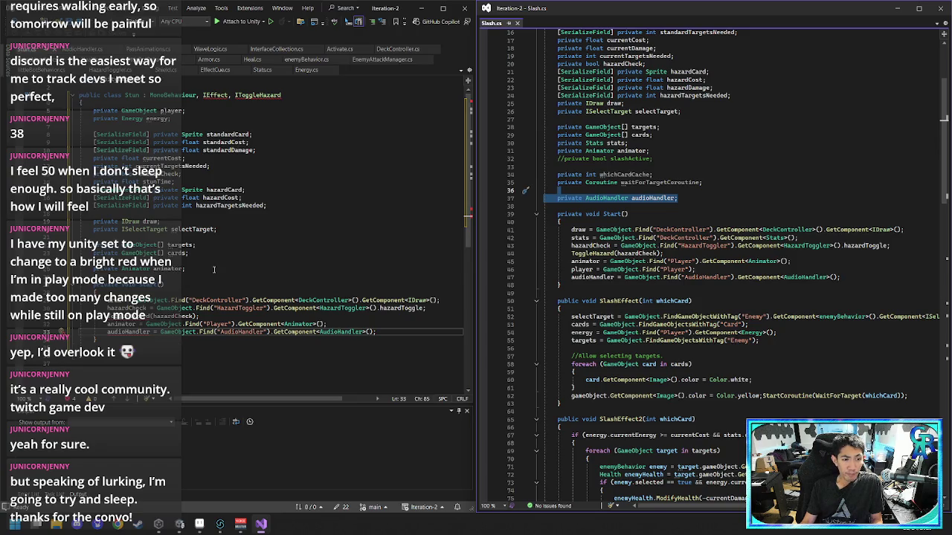
left_click(218, 269)
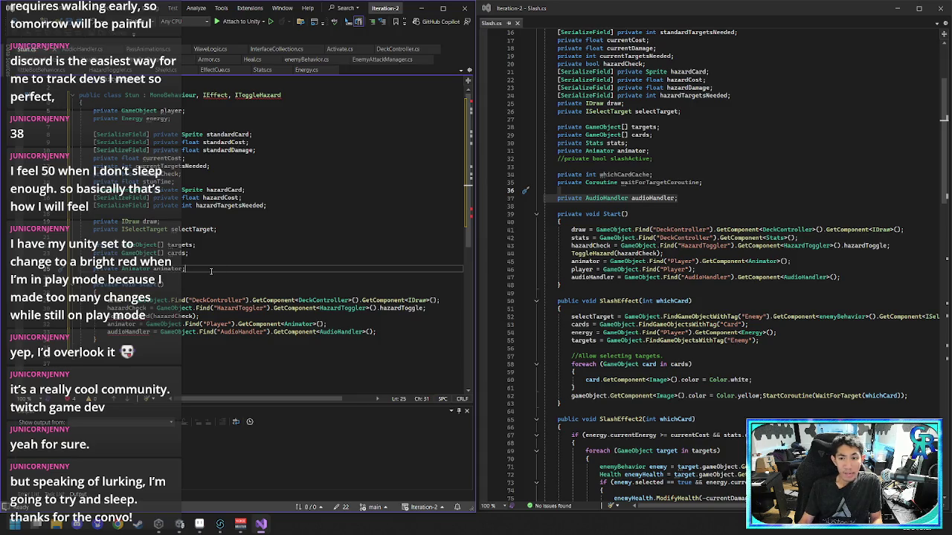
left_click(698, 187)
key("alt+Tab")
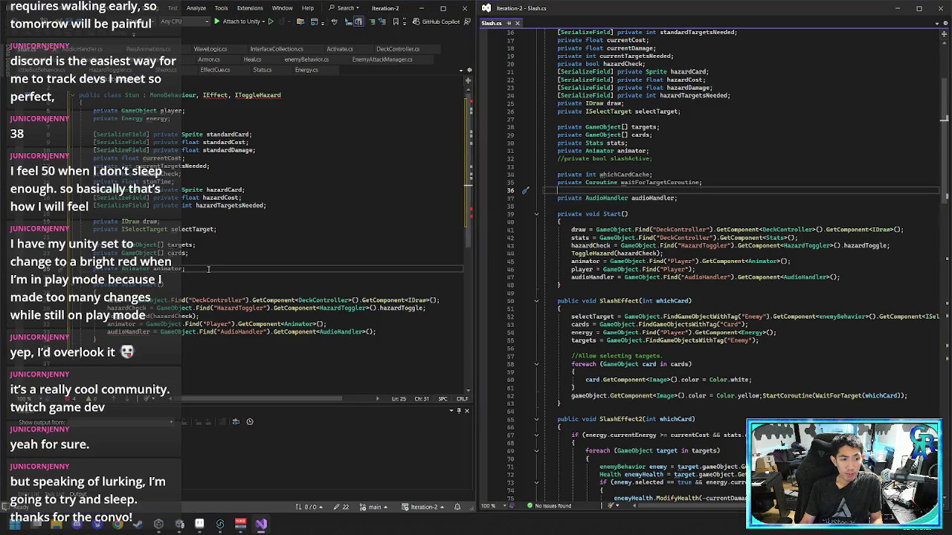
key("ctrl+v")
- Delete the whichCardCache and waitForTargetCoroutine fields from Slash
scroll(711, 201, "up", 2)
left_click_drag(715, 230, 718, 212)
key("Delete")
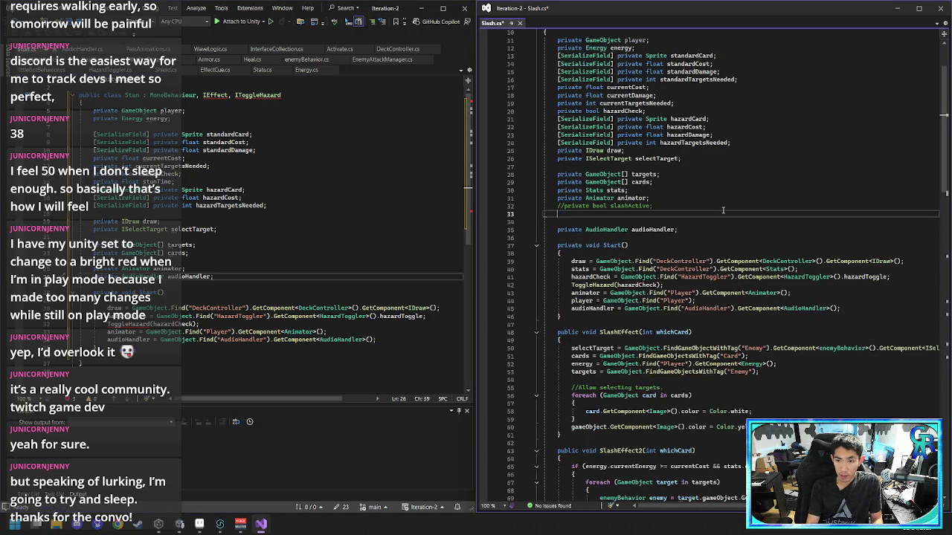
key("BackSpace")
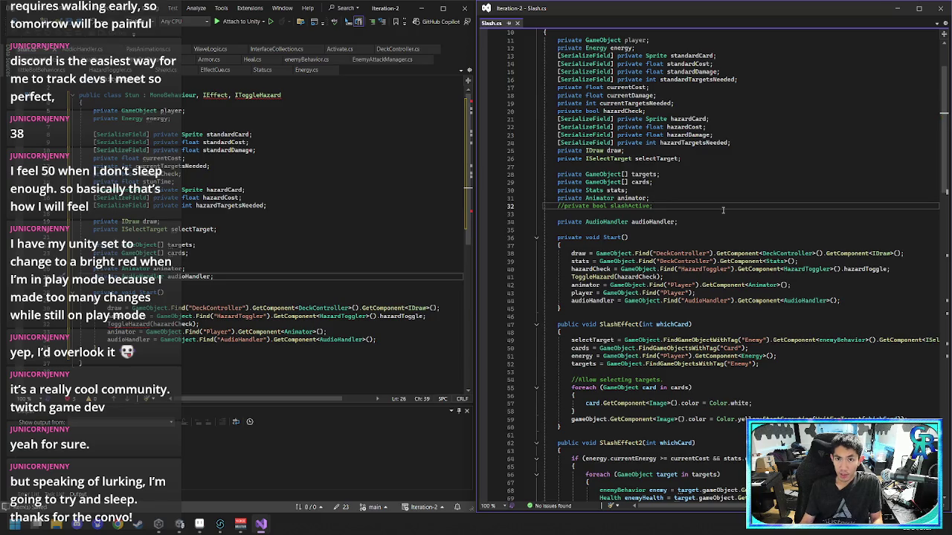
scroll(723, 210, "down", 18)
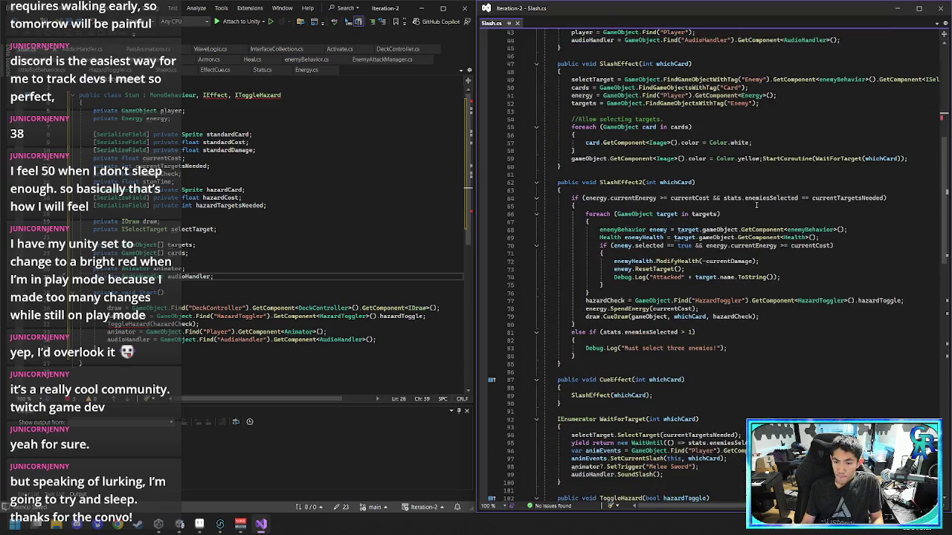
scroll(761, 205, "down", 6)
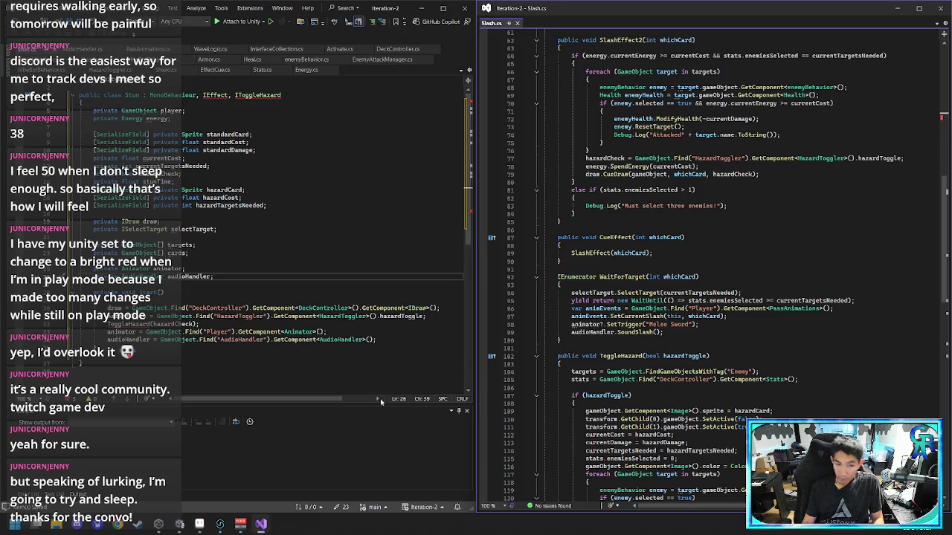
left_click(222, 325)
scroll(661, 355, "down", 3)
scroll(662, 355, "down", 4)
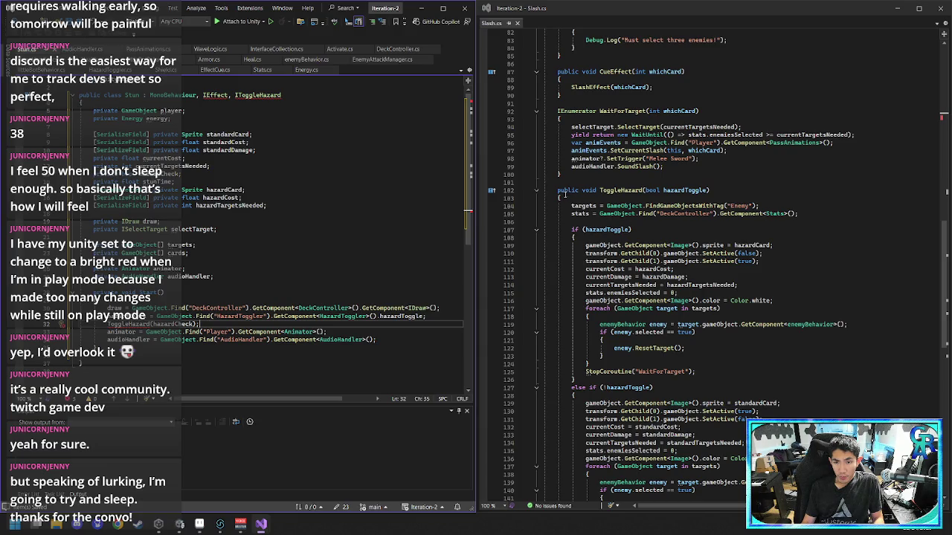
mouse_move(538, 192)
left_mouse_down()
mouse_move(751, 215)
mouse_move(734, 349)
mouse_move(744, 274)
mouse_move(744, 413)
mouse_move(758, 271)
mouse_move(771, 258)
mouse_move(773, 342)
mouse_move(745, 366)
mouse_move(780, 370)
mouse_move(681, 411)
mouse_move(694, 457)
left_mouse_up()
- Paste Slash's ToggleHazard(bool hazardToggle) method into Stun below its Start method
scroll(745, 366, "down", 4)
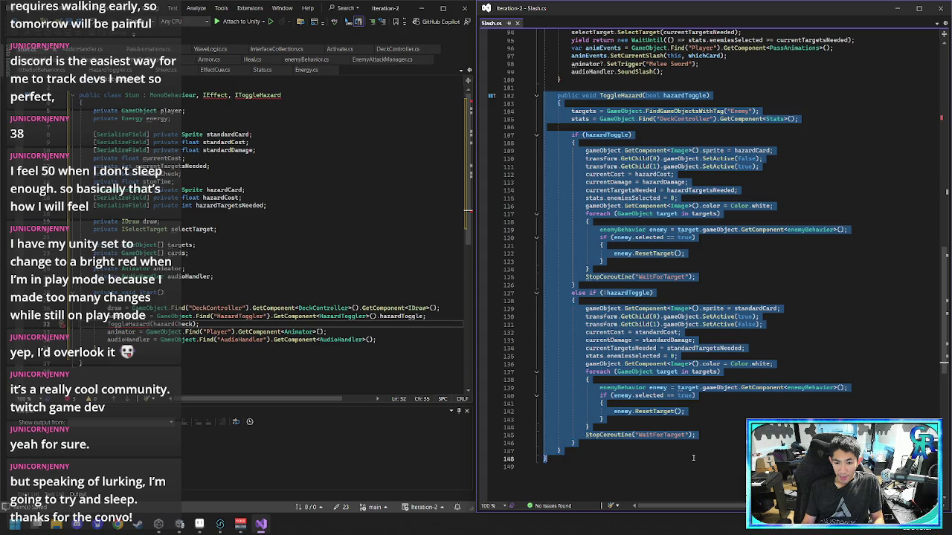
left_click(669, 458)
mouse_move(525, 459)
left_mouse_down()
mouse_move(509, 143)
mouse_move(529, 99)
left_mouse_up()
left_click(785, 183)
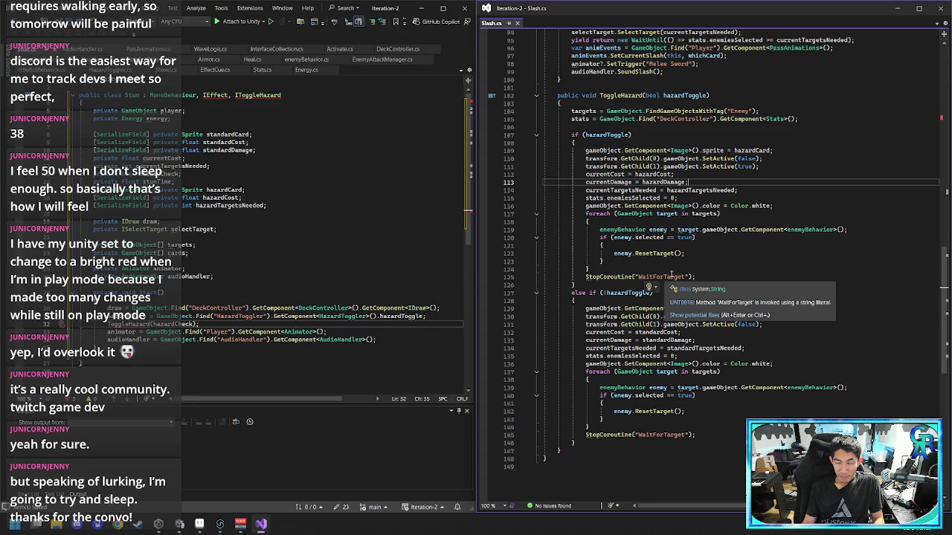
scroll(297, 298, "down", 4)
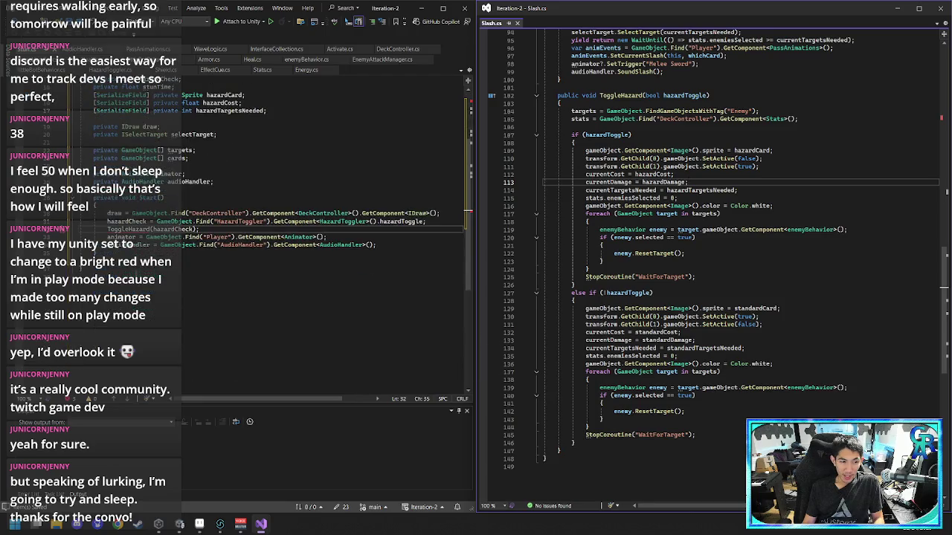
left_click(223, 260)
key("ctrl+v")
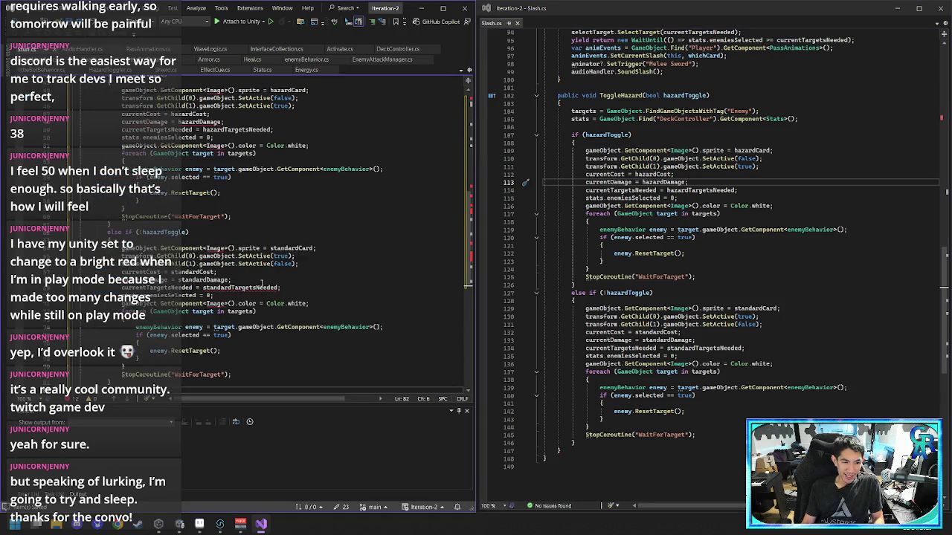
scroll(245, 288, "up", 10)
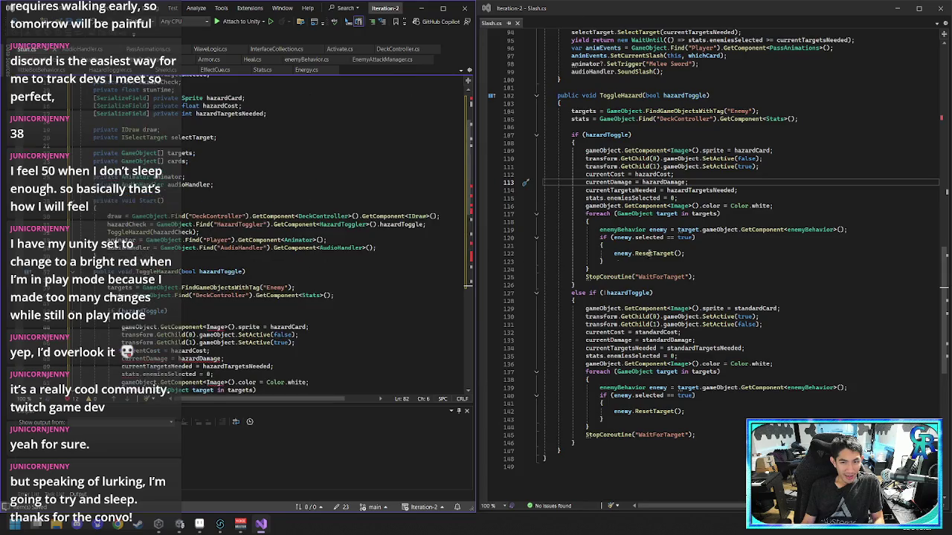
scroll(673, 103, "up", 20)
scroll(673, 104, "up", 3)
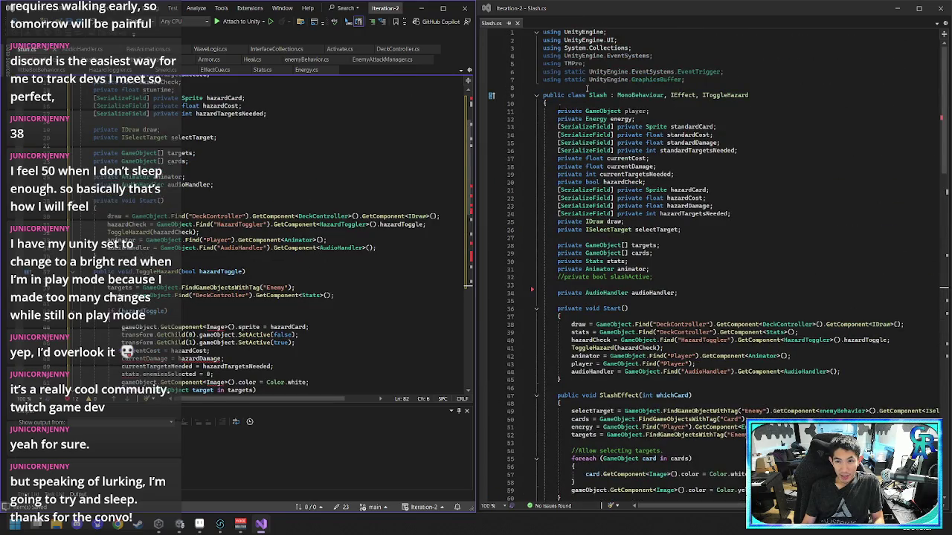
- Add a 'using UnityEngine.UI' directive at the top of Stun
scroll(203, 134, "up", 4)
left_click(192, 79)
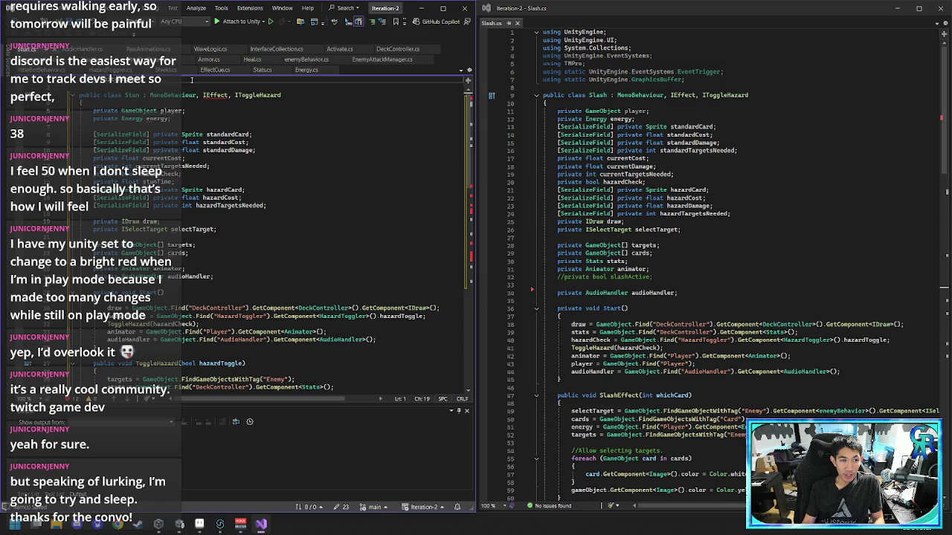
key("Return")
type("using UnityEng")
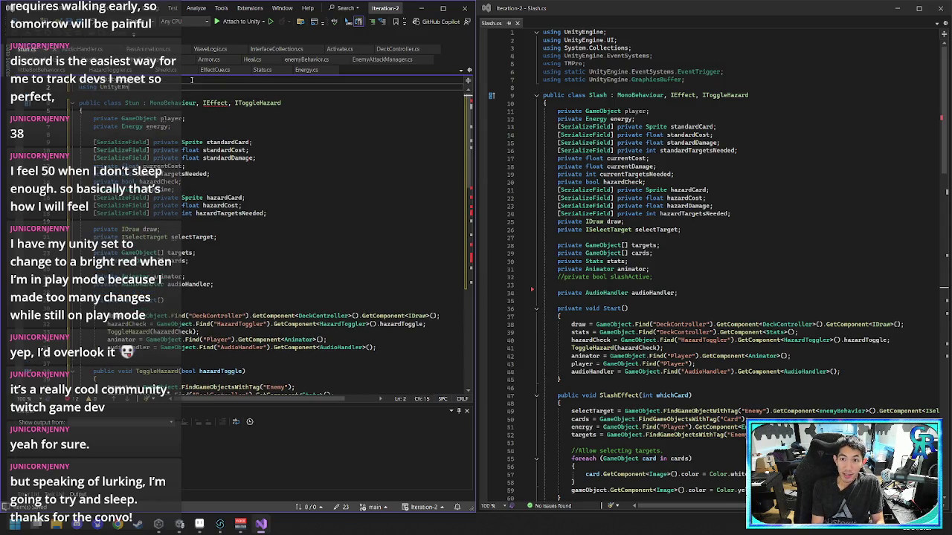
type("ine.UI")
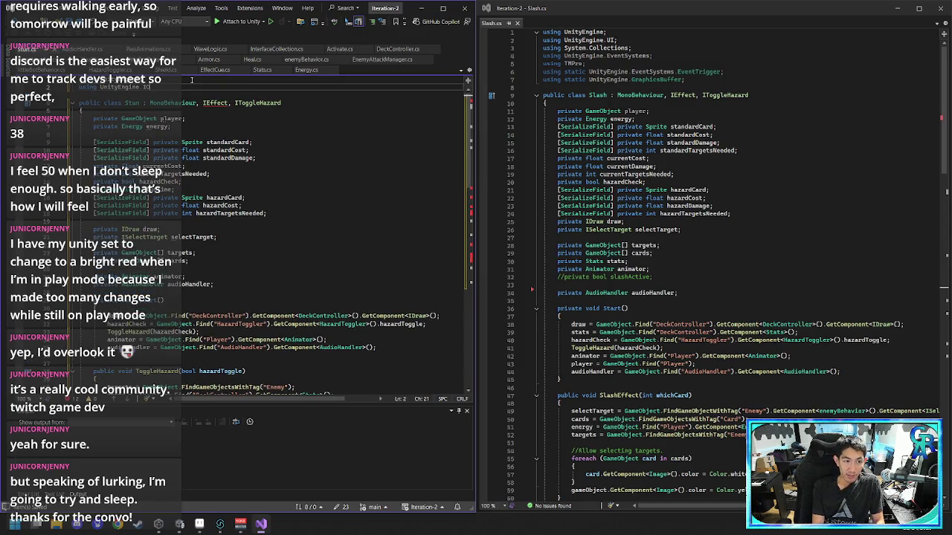
key("BackSpace")
key("BackSpace")
type("UI;")
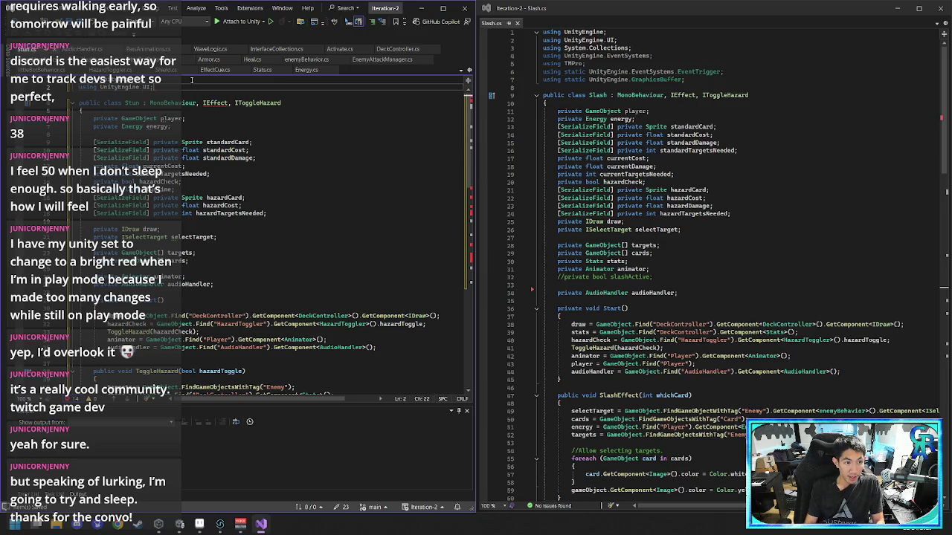
- Delete the currentDamage = standardDamage and currentDamage = hazardDamage lines from ToggleHazard
scroll(287, 229, "down", 15)
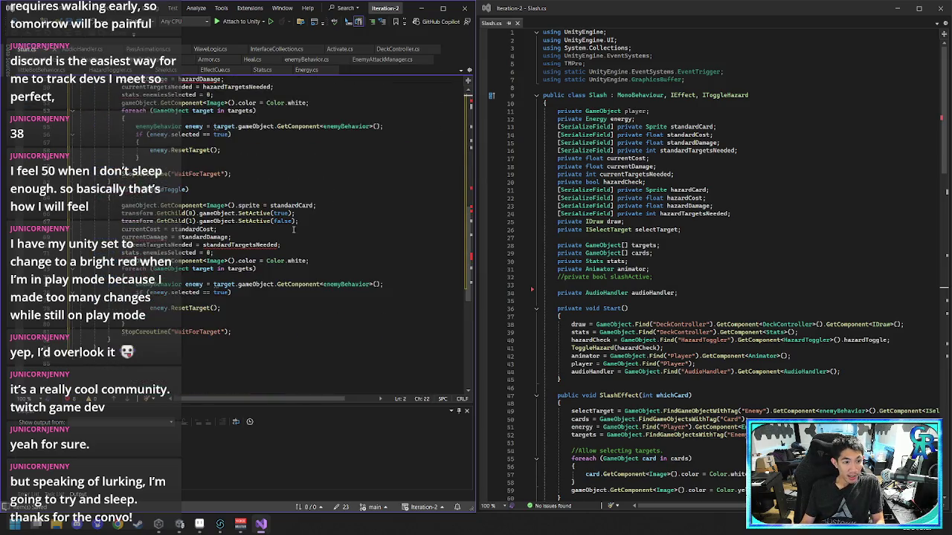
scroll(243, 260, "up", 1)
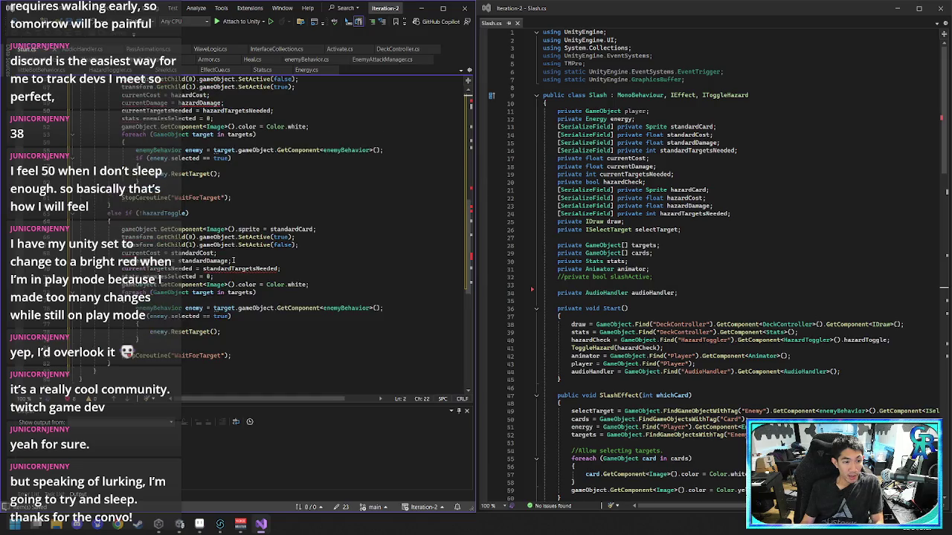
left_click(252, 260)
key("shift+Up")
key("BackSpace")
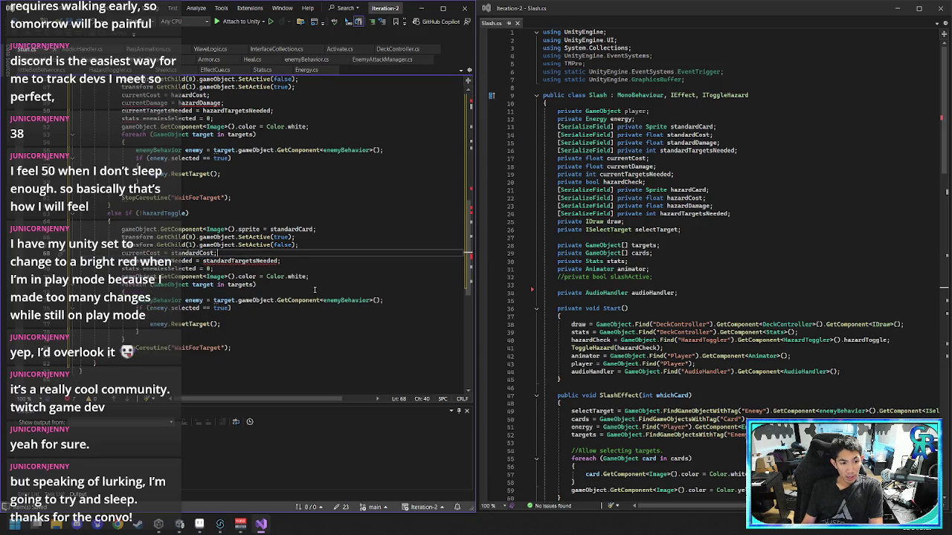
scroll(305, 289, "up", 6)
left_click(223, 245)
key("shift+Up")
key("BackSpace")
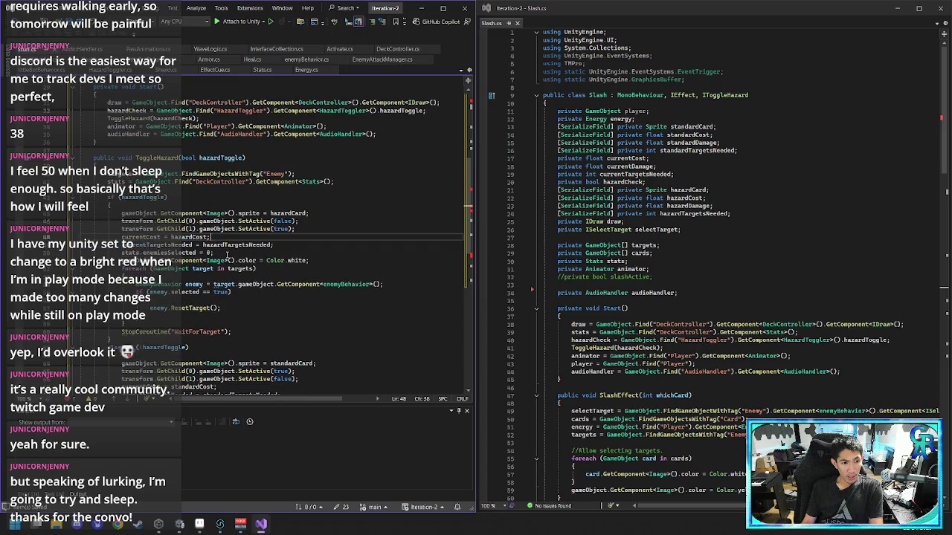
left_click(244, 253)
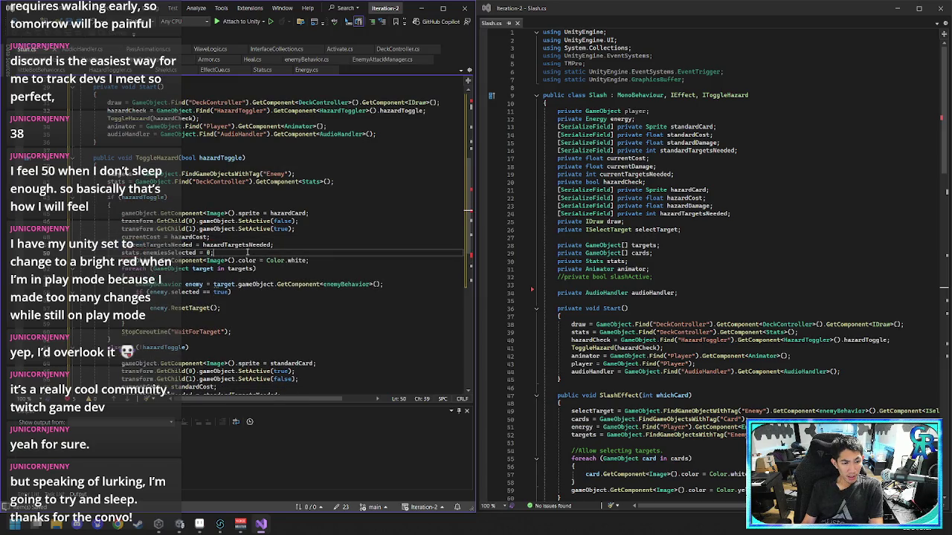
scroll(253, 253, "up", 9)
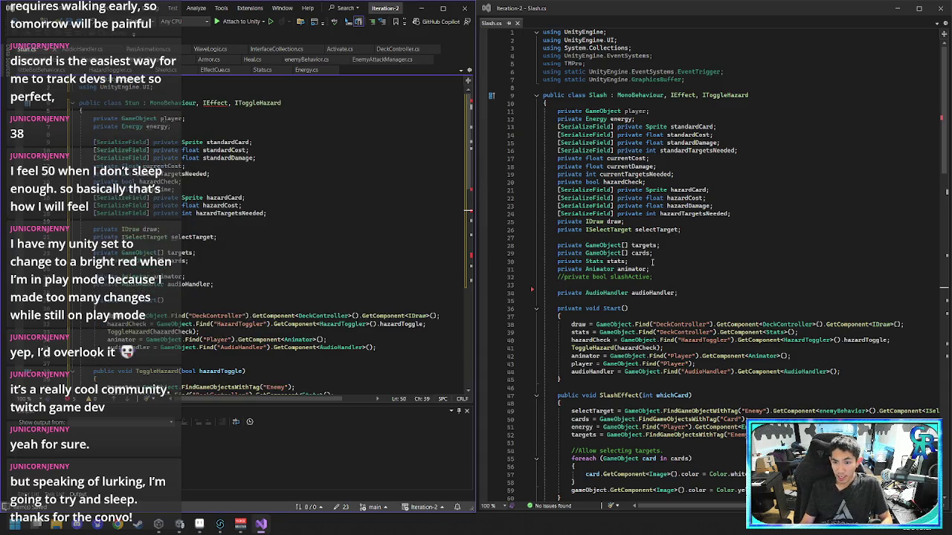
- Paste the 'private Stats stats;' field from Slash into Stun below the cards field
left_click_drag(652, 262, 662, 254)
key("ctrl+c")
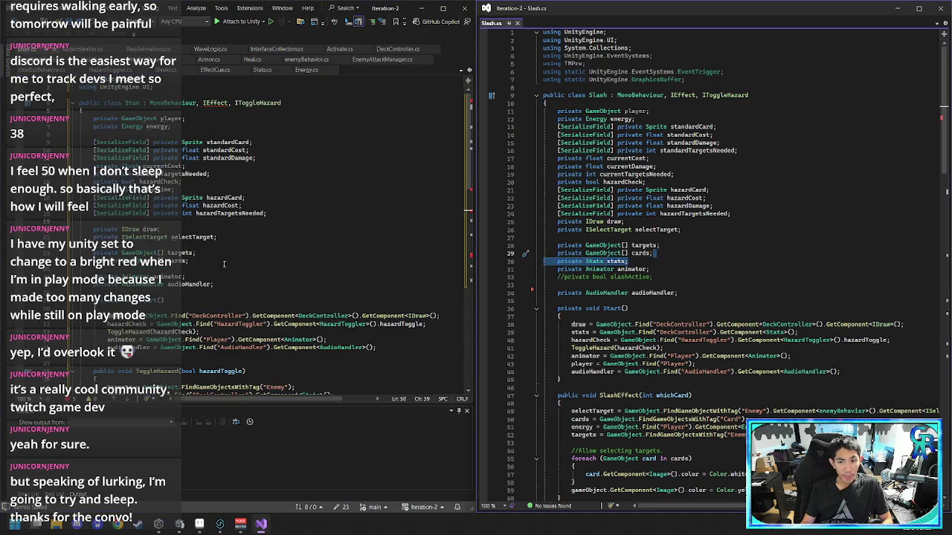
left_click(219, 260)
key("ctrl+v")
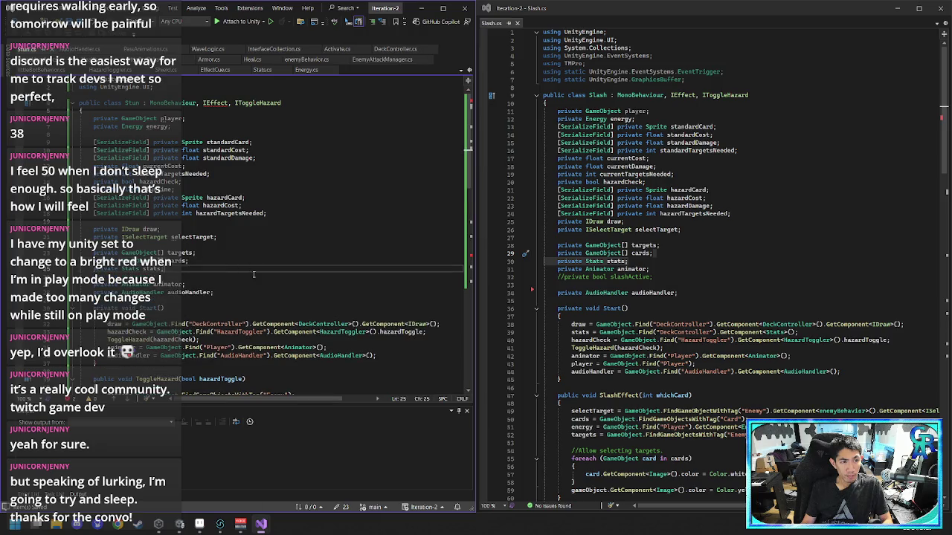
scroll(260, 240, "down", 10)
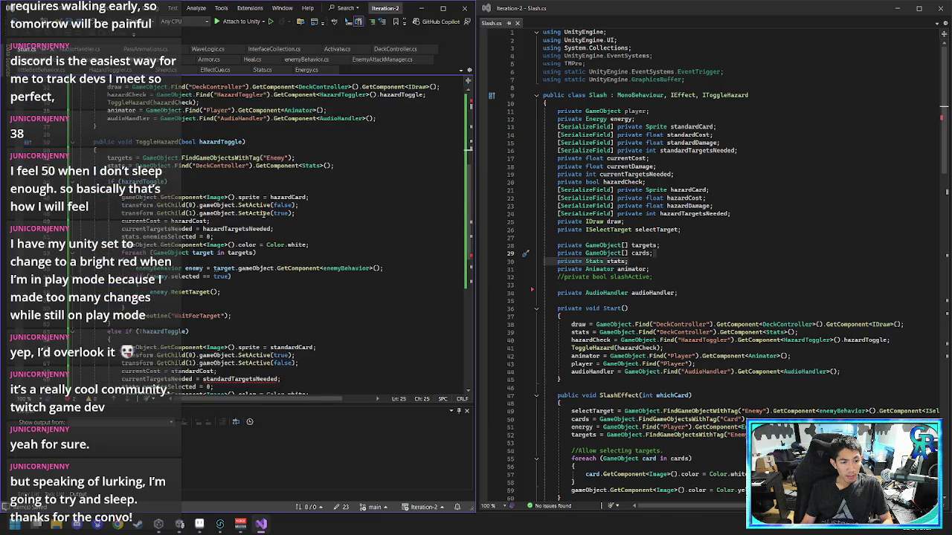
scroll(263, 215, "up", 10)
scroll(269, 194, "down", 10)
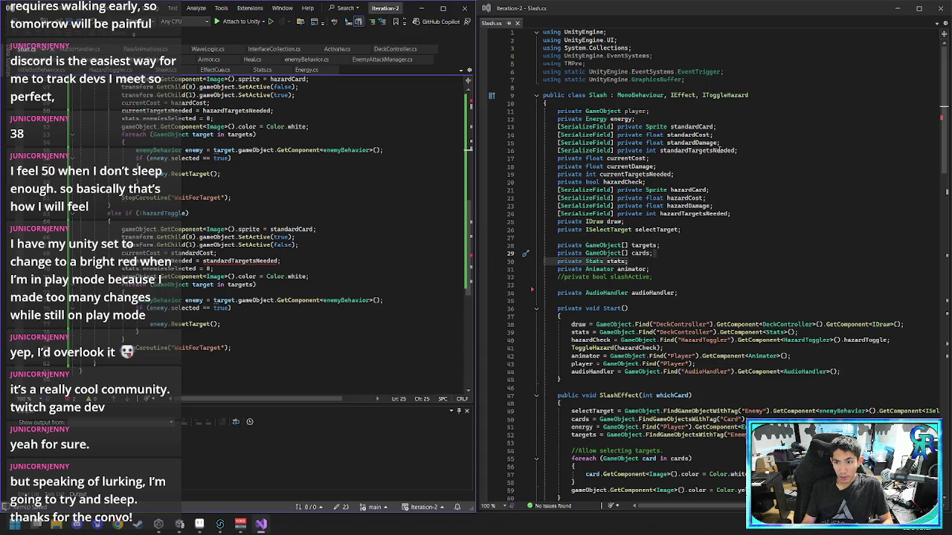
- Paste Slash's serialized standardTargetsNeeded int field into Stun after the standardDamage field
left_click_drag(745, 151, 751, 145)
key("ctrl+c")
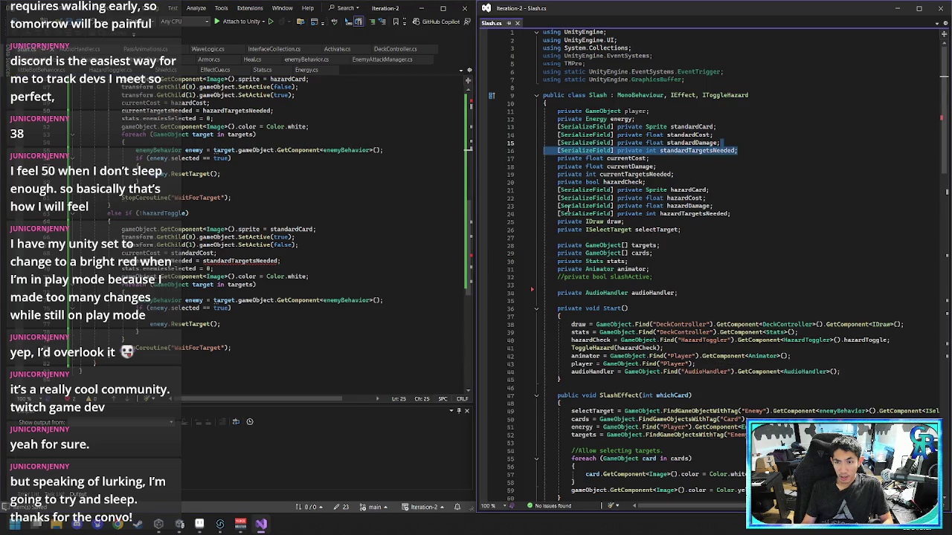
scroll(331, 229, "up", 10)
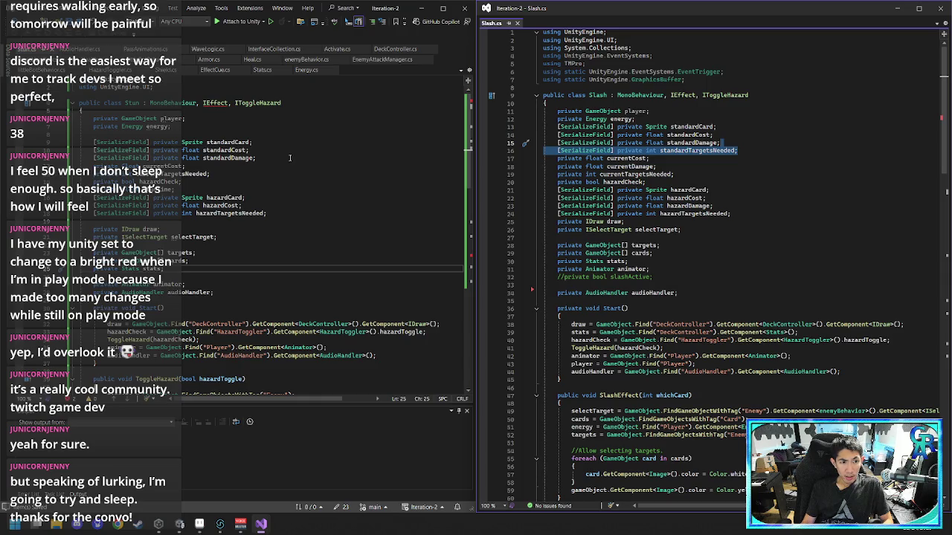
left_click(290, 158)
key("ctrl+v")
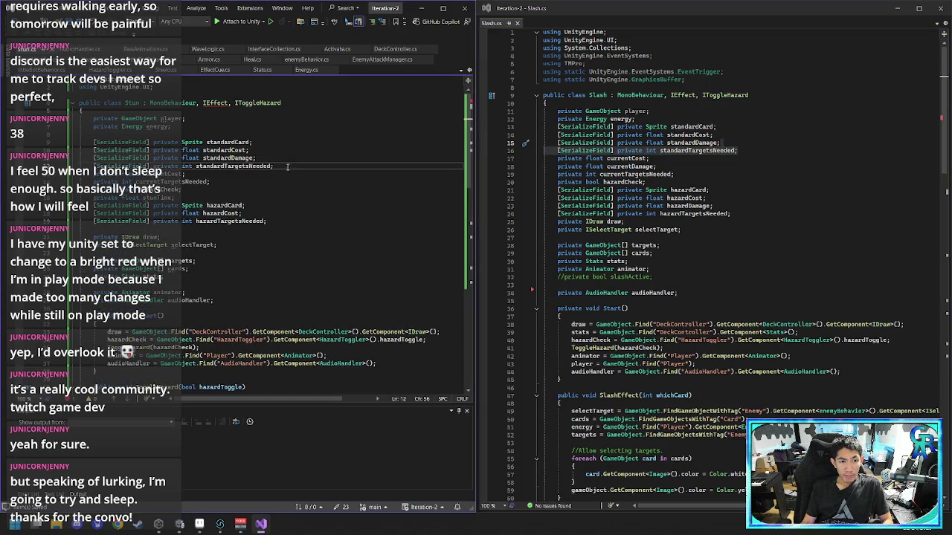
scroll(349, 231, "down", 10)
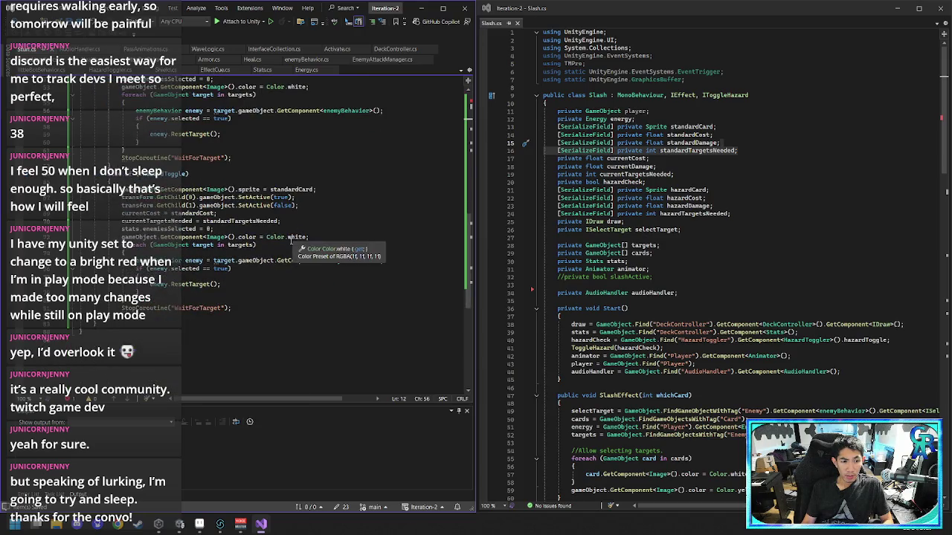
scroll(286, 329, "up", 8)
scroll(286, 330, "up", 5)
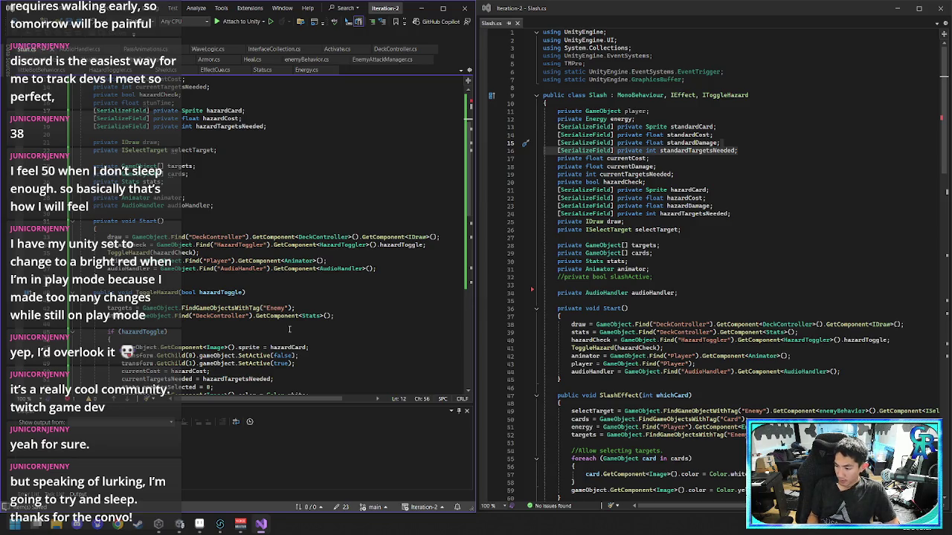
scroll(280, 329, "down", 14)
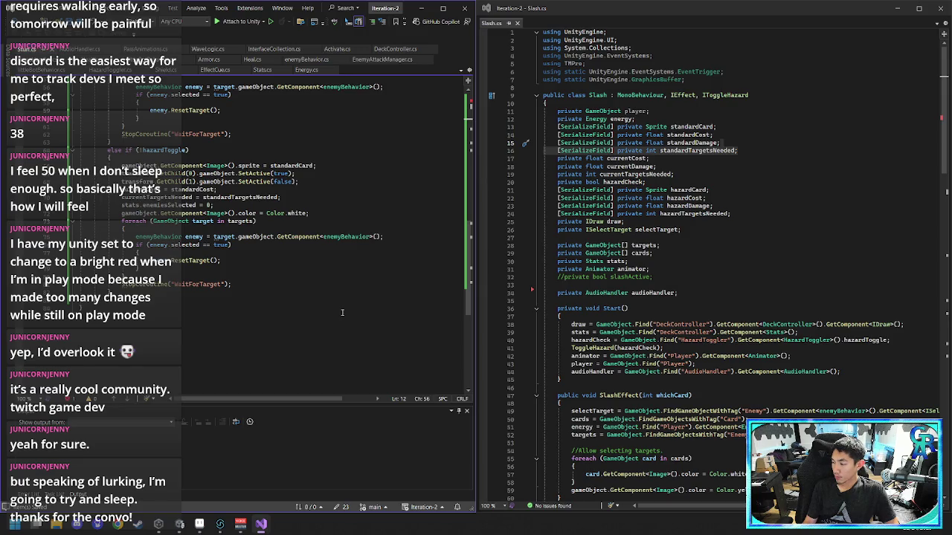
scroll(321, 305, "up", 3)
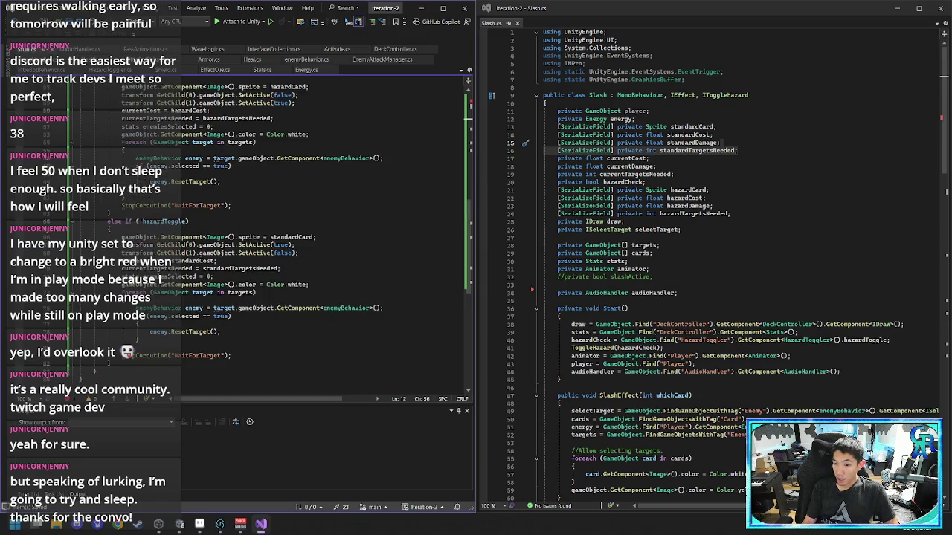
scroll(691, 241, "down", 15)
scroll(678, 246, "down", 4)
mouse_move(579, 288)
left_mouse_down()
mouse_move(521, 269)
mouse_move(525, 262)
left_mouse_up()
key("ctrl+c")
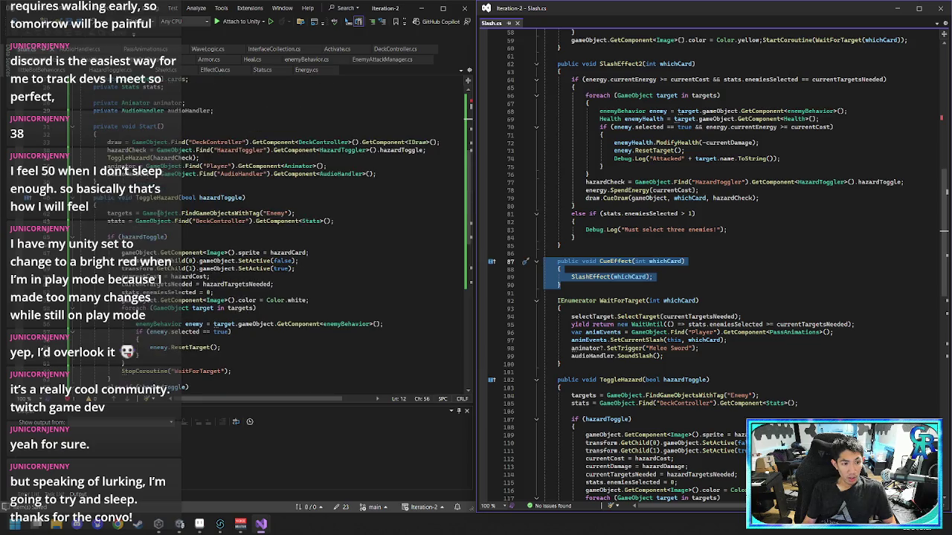
- Paste the CueEffect method and the WaitForTarget coroutine from Slash into Stun
left_click(82, 189)
key("ctrl+v")
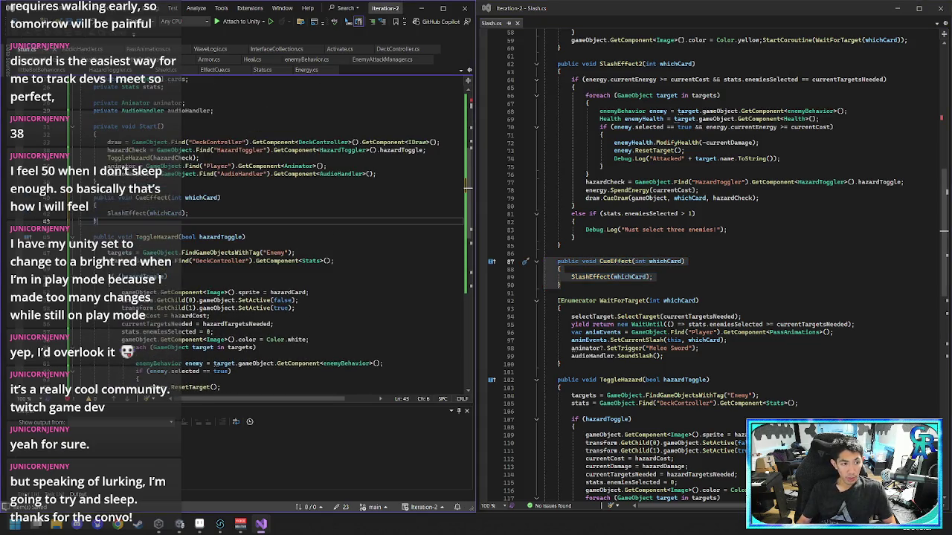
left_click_drag(588, 364, 512, 302)
key("ctrl+c")
left_click(203, 229)
key("ctrl+v")
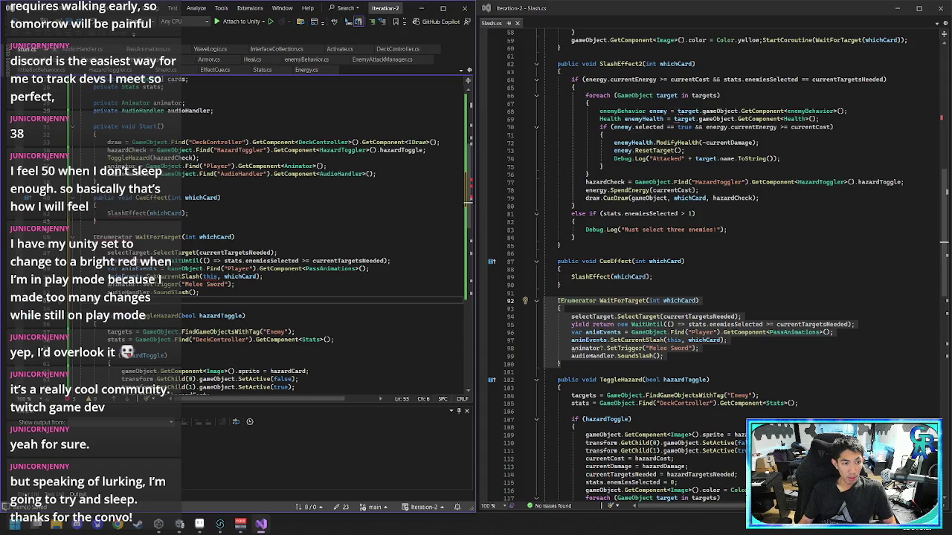
- Add a 'using System.Collections;' directive below the UnityEngine.UI using line
scroll(138, 247, "up", 1)
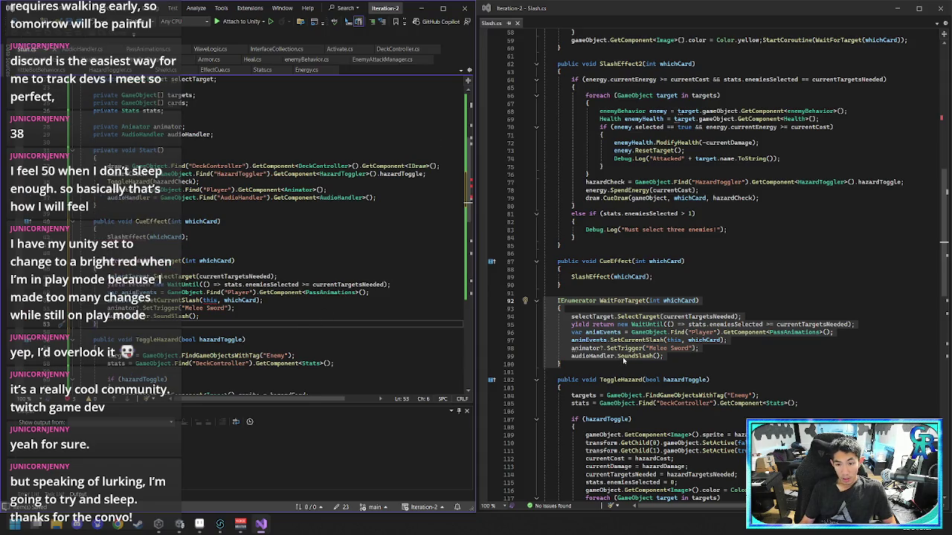
scroll(671, 111, "up", 13)
scroll(671, 110, "up", 6)
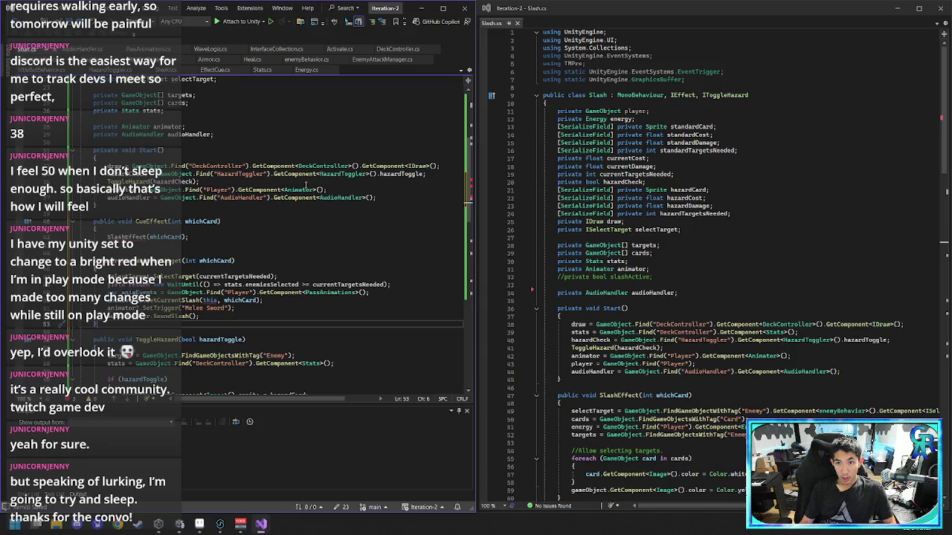
scroll(223, 96, "up", 8)
left_click(224, 88)
key("Return")
type("usi")
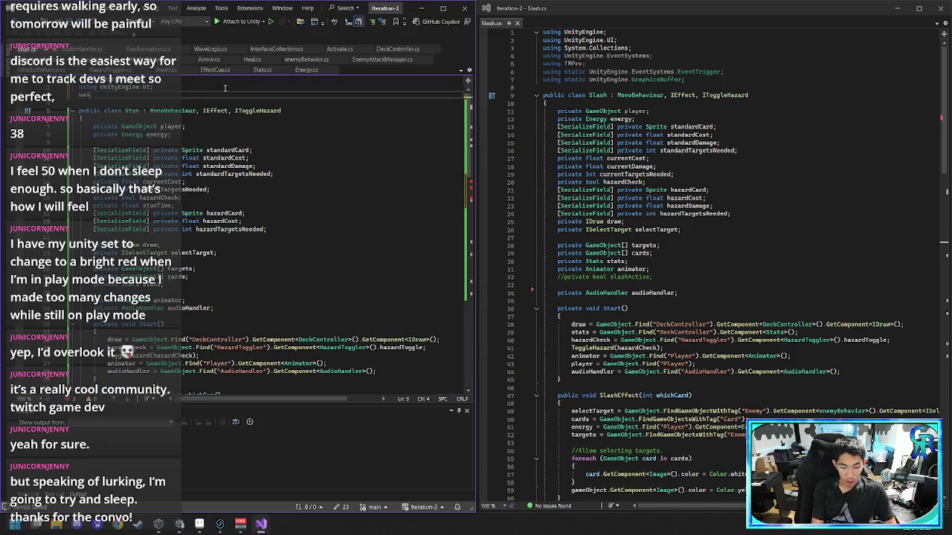
type("ng System.Collections;")
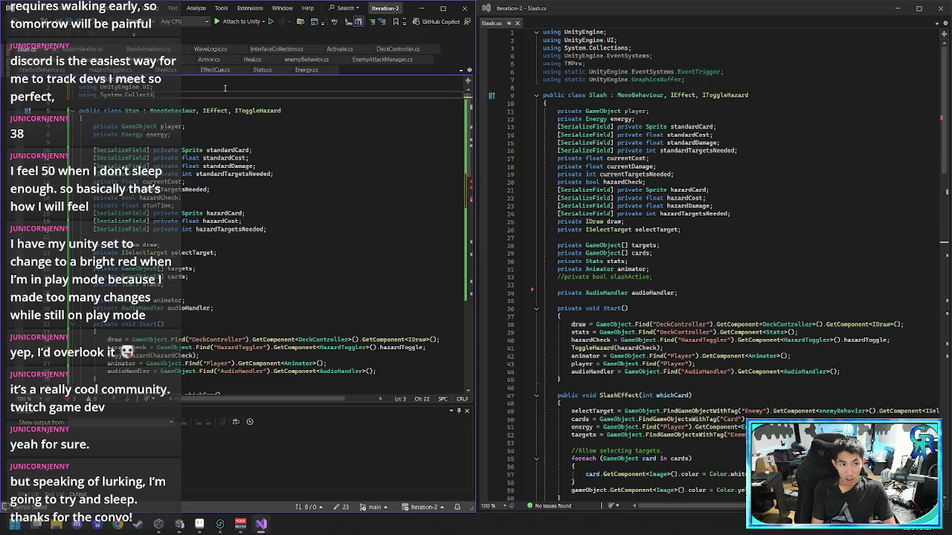
- Put the caret on the unresolved SlashEffect call inside CueEffect
scroll(270, 223, "down", 12)
left_click(270, 256)
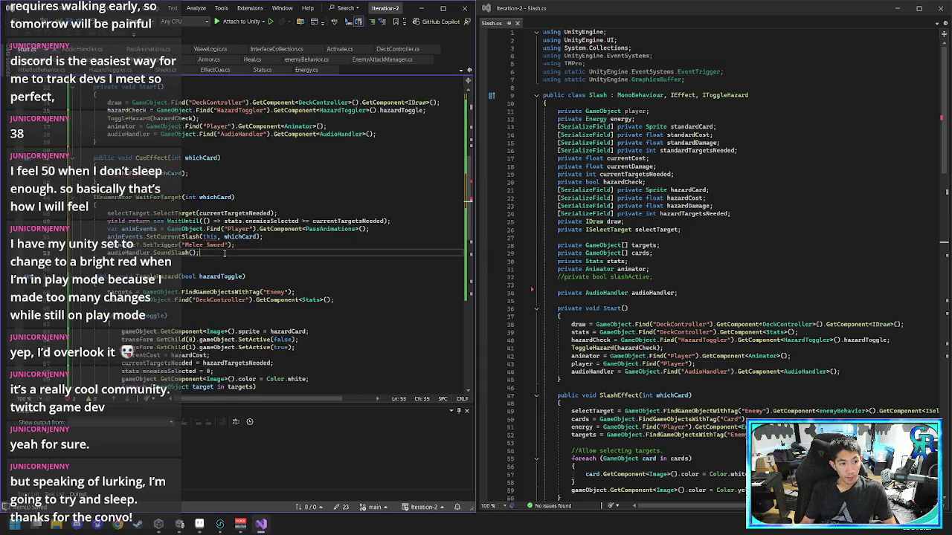
scroll(270, 261, "up", 2)
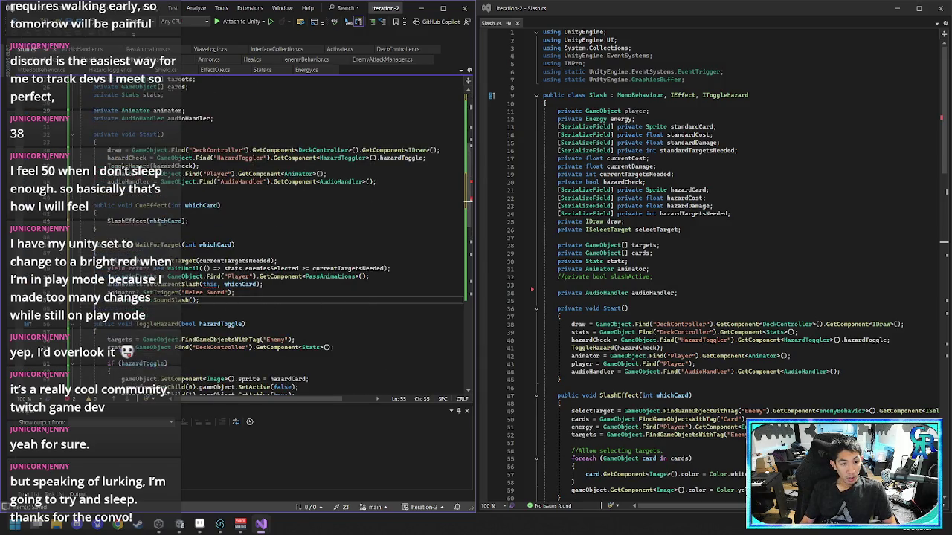
left_click(136, 220)
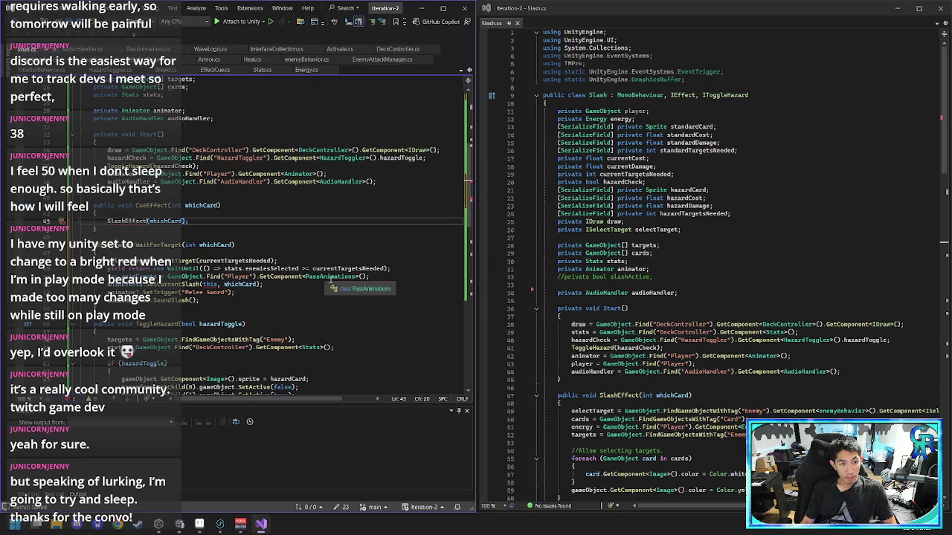
- Change the SlashEffect call in CueEffect to StunEffect
key("Left")
key("Left")
key("Left")
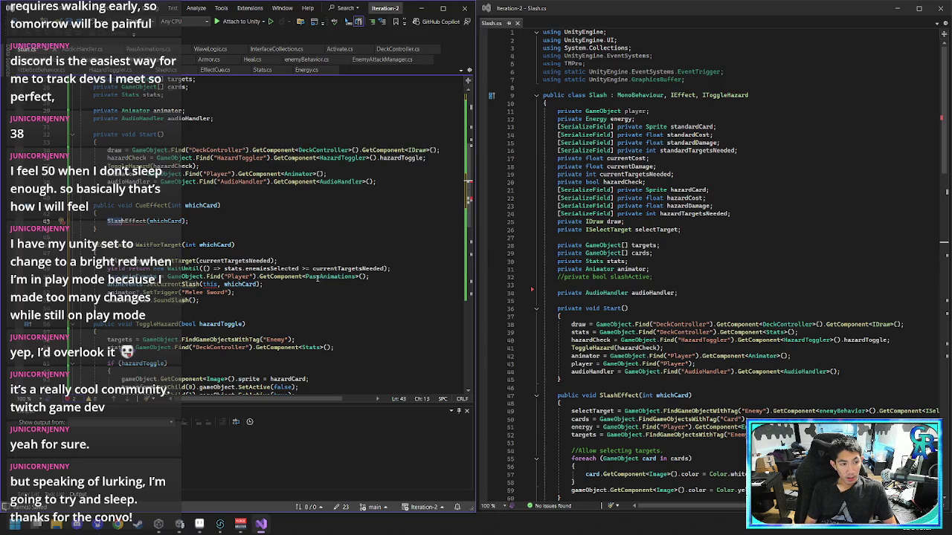
key("BackSpace")
key("BackSpace")
key("BackSpace")
type("Stun")
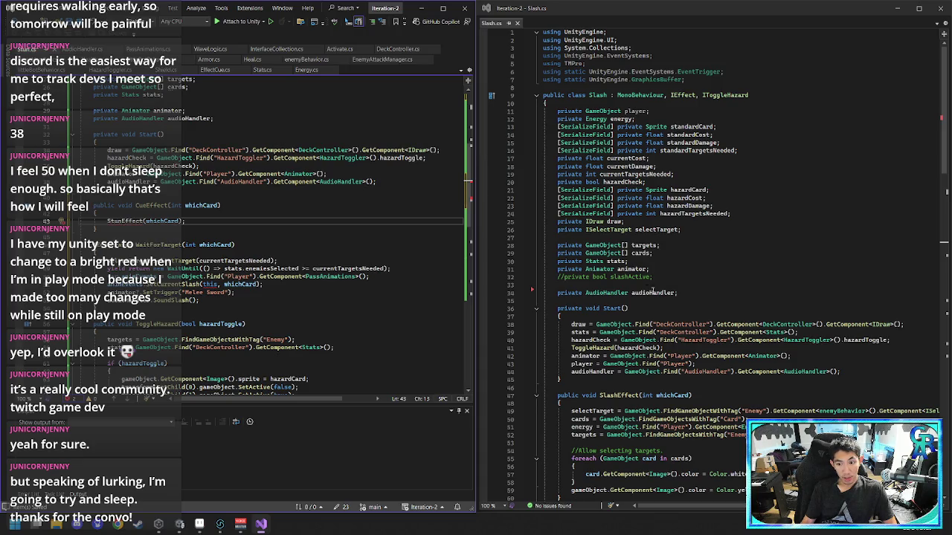
scroll(396, 257, "up", 7)
scroll(272, 227, "down", 6)
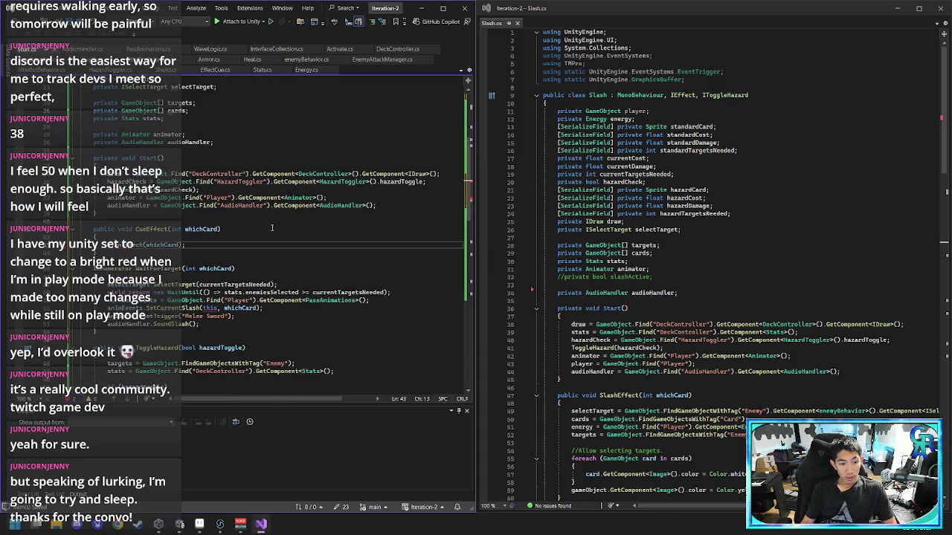
left_click(226, 255)
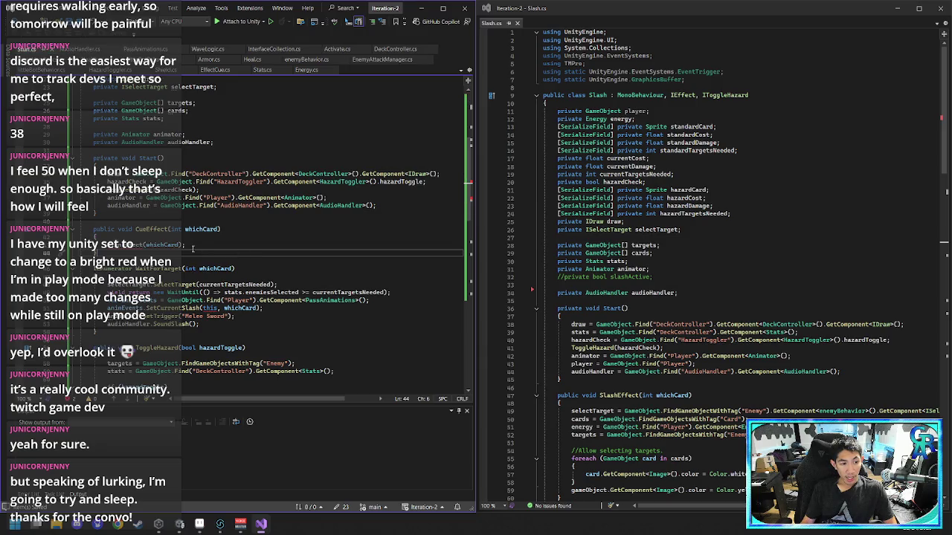
- Copy the SlashEffect and SlashEffect2 methods from Slash.cs into Stun below Start()
scroll(627, 273, "down", 16)
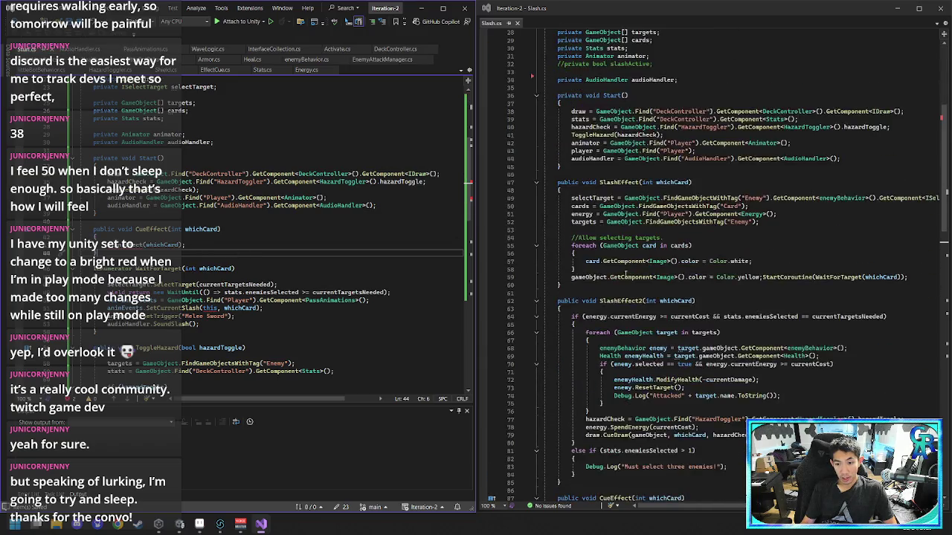
scroll(626, 273, "down", 5)
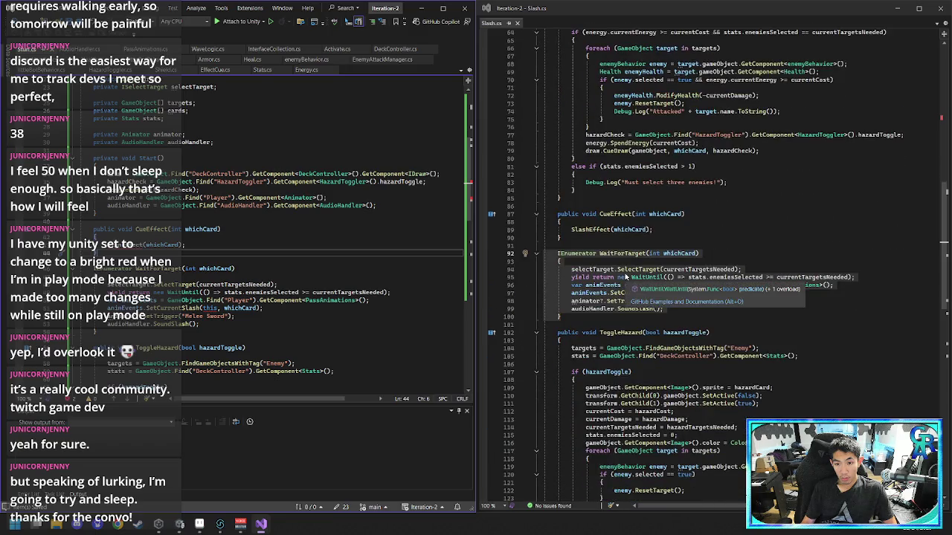
scroll(626, 273, "down", 14)
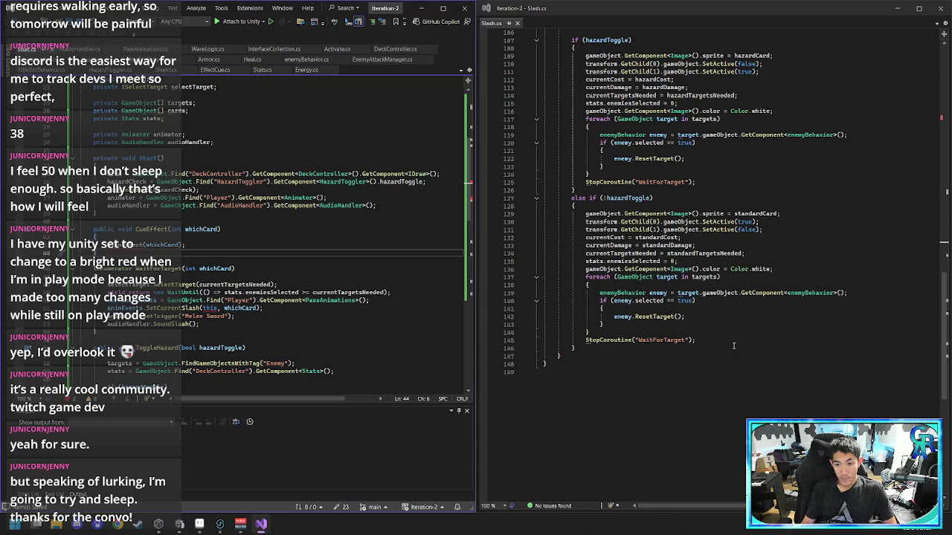
scroll(733, 346, "up", 20)
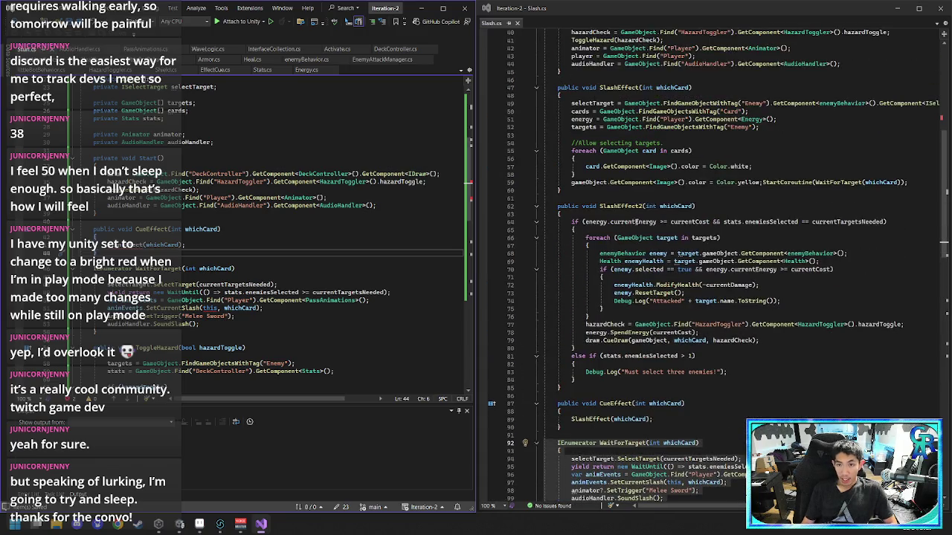
mouse_move(510, 388)
left_mouse_down()
mouse_move(511, 123)
mouse_move(522, 91)
left_mouse_up()
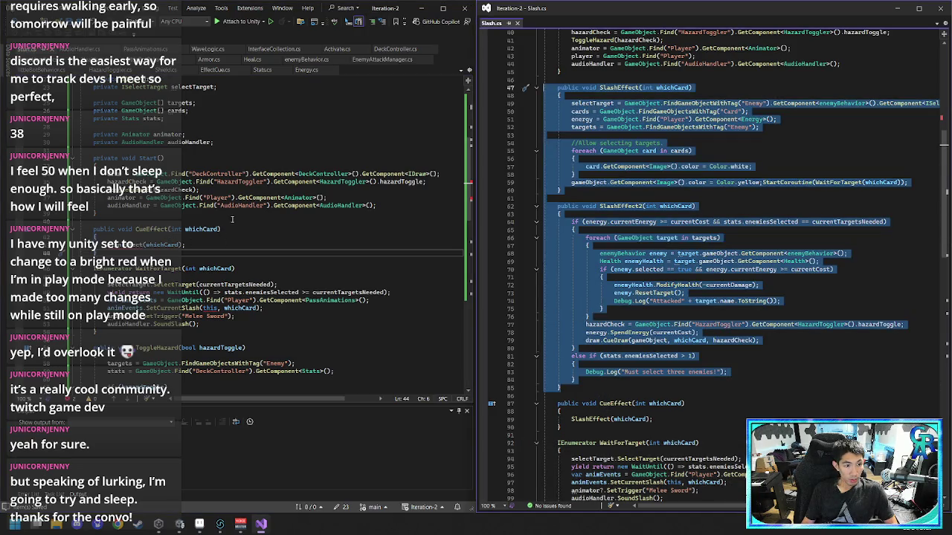
left_click(235, 218)
key("Return")
key("Return")
key("ctrl+v")
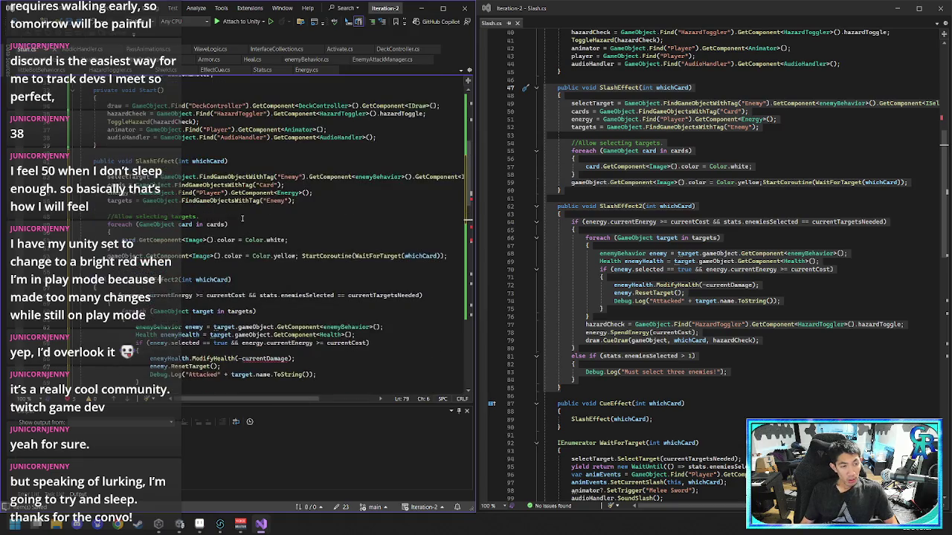
- Rename the pasted methods SlashEffect and SlashEffect2 to StunEffect and StunEffect2
left_click(94, 153)
left_click(139, 161)
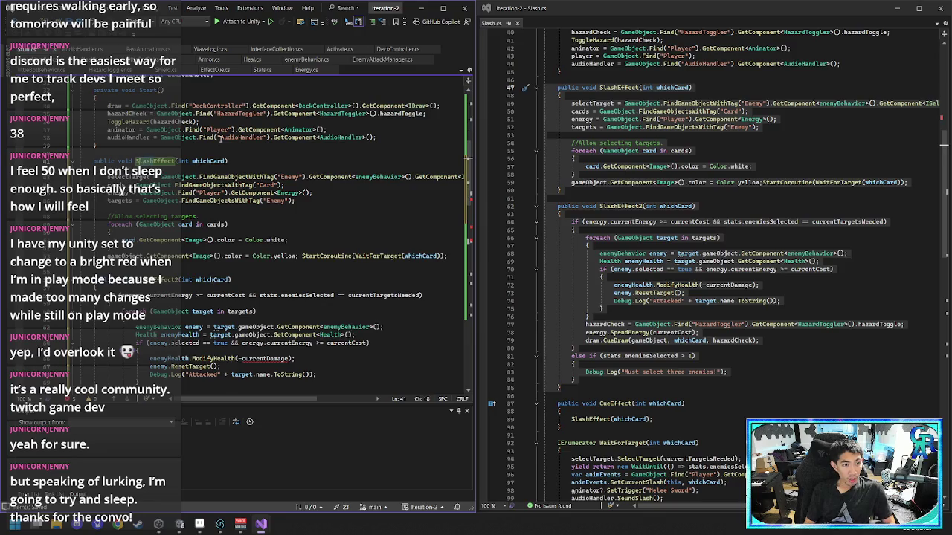
key("Delete")
key("Delete")
key("Delete")
type("tun")
left_click(150, 280)
key("Delete")
key("Delete")
key("Delete")
type("tun")
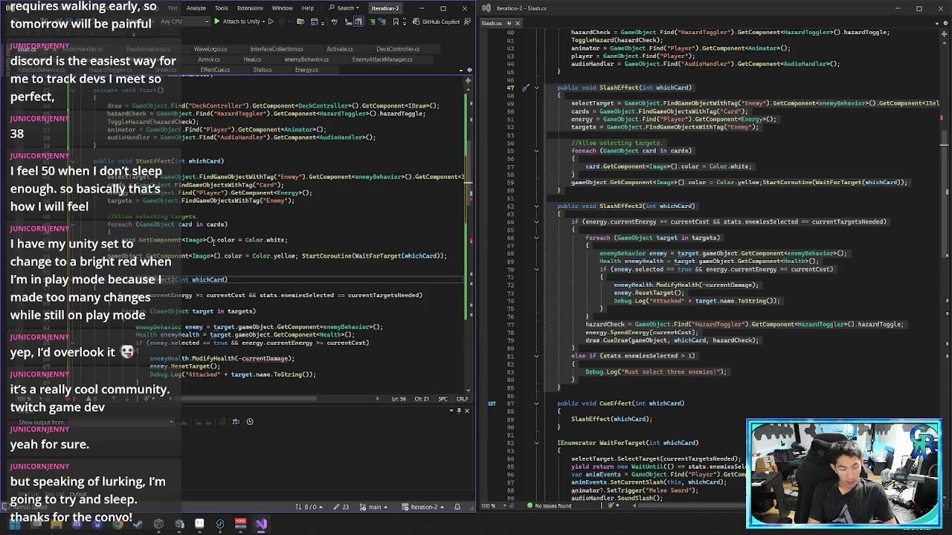
- Review StunEffect's lines gathering cards, Enemy targets and Energy, and turning cards white
left_click(212, 239)
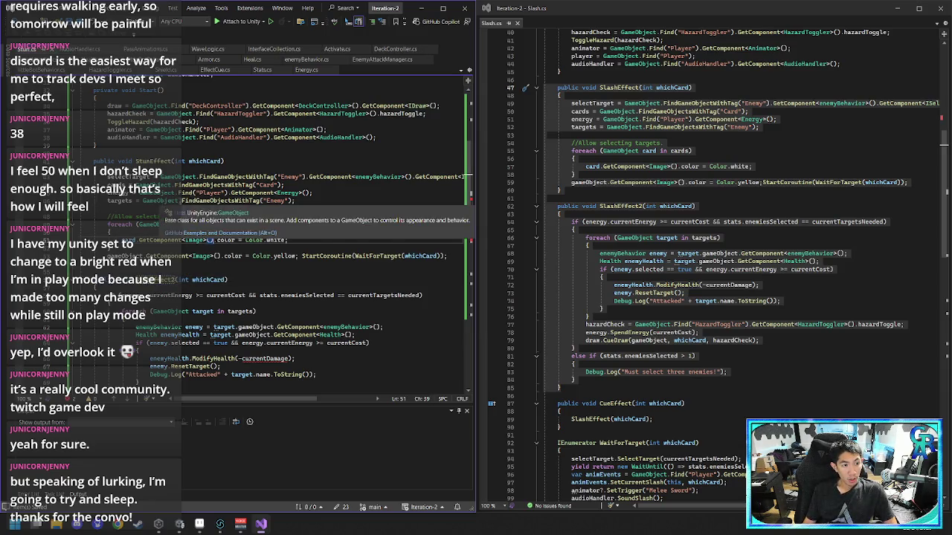
left_click(126, 185)
left_click(115, 200)
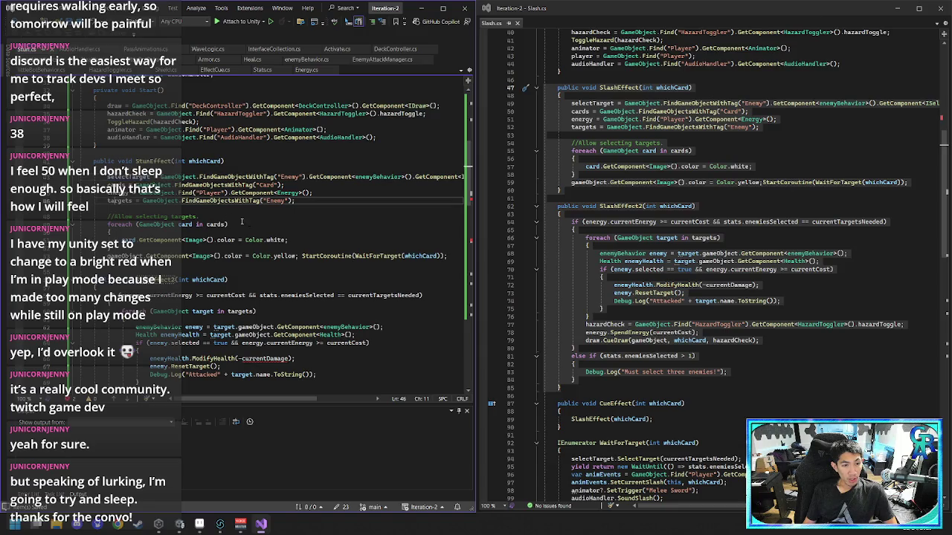
left_click(326, 194)
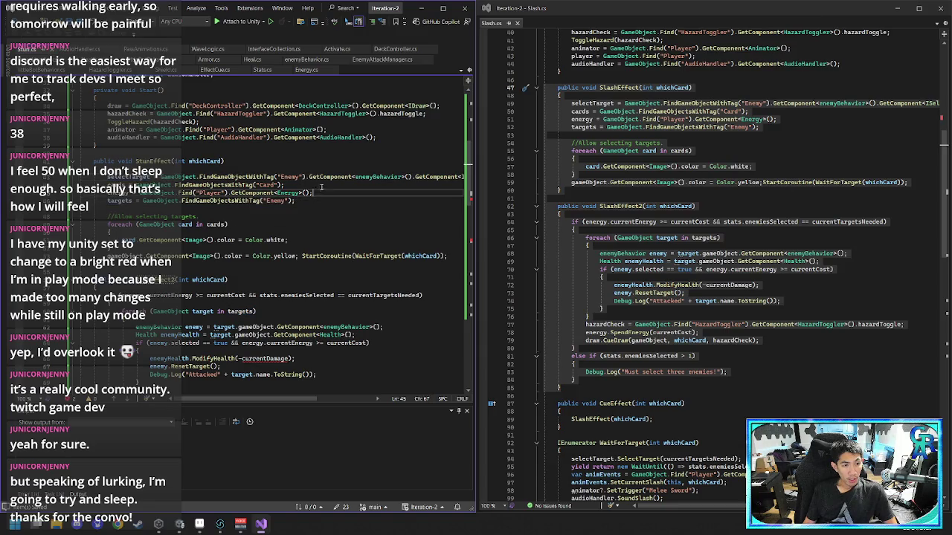
left_click(317, 203)
left_click(284, 250)
left_click(293, 239)
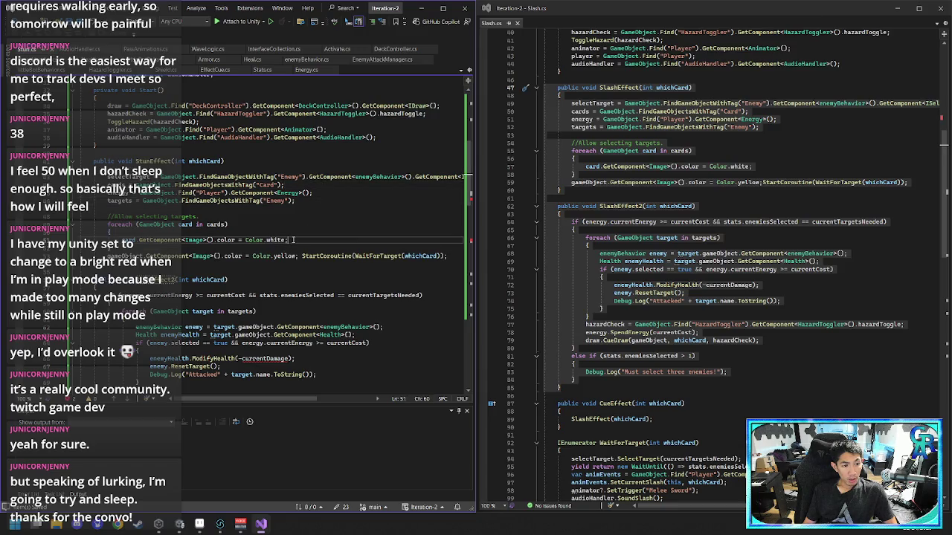
left_click(255, 256)
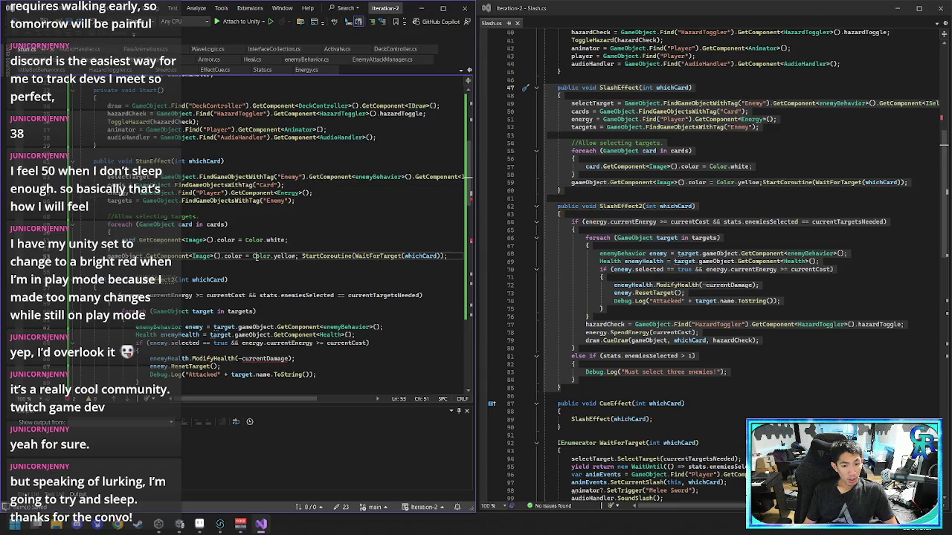
- Review StunEffect2's energy cost condition and its loop over the targets
scroll(255, 256, "down", 1)
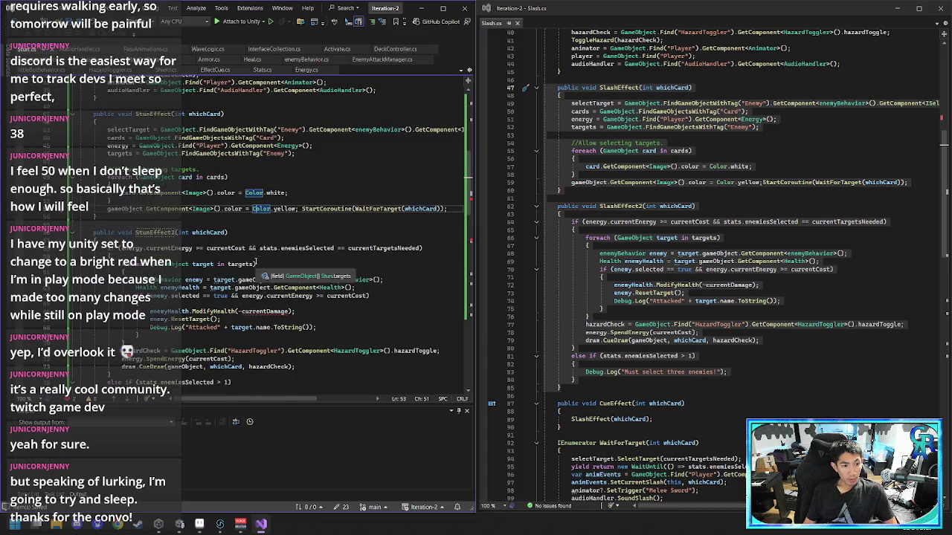
left_click(204, 255)
left_click(200, 264)
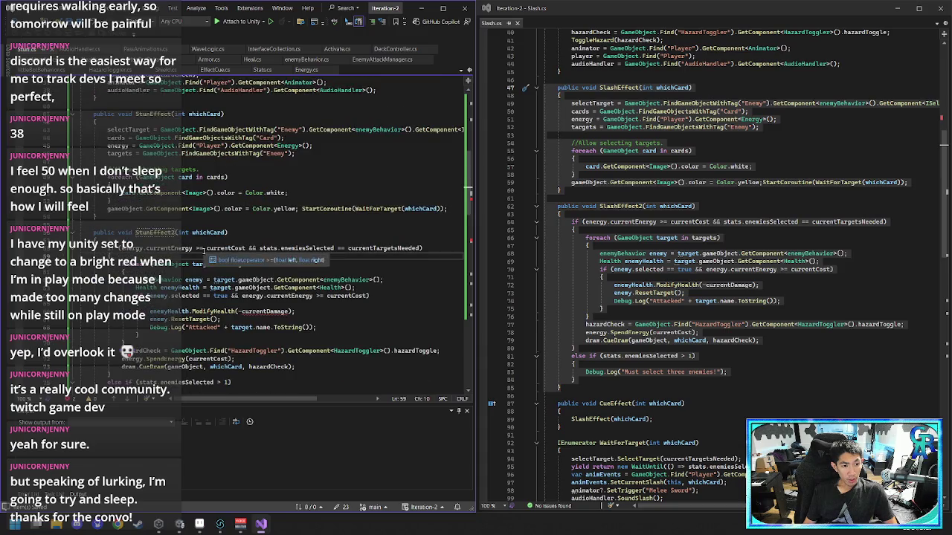
left_click(199, 249)
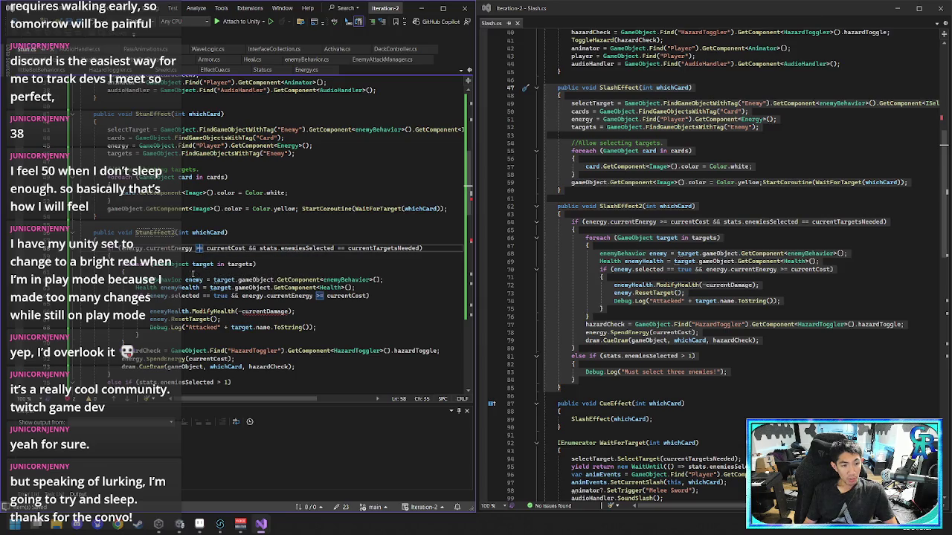
scroll(170, 274, "down", 2)
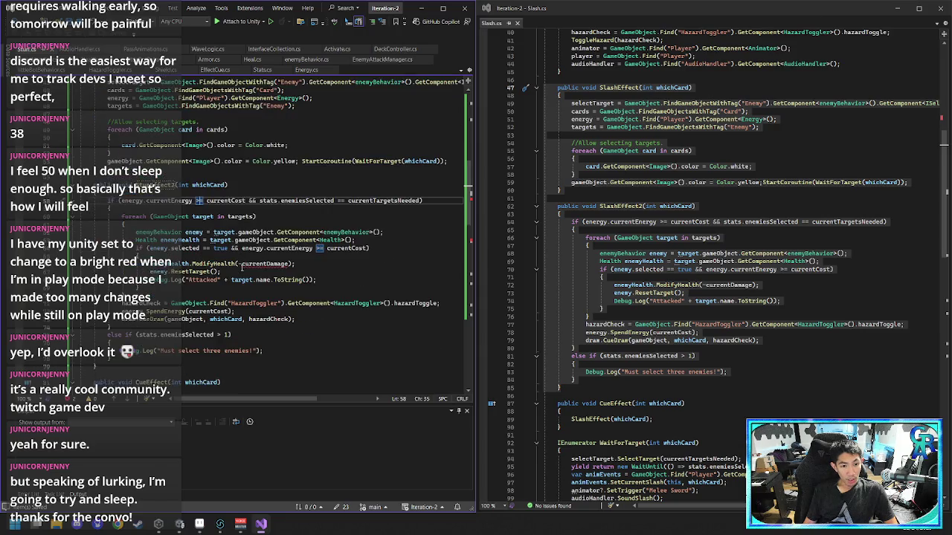
- Comment out the 'Health enemyHealth' lookup line in StunEffect2 with Ctrl+K, Ctrl+C
left_click(262, 240)
left_click(269, 240)
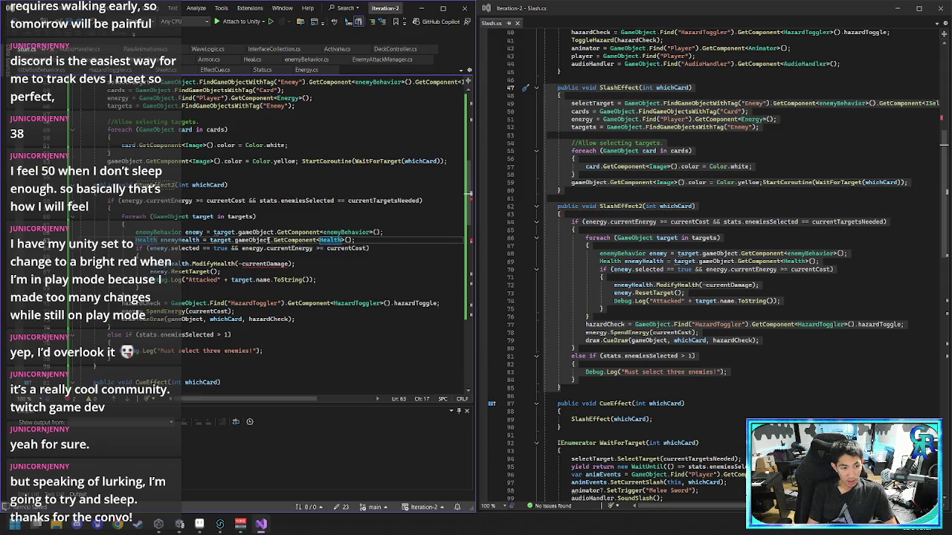
key("ctrl+k")
key("ctrl+c")
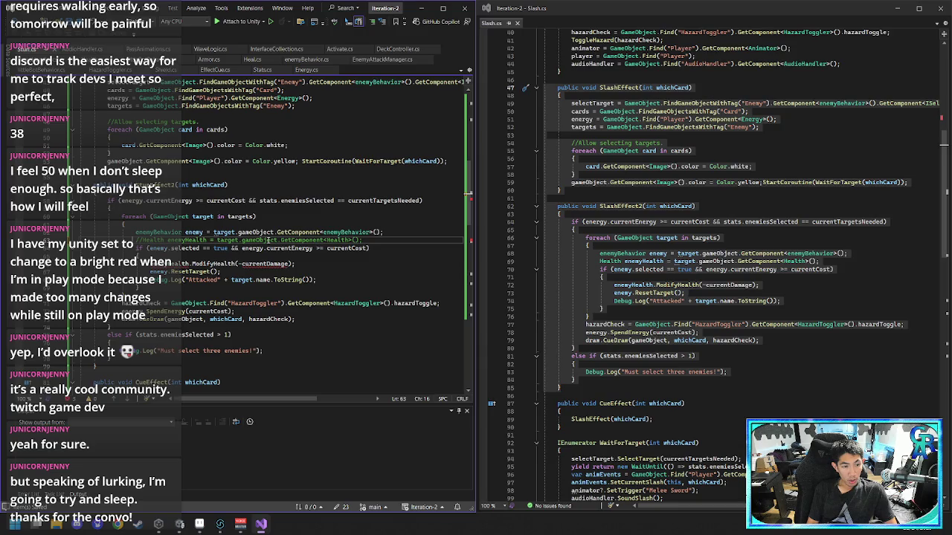
key("Down")
key("Down")
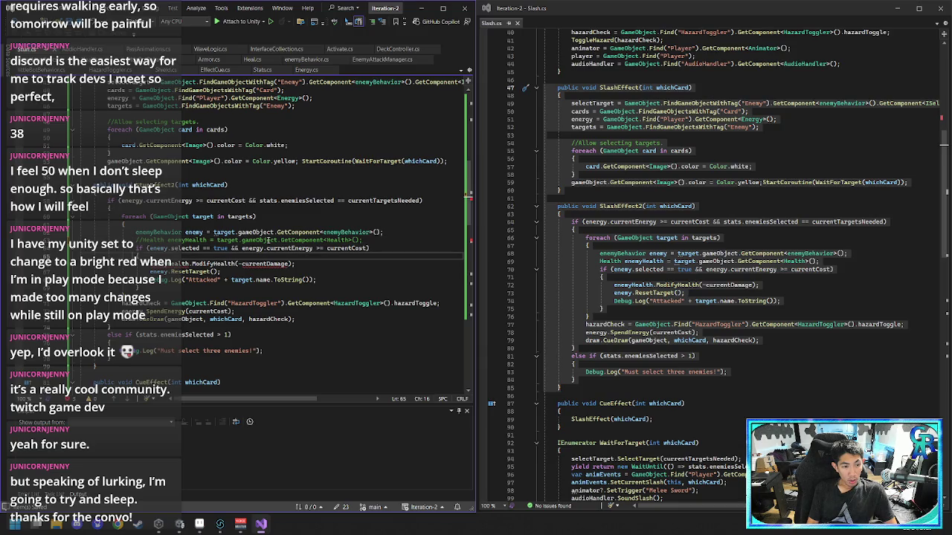
key("Up")
key("Up")
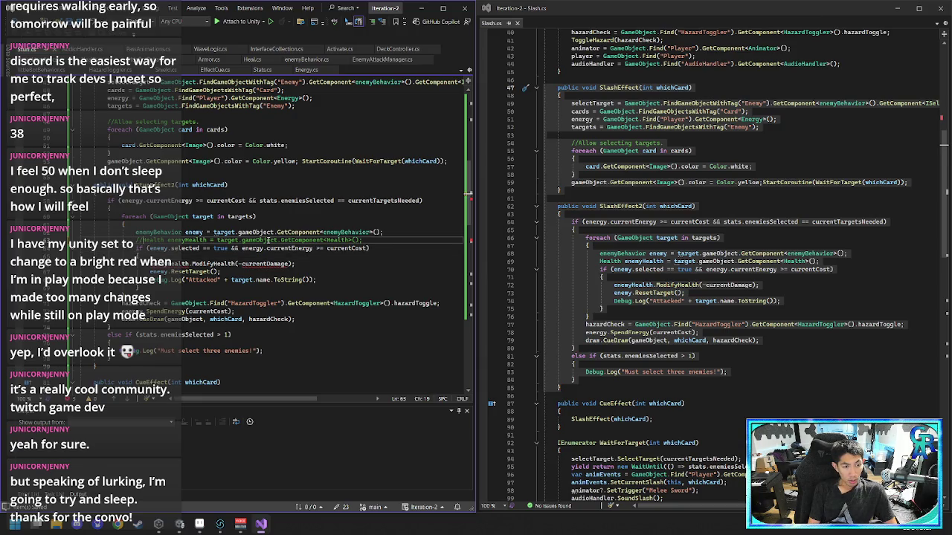
- Outdent the ModifyHealth damage line and step through the SpendEnergy and CueDraw lines
key("Down")
key("Down")
key("Down")
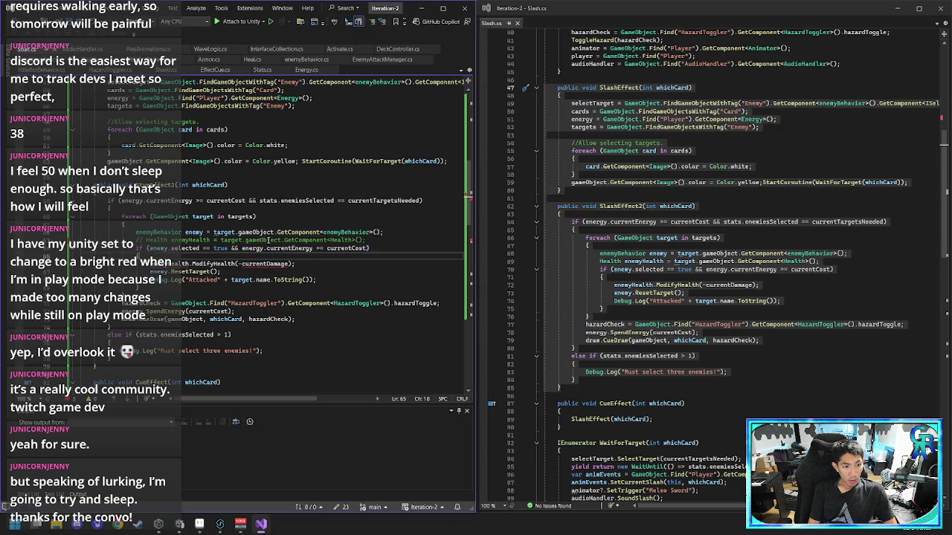
key("BackSpace")
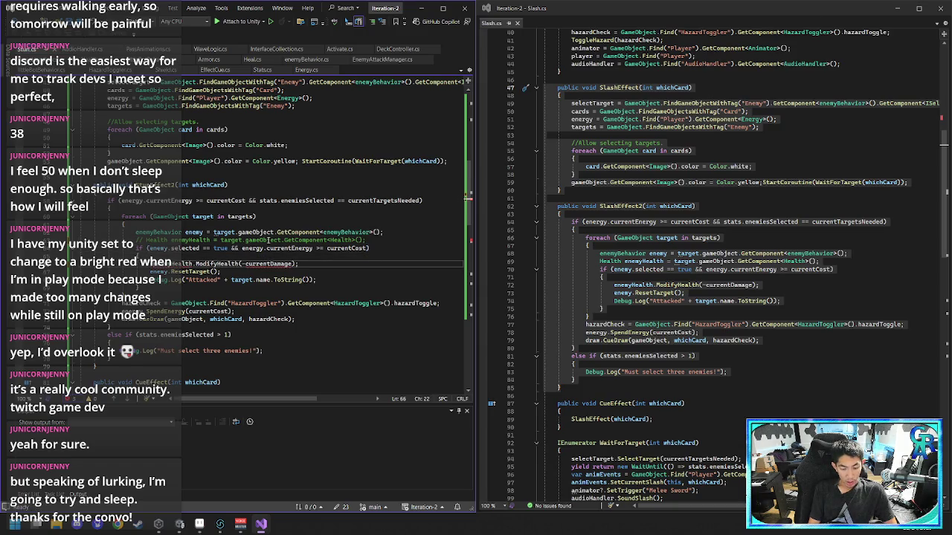
key("Down")
key("Down")
key("Down")
key("Down")
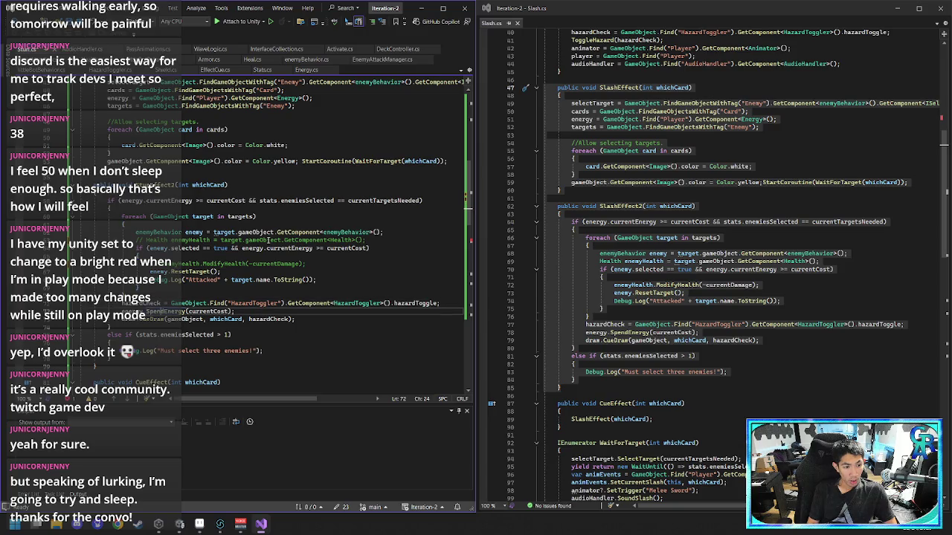
key("Home")
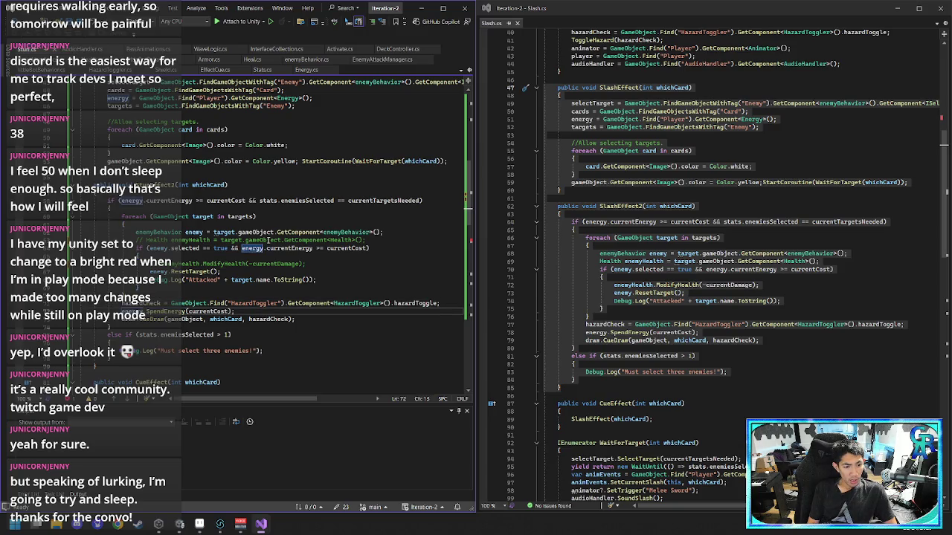
key("Down")
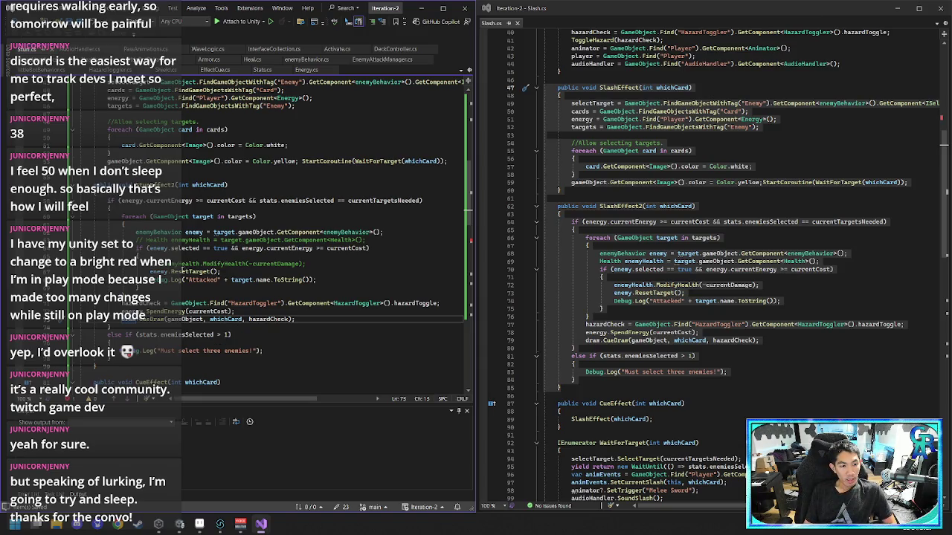
- Place the caret on the enemyHealth.ModifyHealth damage line in Stun.cs
left_click(163, 264)
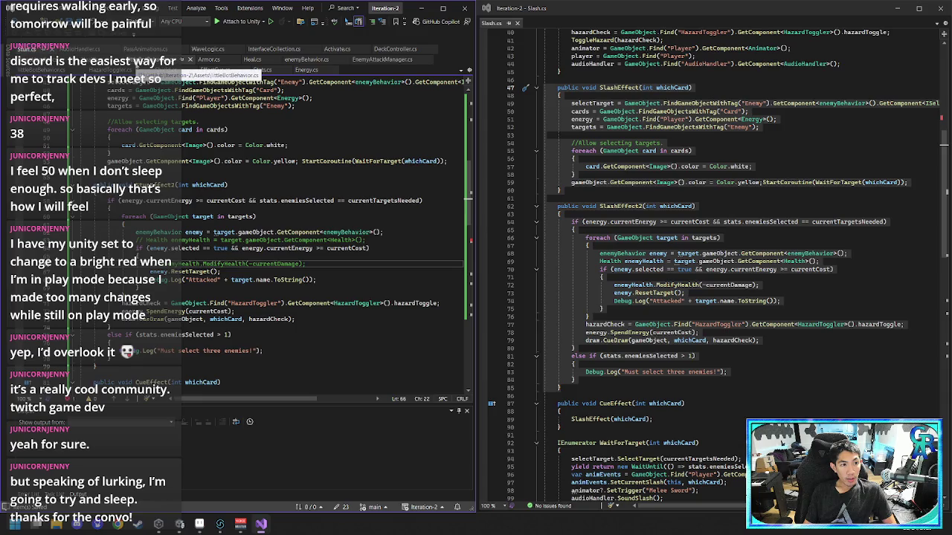
- Open the littleBotBehavior.cs enemy script and move its tab to the front
left_click(168, 60)
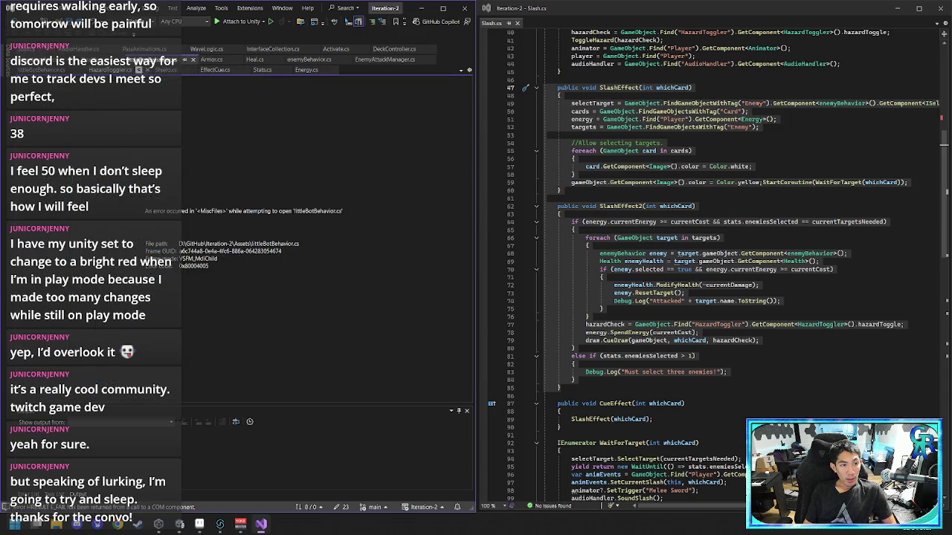
left_click(185, 61)
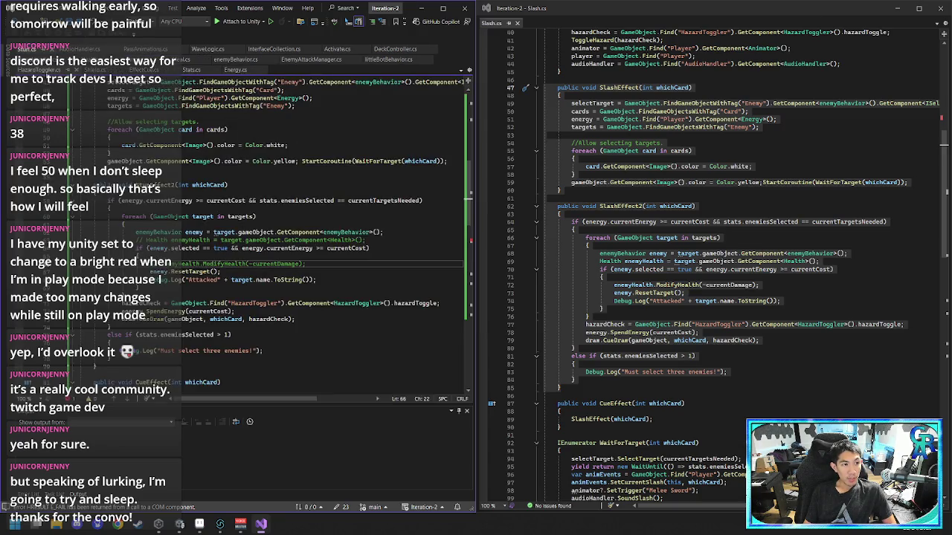
left_click(376, 60)
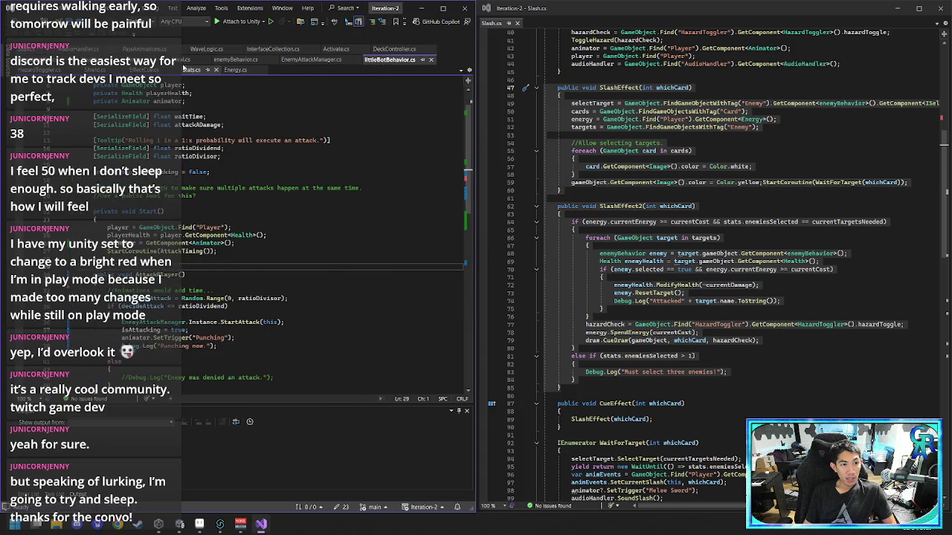
left_click_drag(390, 63, 186, 61)
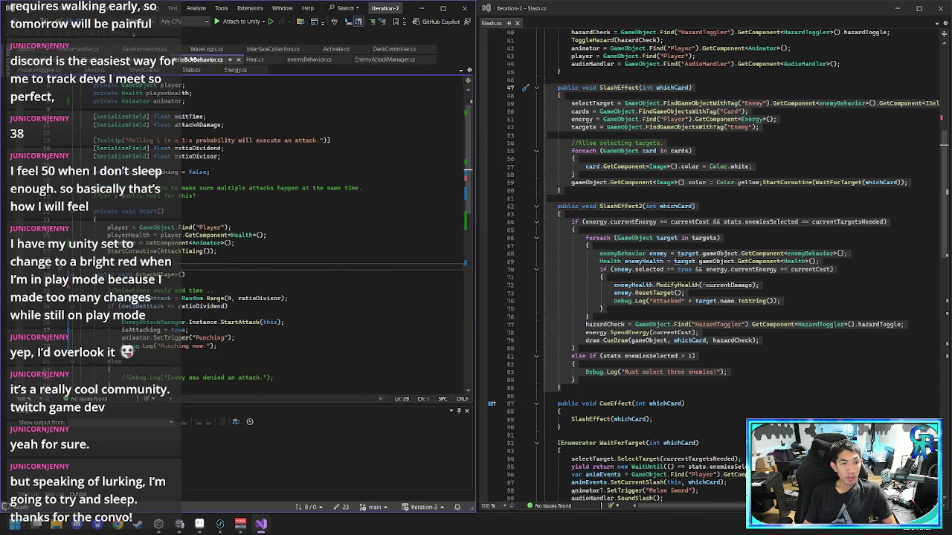
- Review littleBotBehavior's fields and attack probability check, then return to Stun.cs
scroll(223, 261, "down", 8)
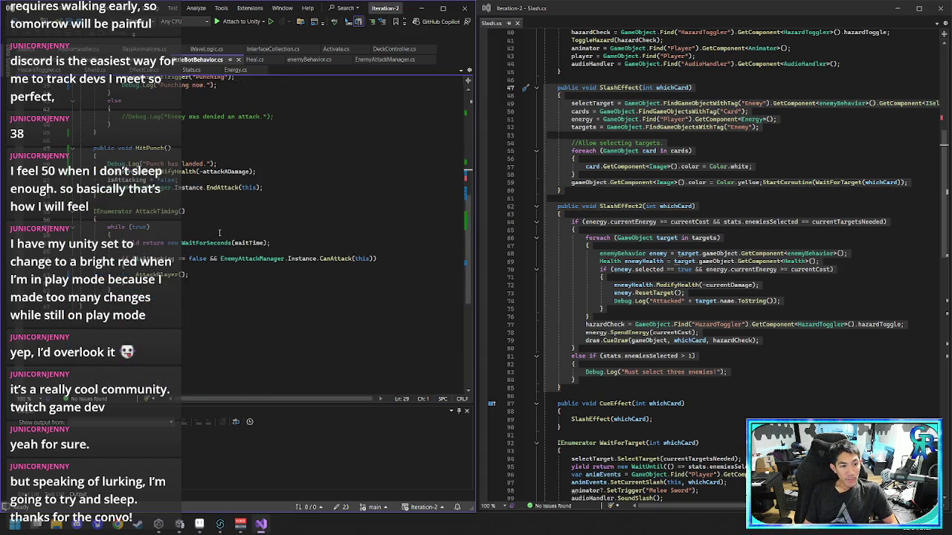
scroll(219, 189, "up", 5)
mouse_move(228, 251)
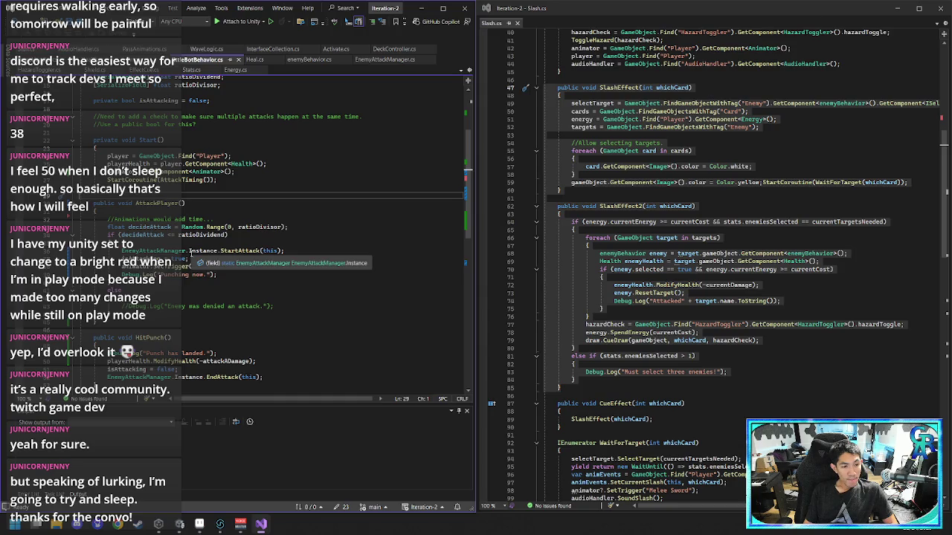
left_click(235, 235)
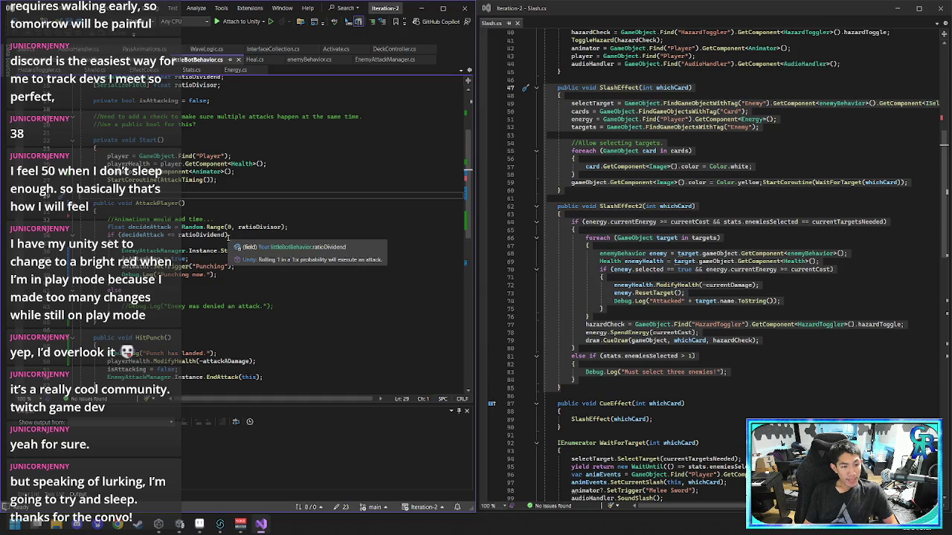
mouse_move(276, 228)
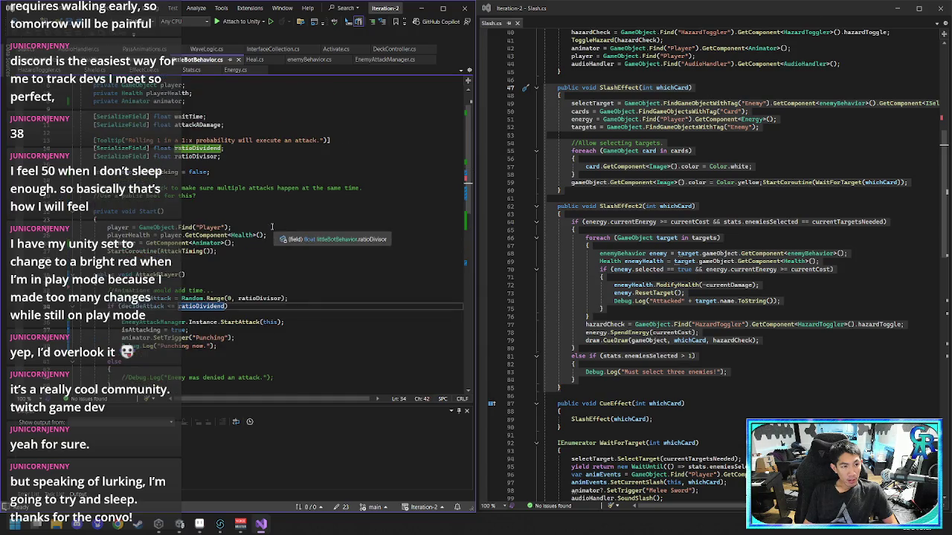
scroll(276, 227, "up", 3)
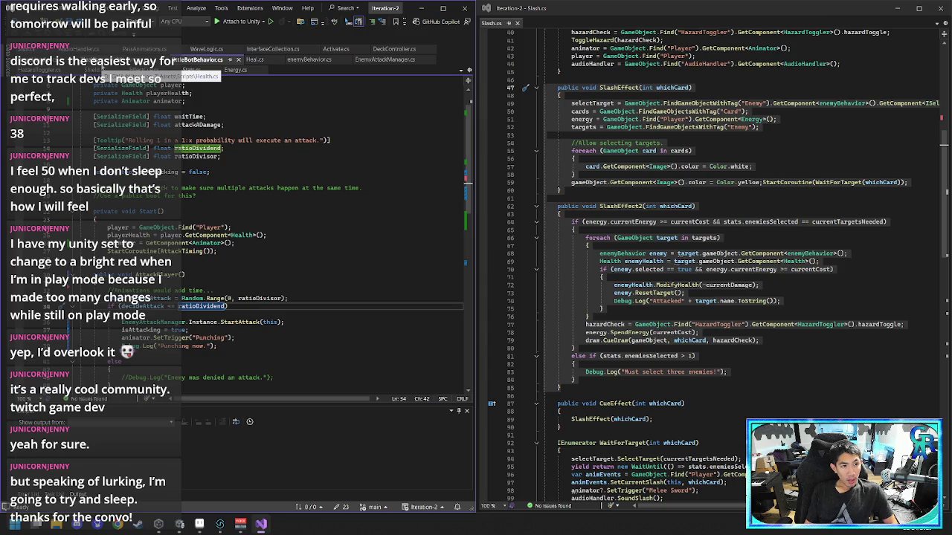
left_click_drag(182, 60, 33, 56)
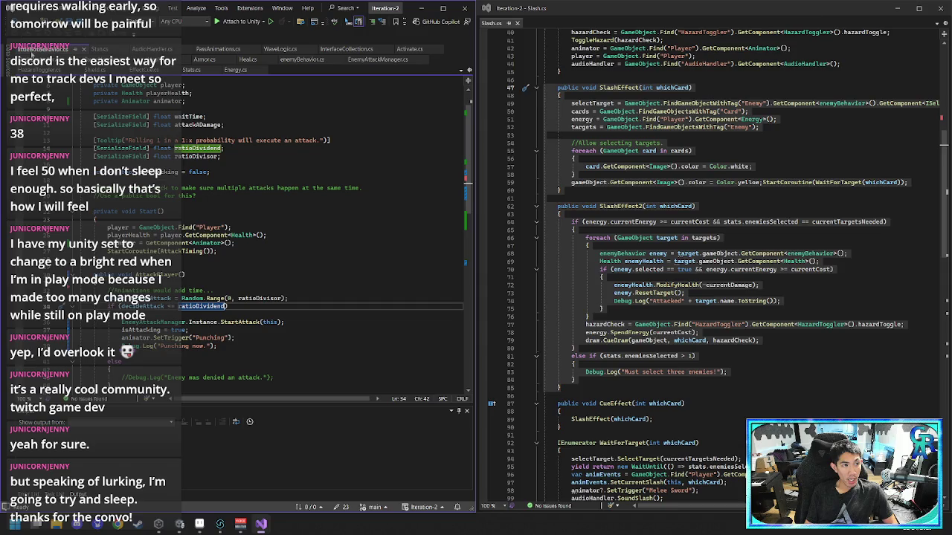
left_click(101, 49)
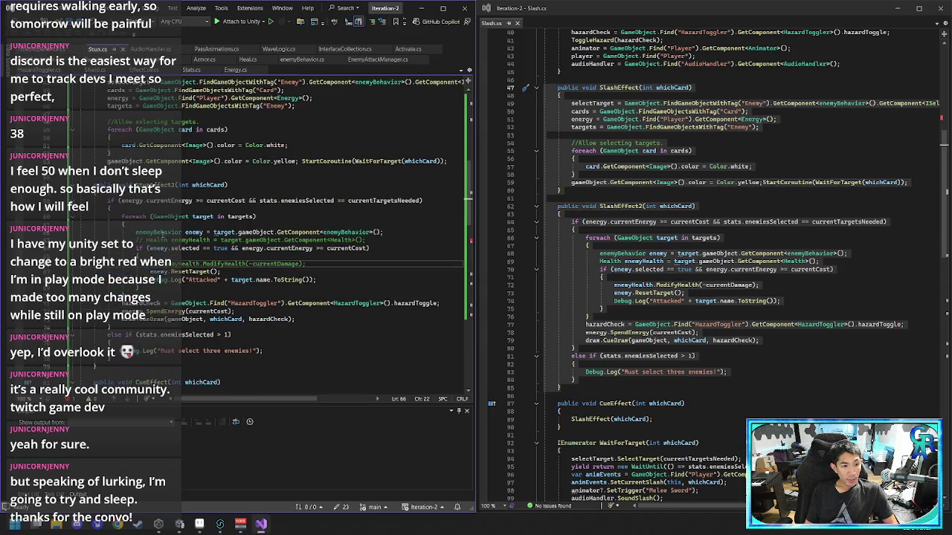
- Change the Health lookup to fetch a littleBotBehavior component as enemyBehavior
left_click(223, 241)
scroll(231, 236, "up", 15)
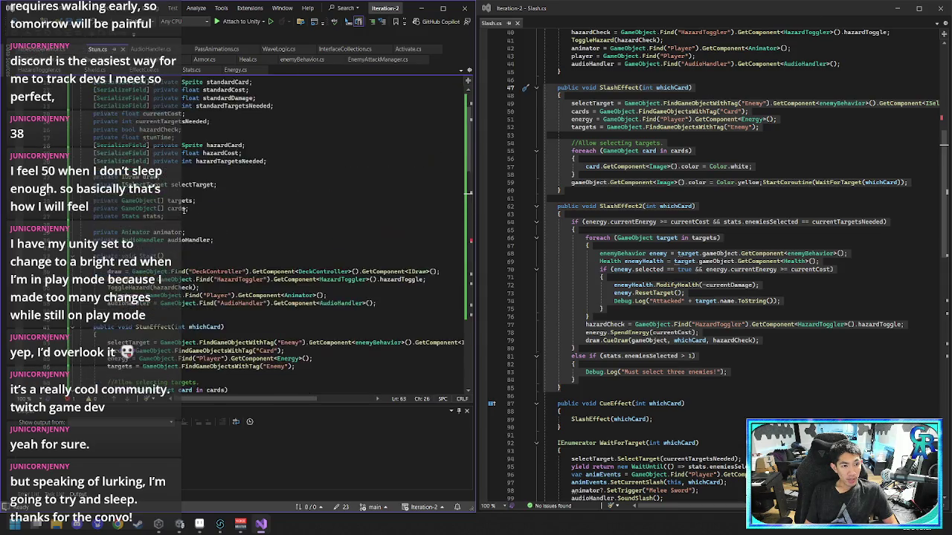
scroll(230, 253, "down", 15)
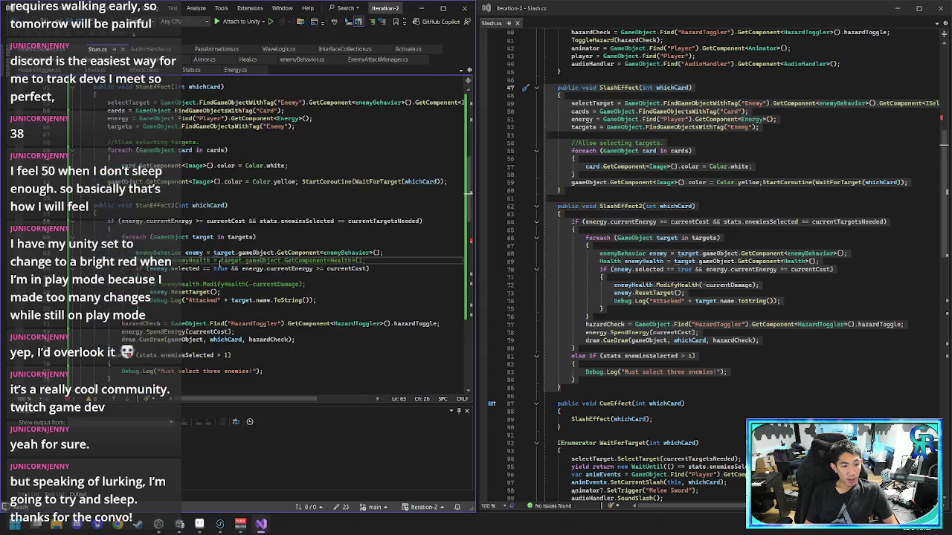
left_click(207, 262)
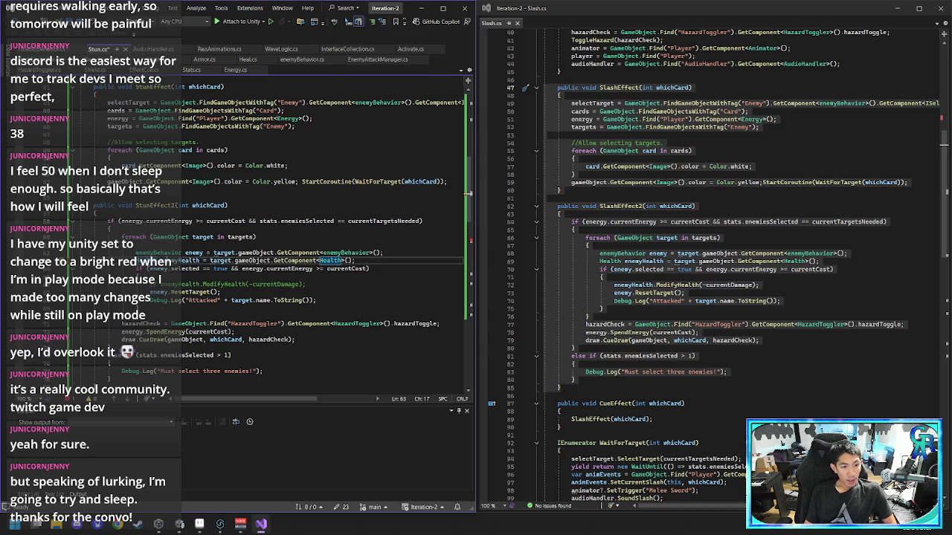
key("Left")
type("enemyBehavior")
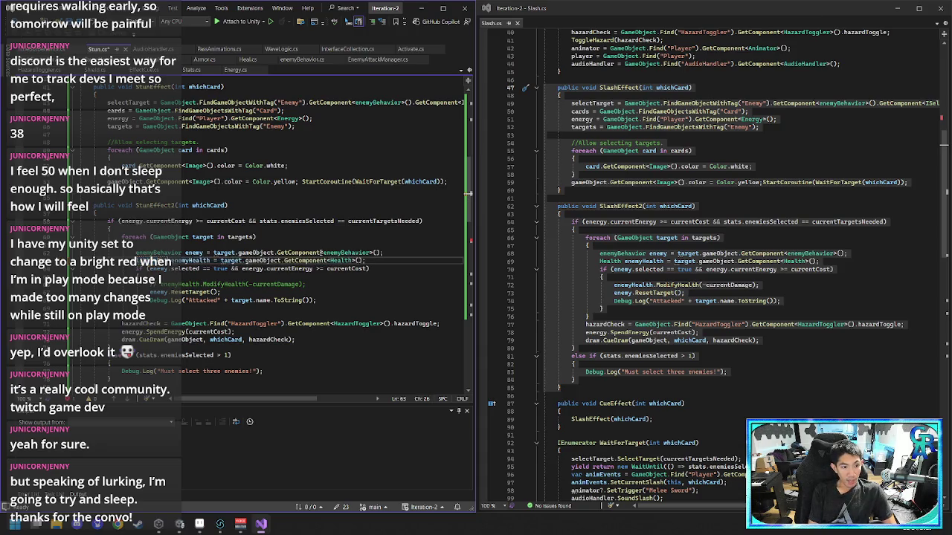
key("Right")
key("Right")
key("Right")
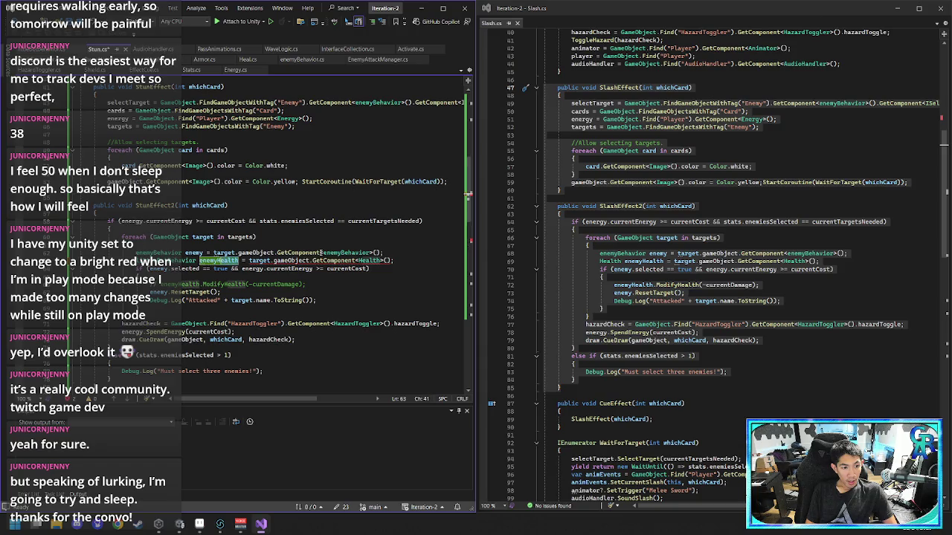
key("BackSpace")
key("BackSpace")
key("BackSpace")
type("Behavior")
key("Right")
key("Right")
key("Right")
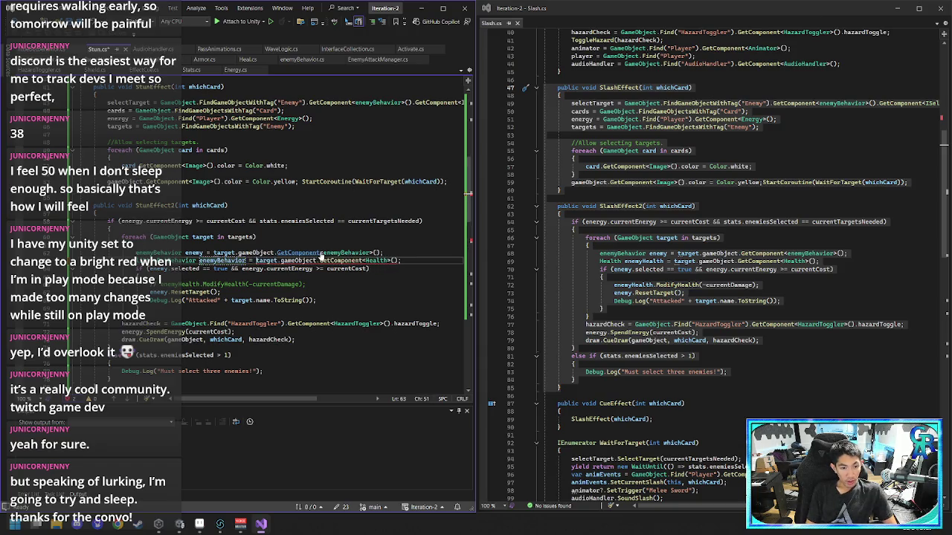
key("ctrl+Right")
key("ctrl+Right")
key("ctrl+Right")
key("ctrl+shift+Left")
type("BotBehavior")
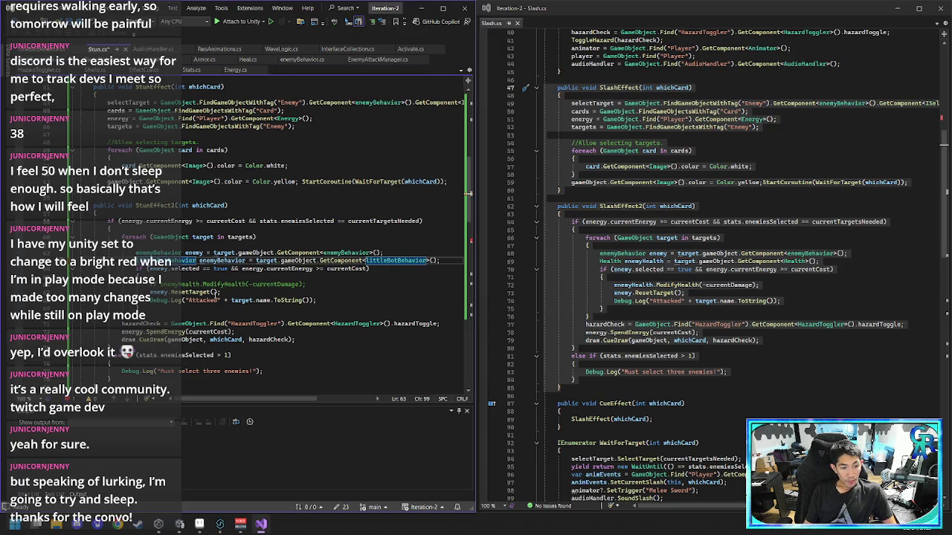
- Replace enemyHealth with enemyBehavior on the ModifyHealth damage line
left_click(323, 285)
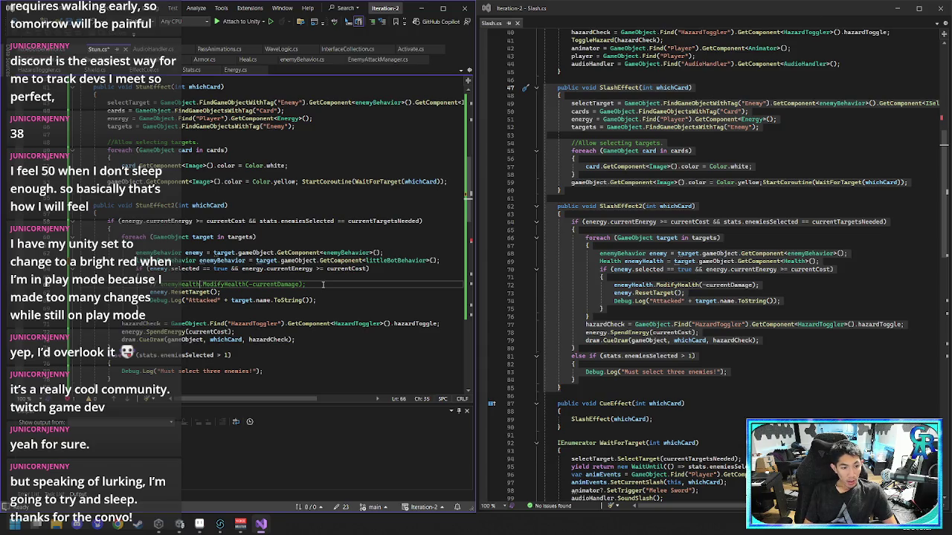
key("shift+Tab")
key("shift+Tab")
key("shift+Tab")
key("ctrl+BackSpace")
type("enemyBehavior")
key("Right")
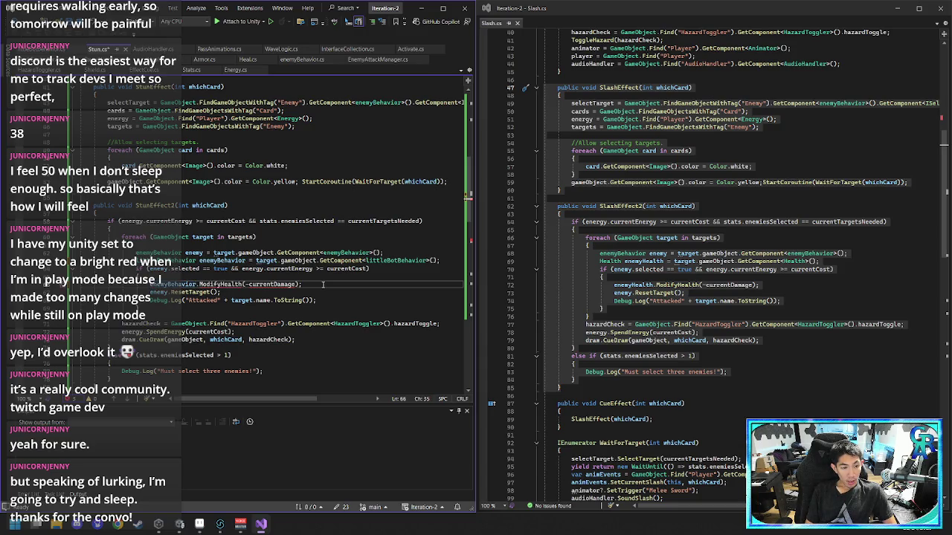
key("ctrl+shift+Right")
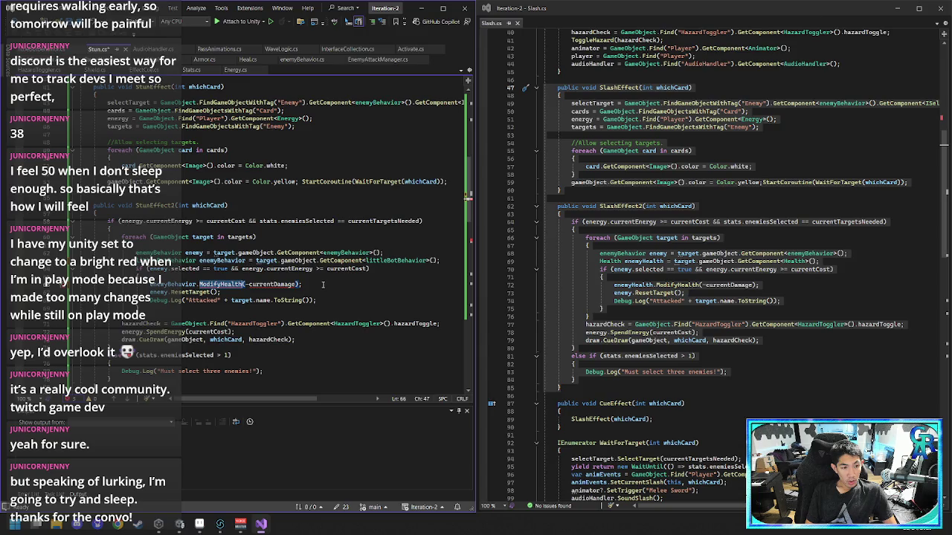
- Replace ModifyHealth(-currentDamage) with 'isStunned = true' on the enemyBehavior line, then return to littleBotBehavior.cs
type("Stunned")
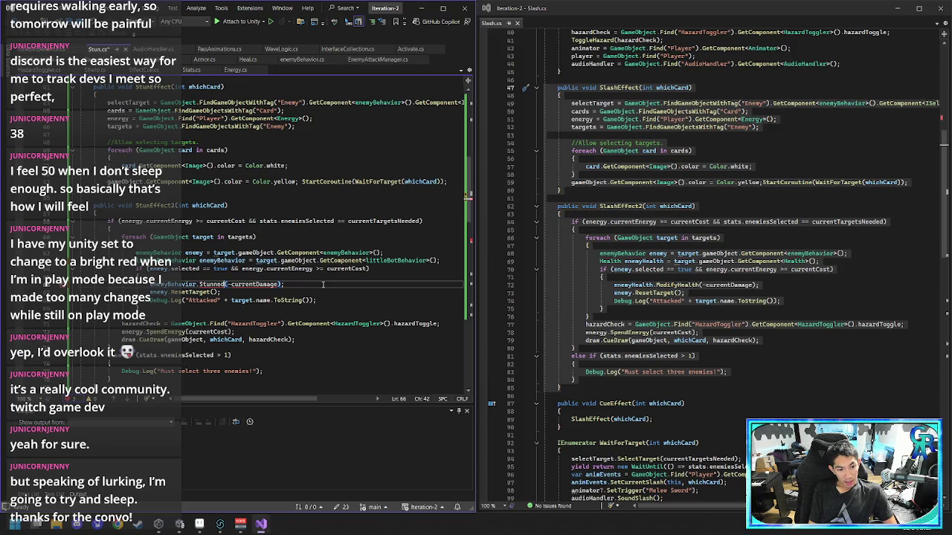
key("Delete")
key("Delete")
key("Delete")
type("= ")
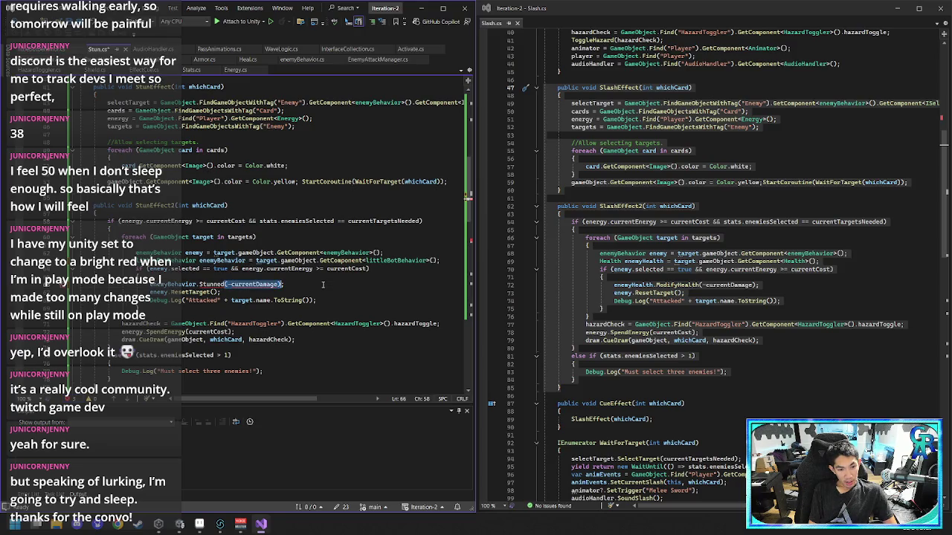
type("true")
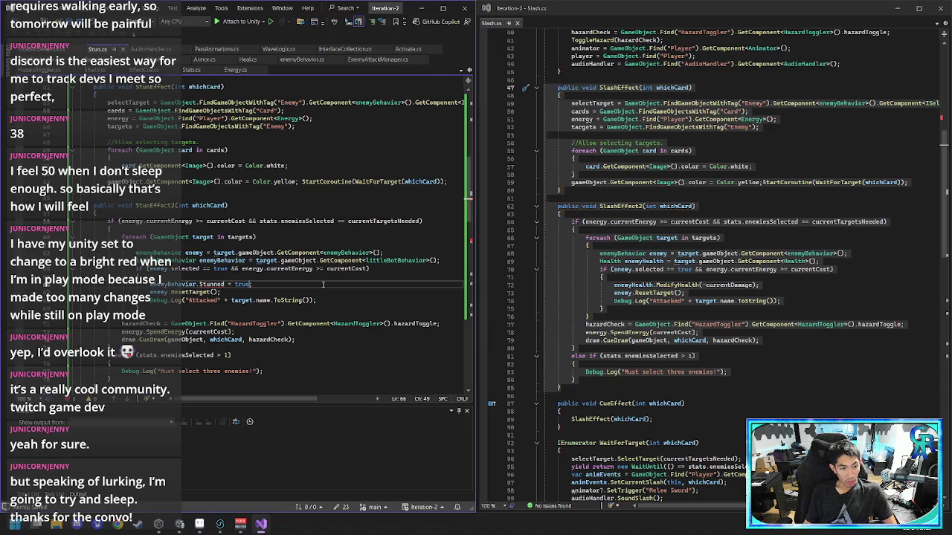
key("ctrl+Left")
key("Delete")
type("s")
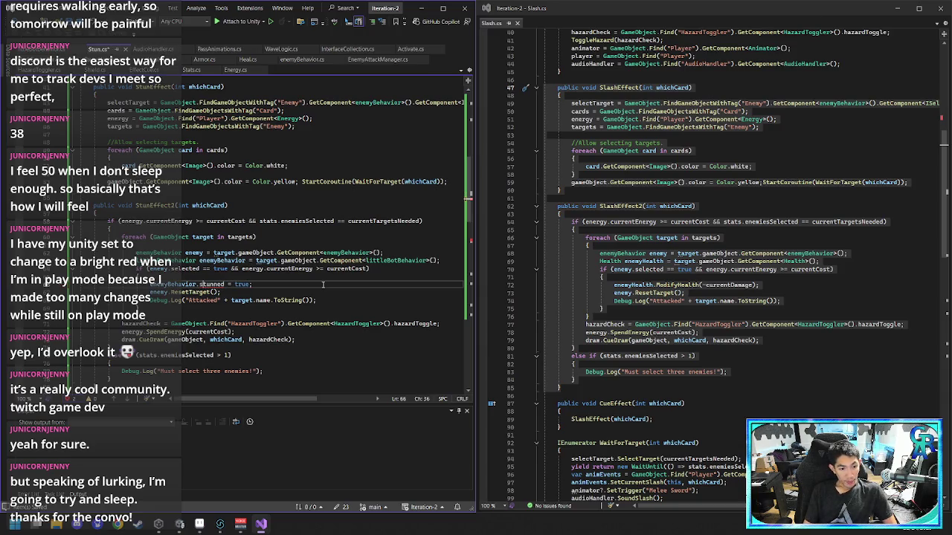
key("ctrl+shift+Right")
key("shift+Left")
type("is")
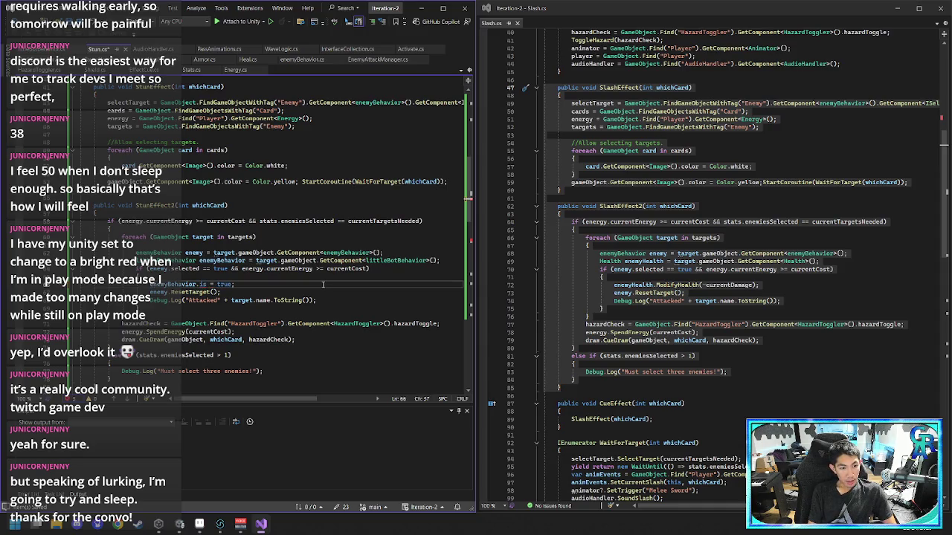
type("Stunned")
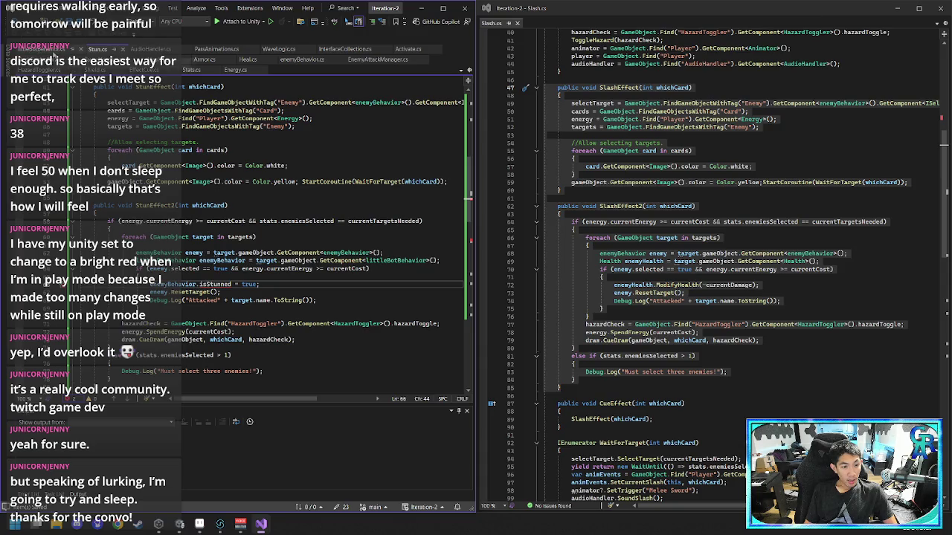
left_click(186, 62)
scroll(246, 331, "up", 1)
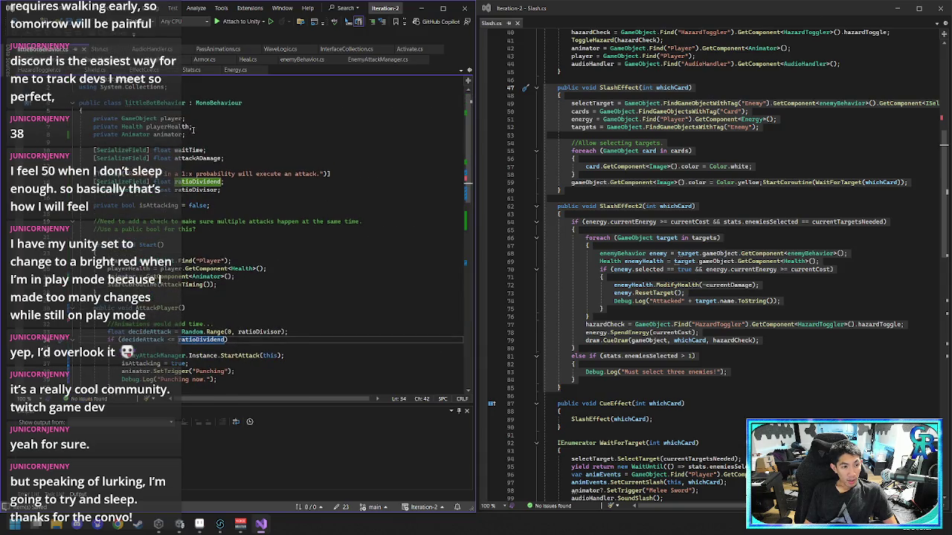
- Add a 'public bool isStunned = false;' field below isAttacking in littleBotBehavior
left_click(231, 202)
key("Return")
type("p")
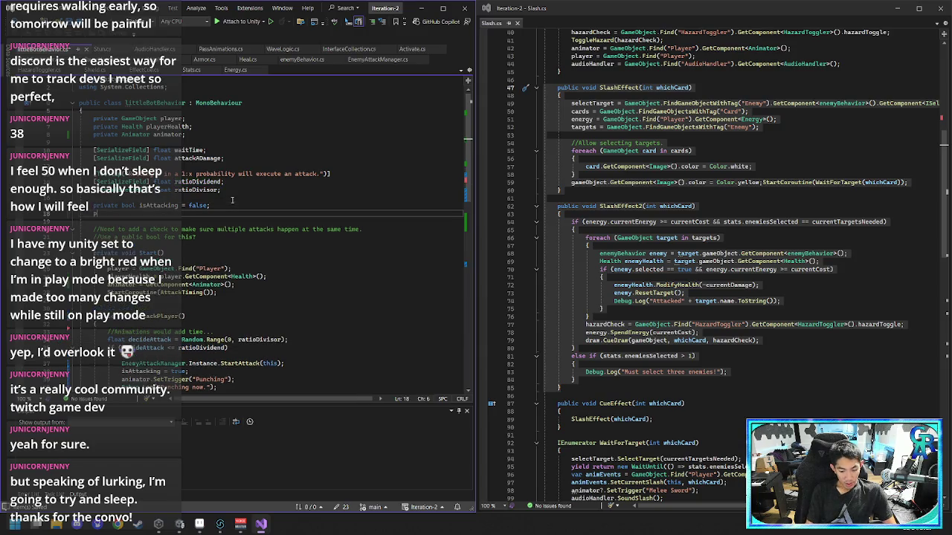
type("rivate bool ")
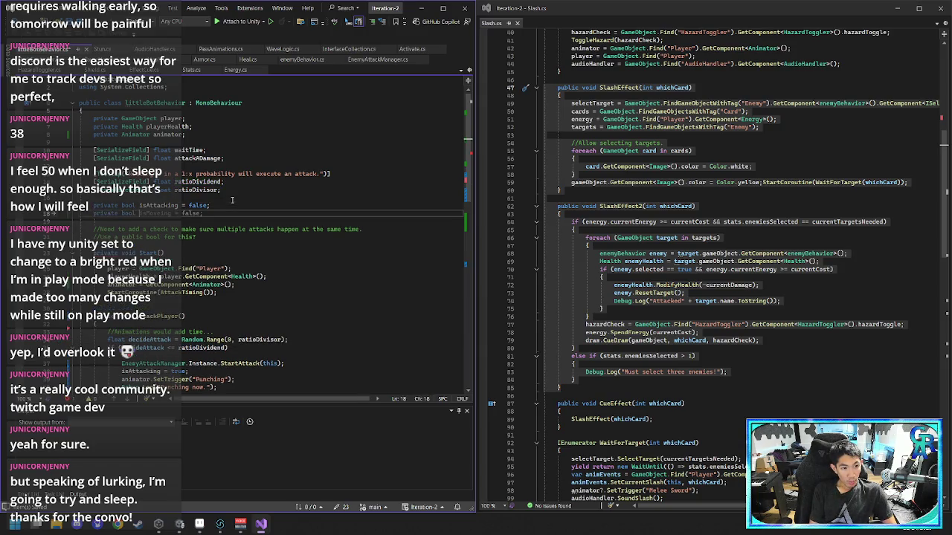
type("isStunned")
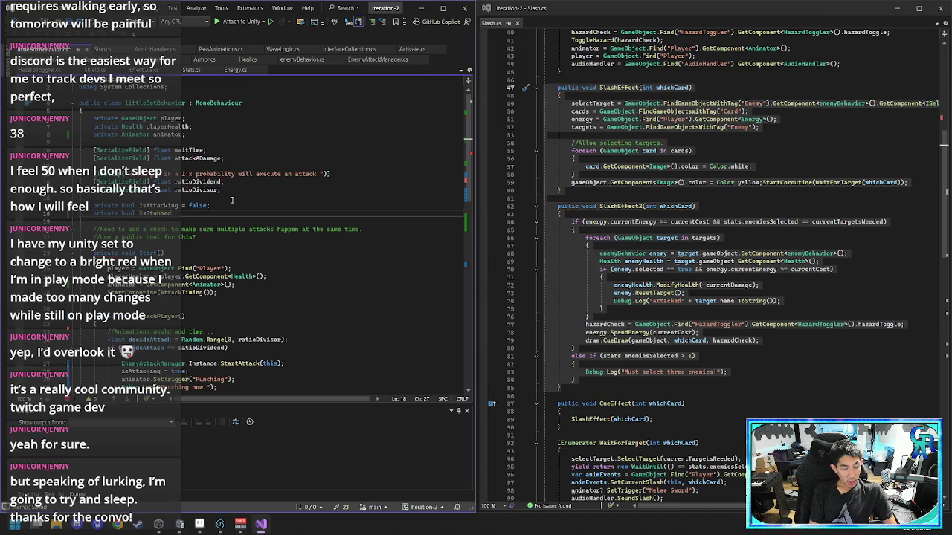
type(" = false;")
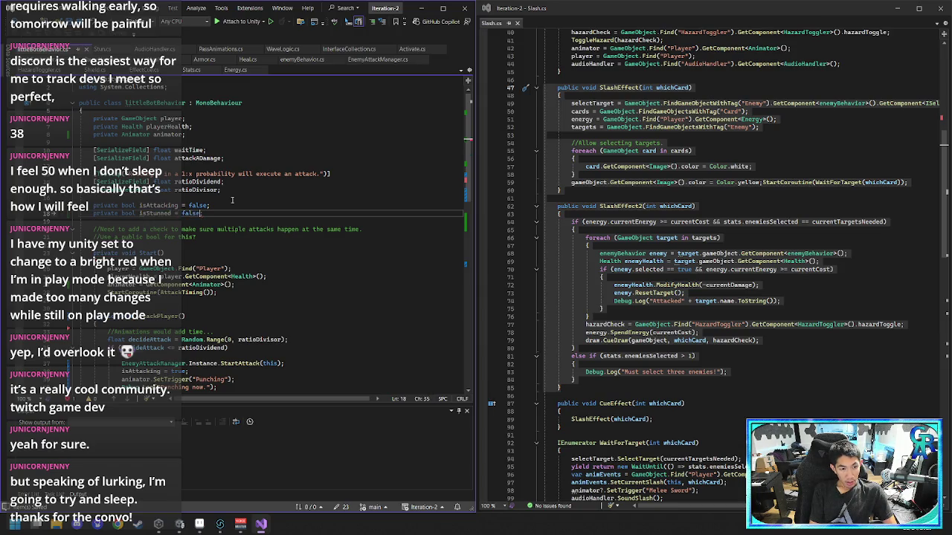
scroll(259, 272, "down", 2)
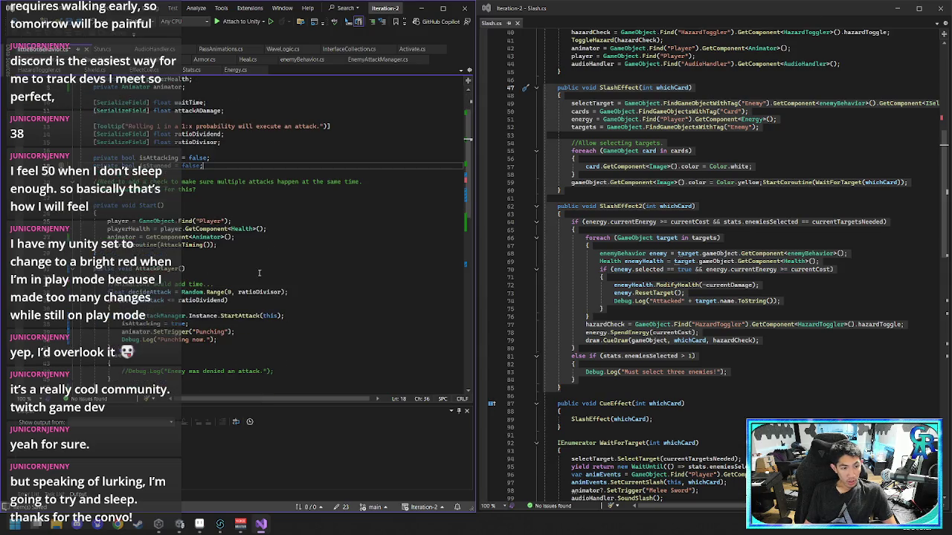
double_click(103, 165)
type("public")
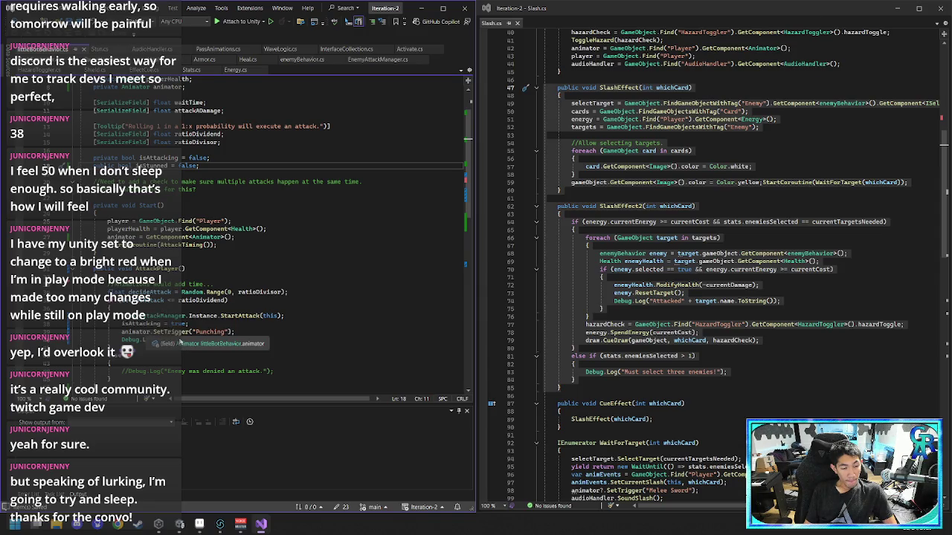
- Add '&& isStunned == false' to AttackPlayer's decideAttack check, then return to Stun.cs
scroll(216, 283, "down", 2)
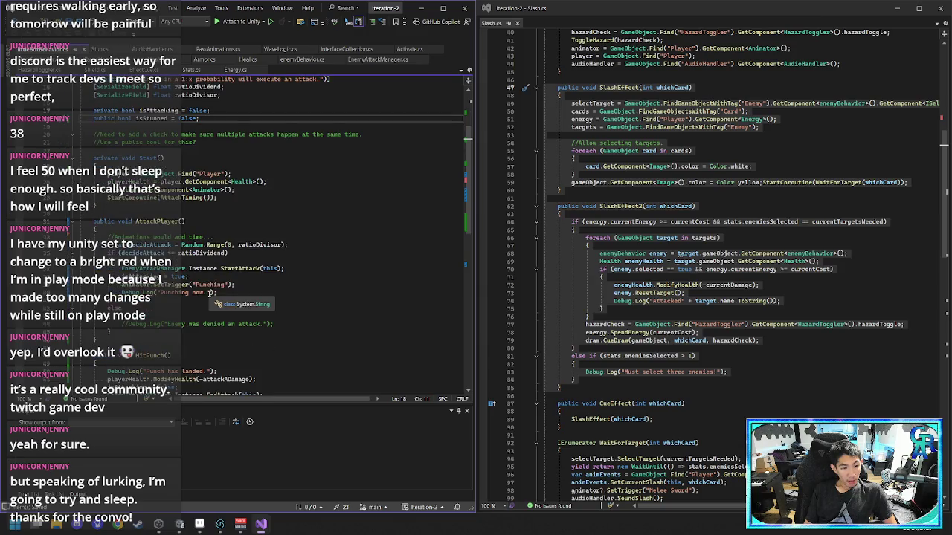
scroll(212, 297, "down", 1)
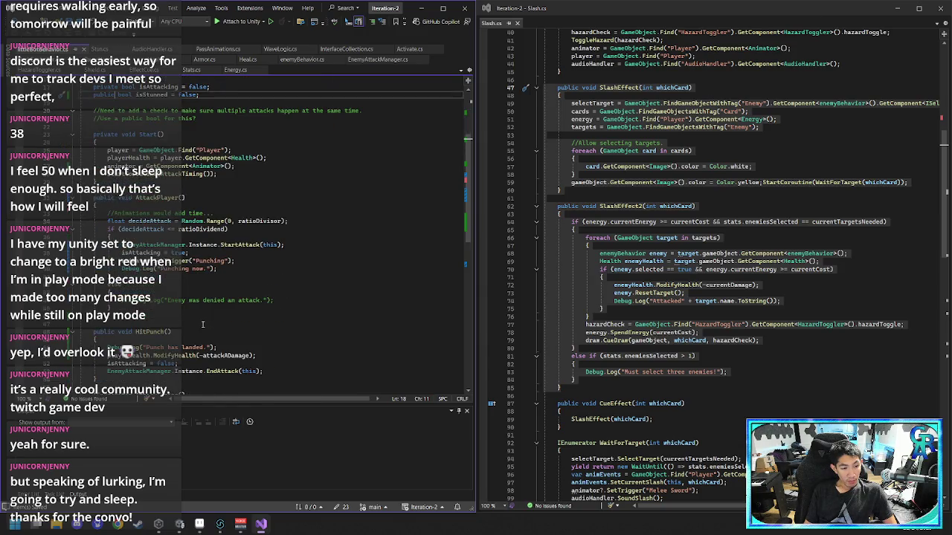
scroll(202, 324, "up", 1)
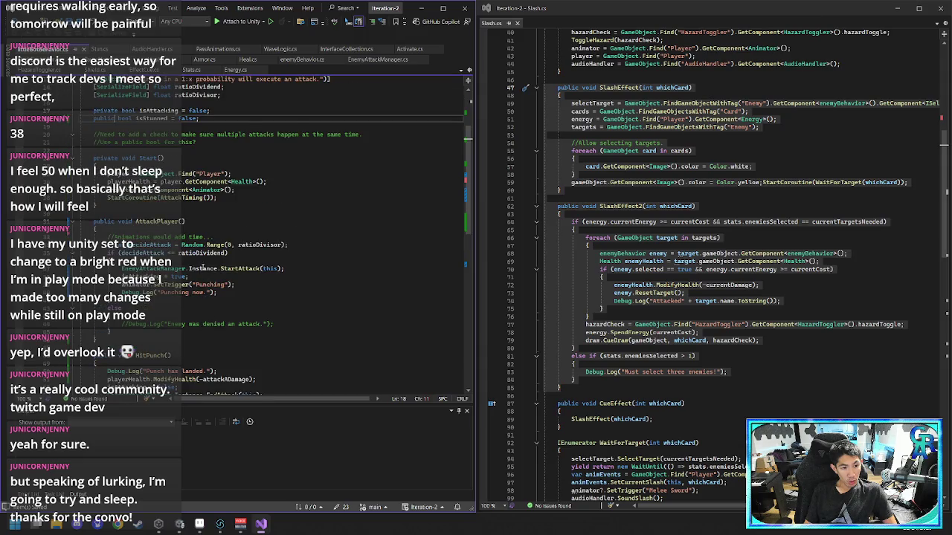
left_click(224, 253)
type("&&")
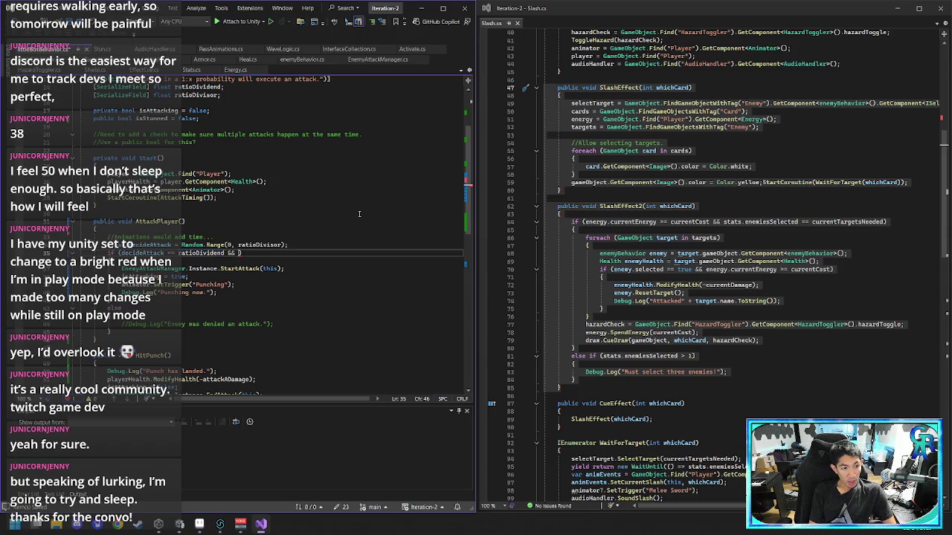
scroll(359, 214, "up", 1)
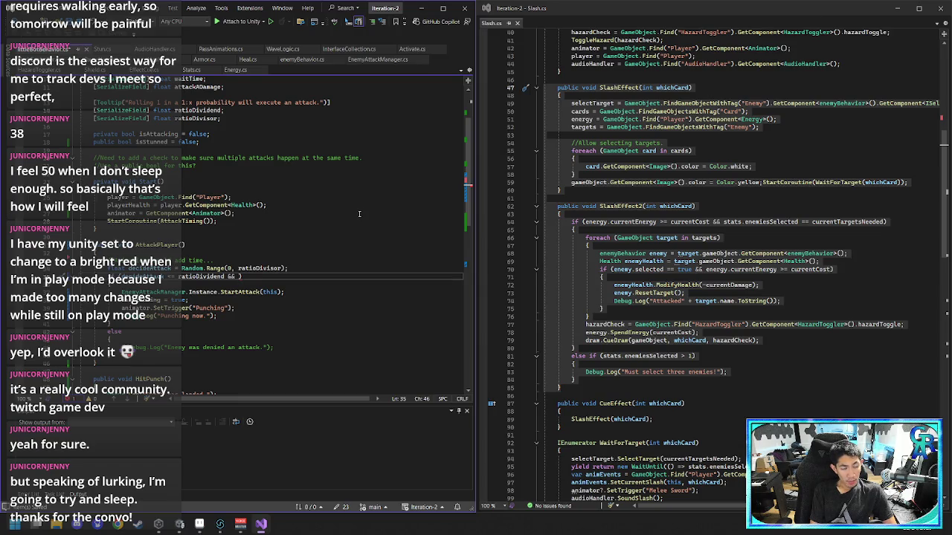
type("isStunned ")
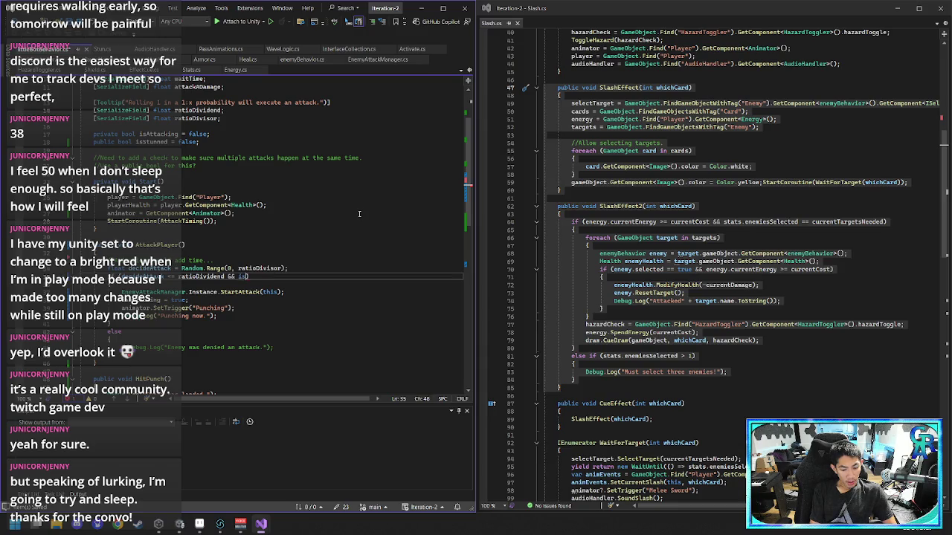
type("== false")
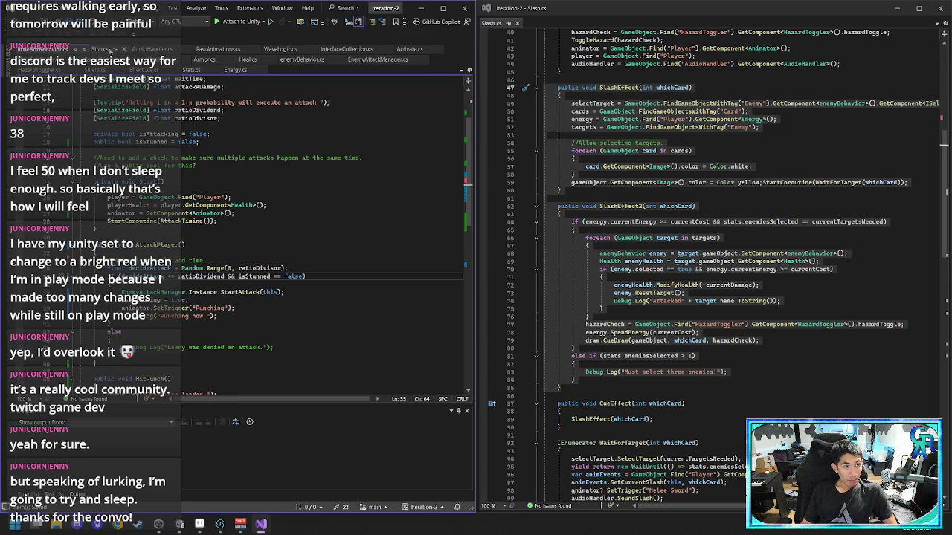
left_click(104, 49)
left_click(269, 286)
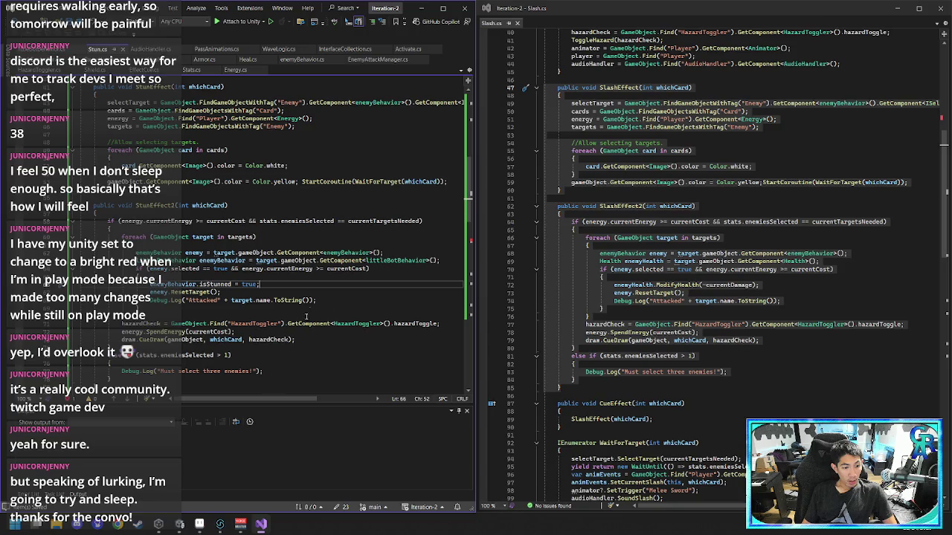
- In StunEffect2, replace the Debug.Log("Attacked") line with StartCoroutine(StunTime);
left_click(323, 293)
left_click(330, 301)
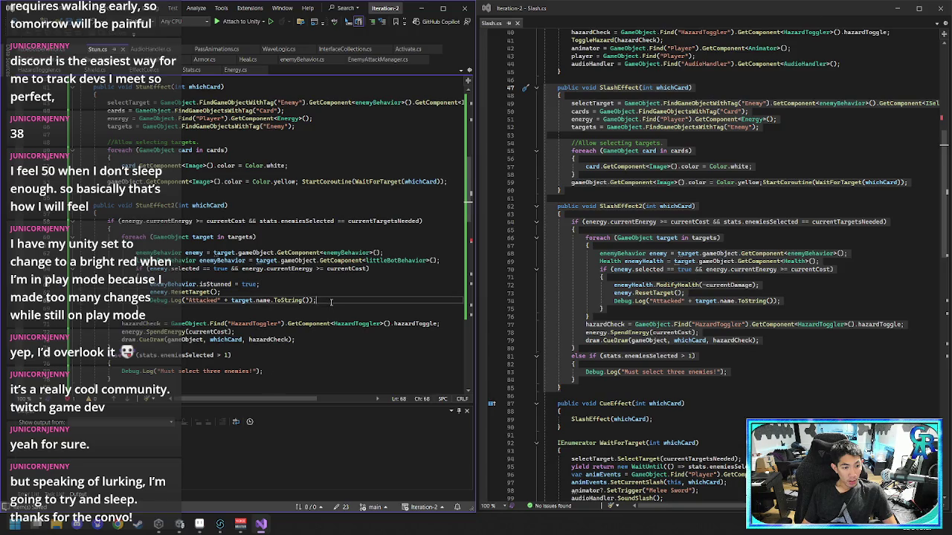
key("shift+Up")
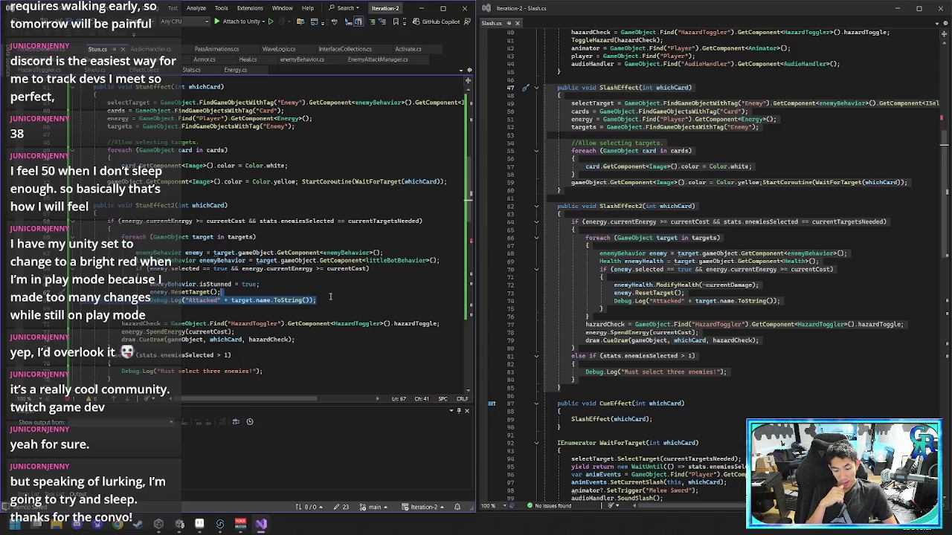
key("Delete")
type("StartC")
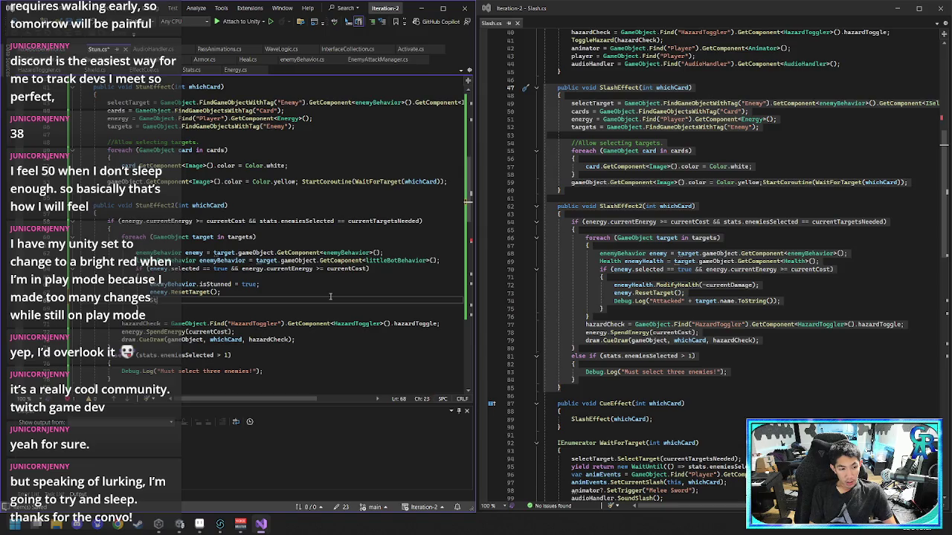
type("oroutine(")
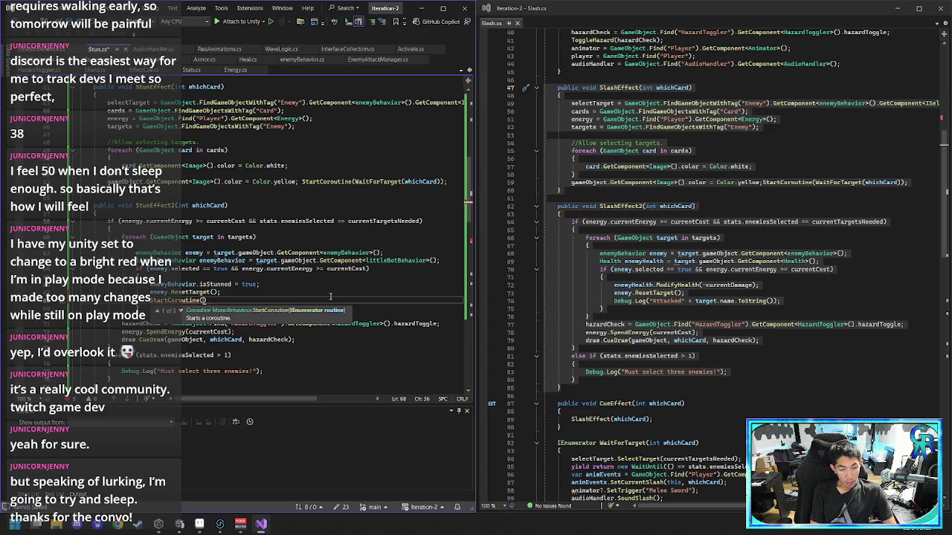
type("StunTime")
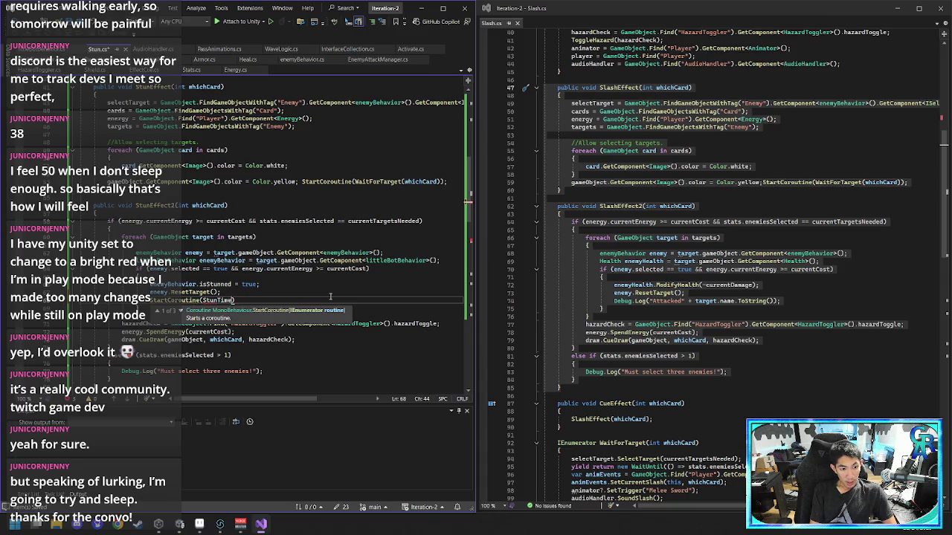
type(");")
- Declare an empty IEnumerator StunTime() coroutine with braces below WaitForTarget
scroll(216, 300, "down", 5)
scroll(215, 300, "down", 6)
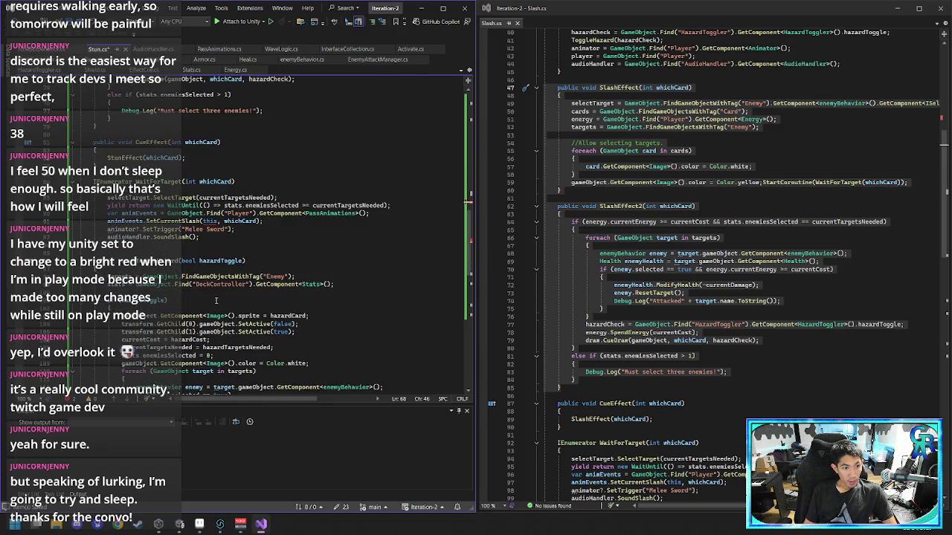
scroll(216, 300, "up", 3)
left_click(273, 292)
key("Return")
key("Return")
type("IEnumerator StunTime()")
key("Return")
type("{")
key("Return")
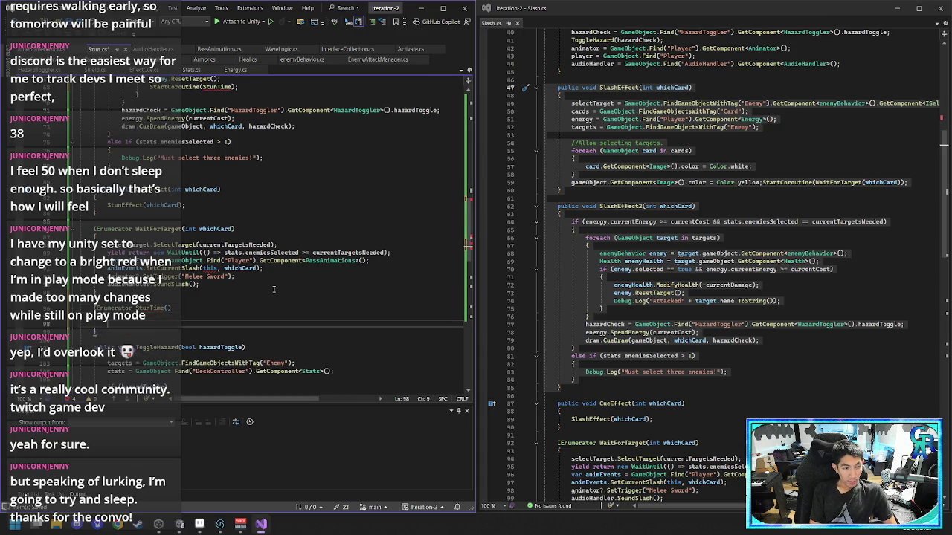
- Inside StunTime, begin writing 'yield return new WaitForSeconds(stuntime'
scroll(273, 290, "up", 2)
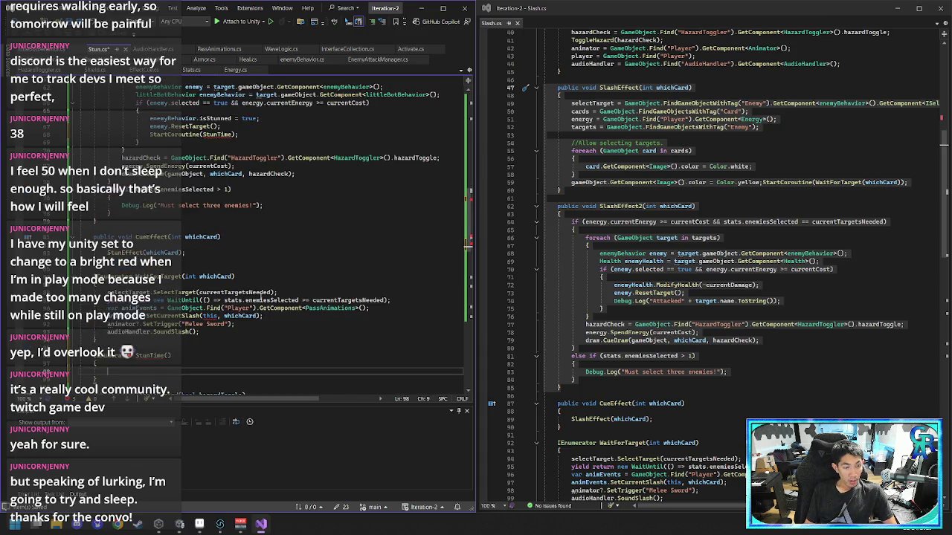
scroll(275, 301, "down", 3)
key("Tab")
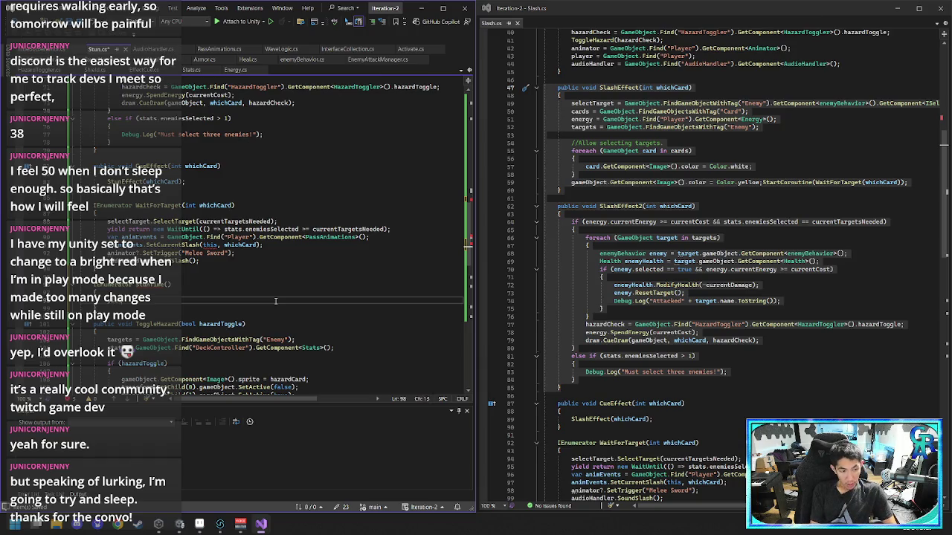
type("ret")
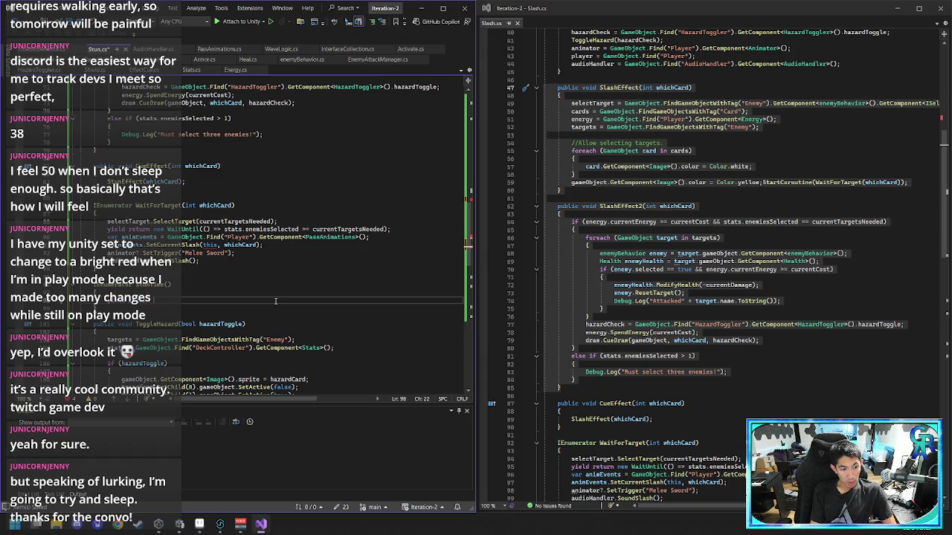
type("wai")
key("BackSpace")
key("BackSpace")
key("BackSpace")
type("new")
key("BackSpace")
key("BackSpace")
key("BackSpace")
type("new WaitForSeconds")
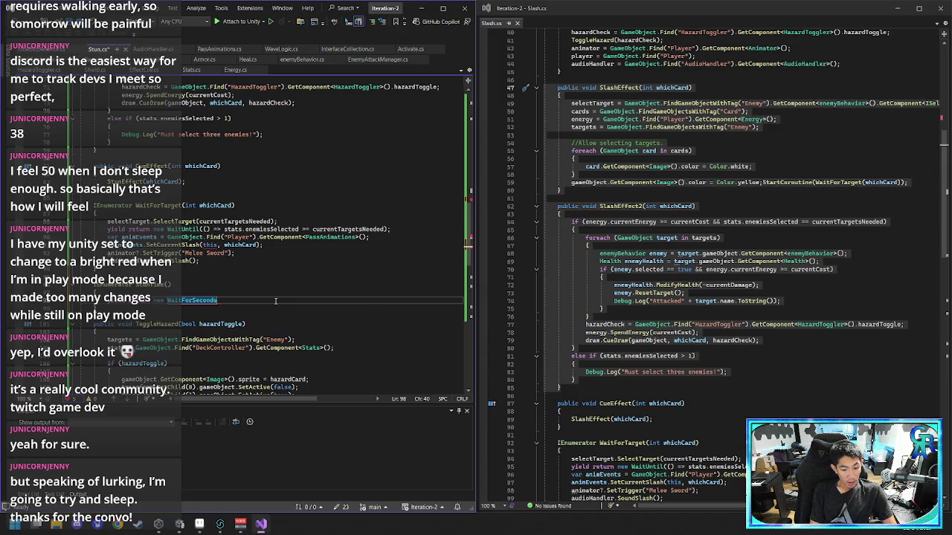
type("(")
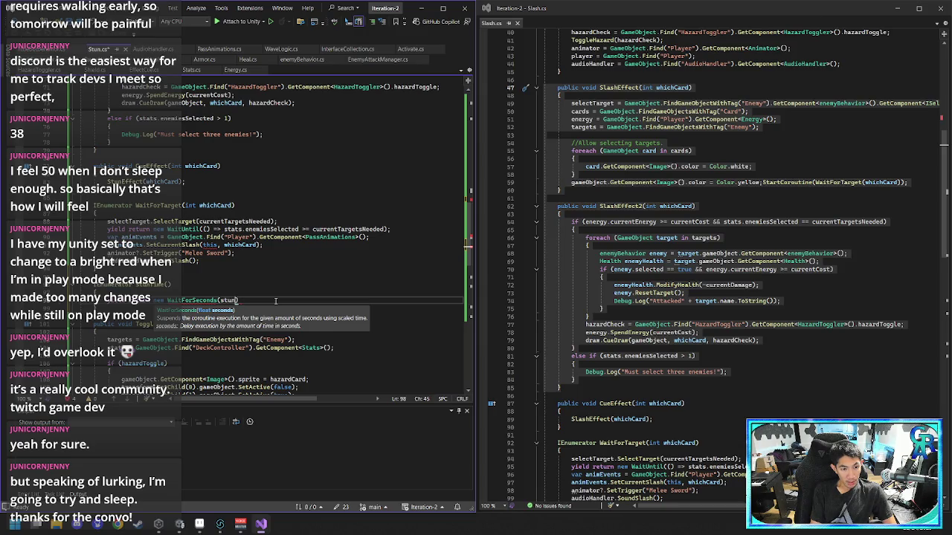
type("stuntime")
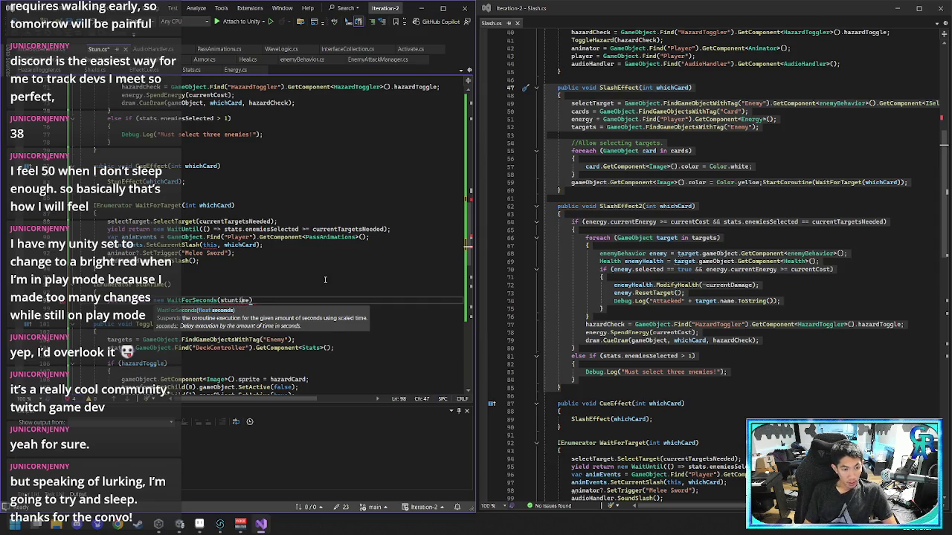
scroll(216, 195, "up", 15)
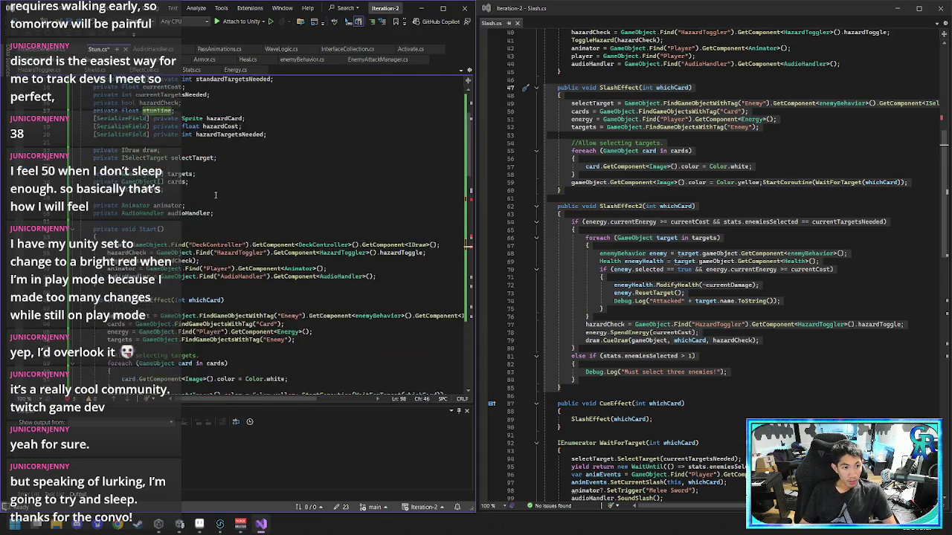
- Finish WaitForSeconds(stunTime); and add a Debug.Log saying how many seconds enemies are stunned
scroll(216, 195, "up", 4)
type("Time)")
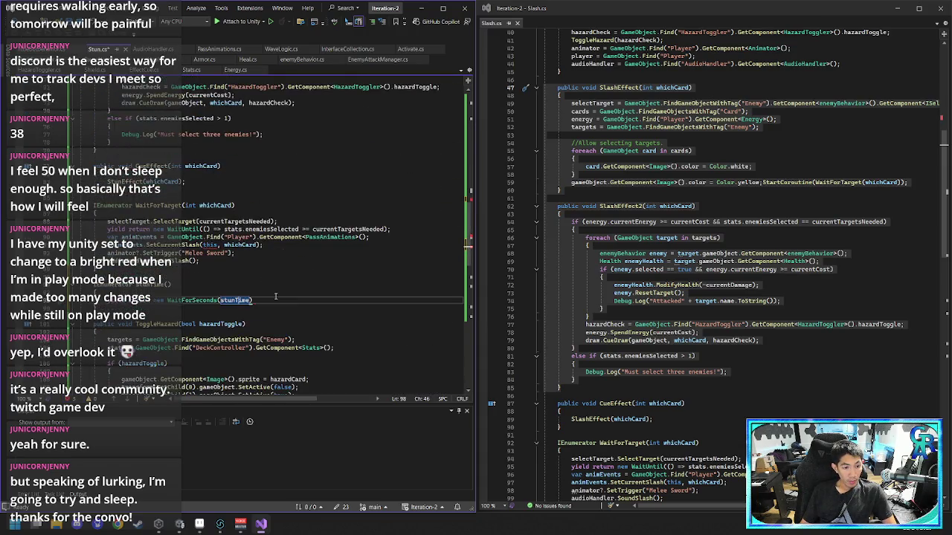
type(";")
key("Up")
key("Return")
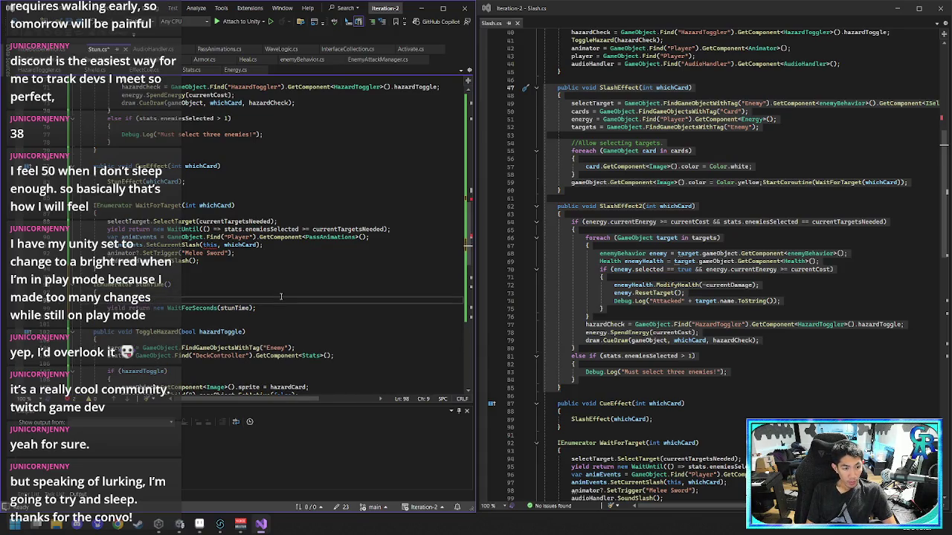
type("Debug.Log")
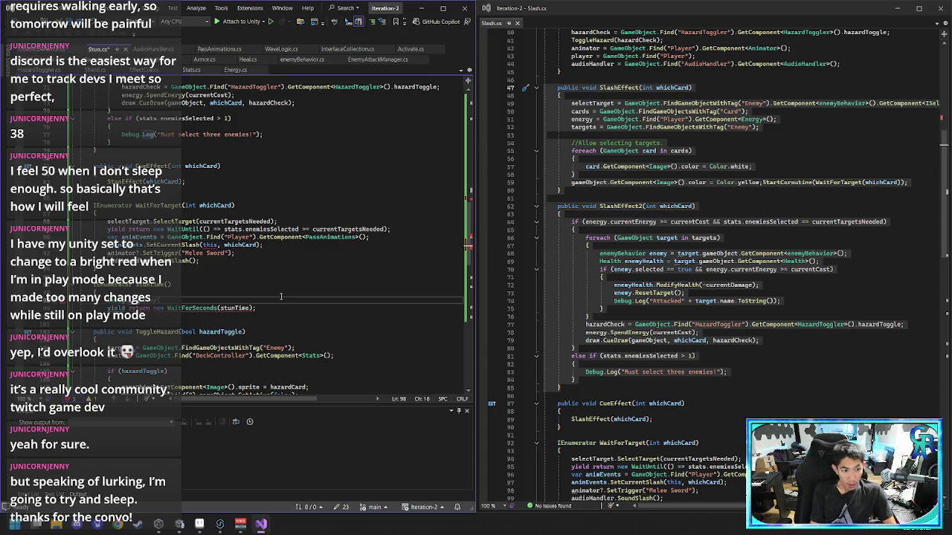
type("(\"")
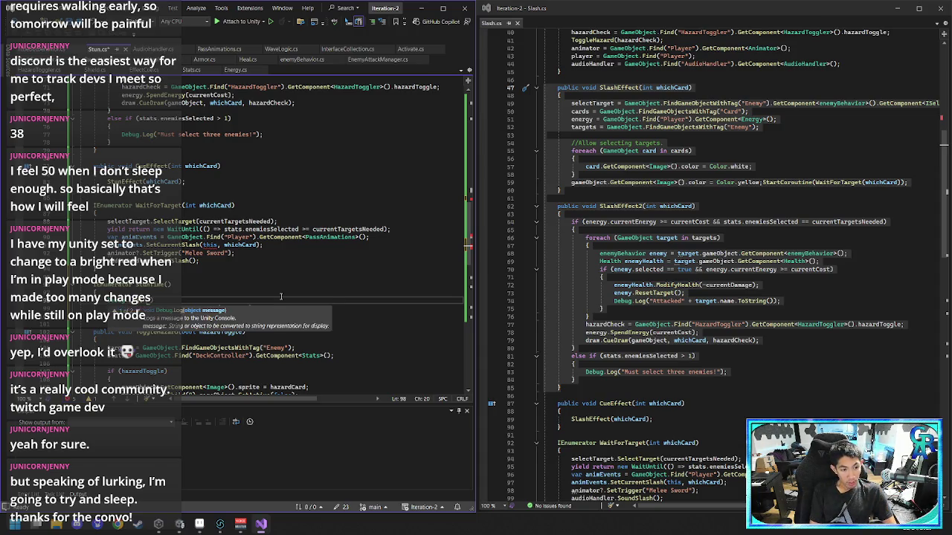
type("E")
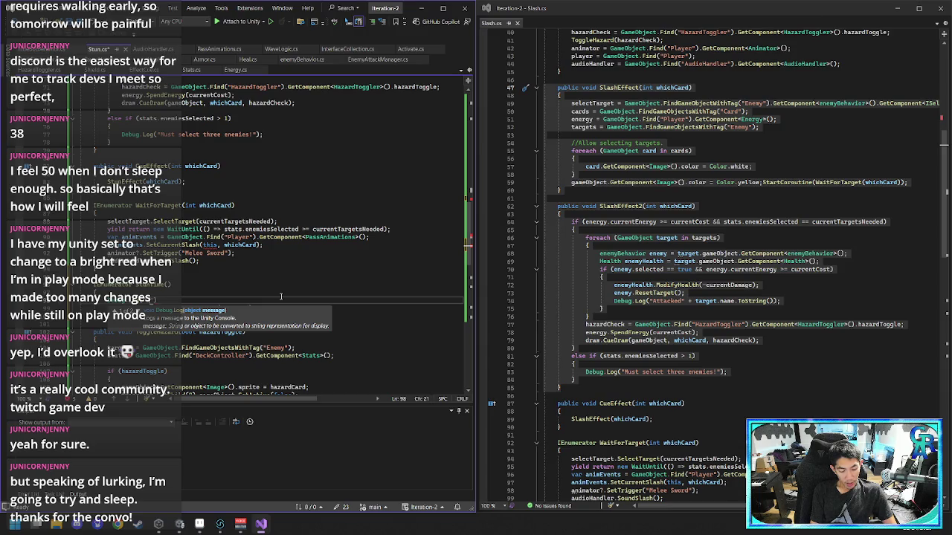
type("nemies are stunned for ")
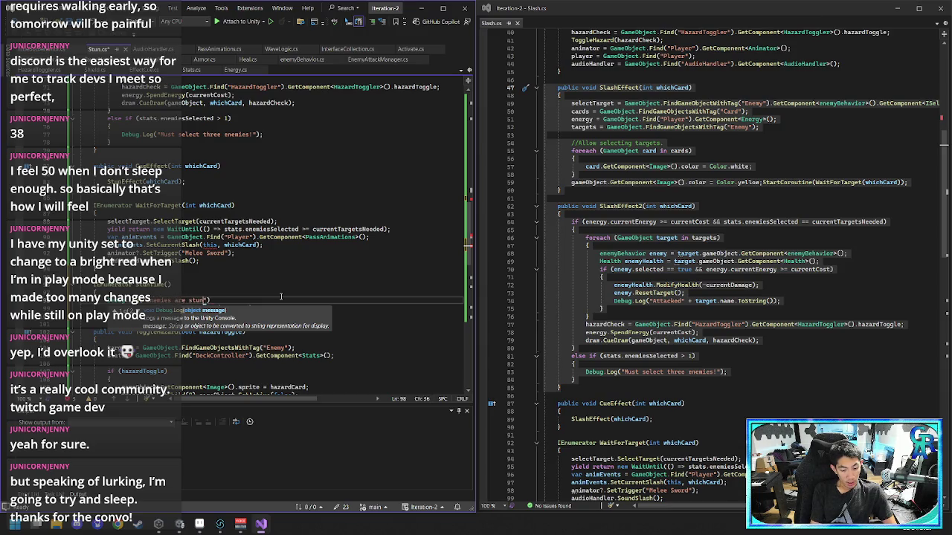
type("\" + st")
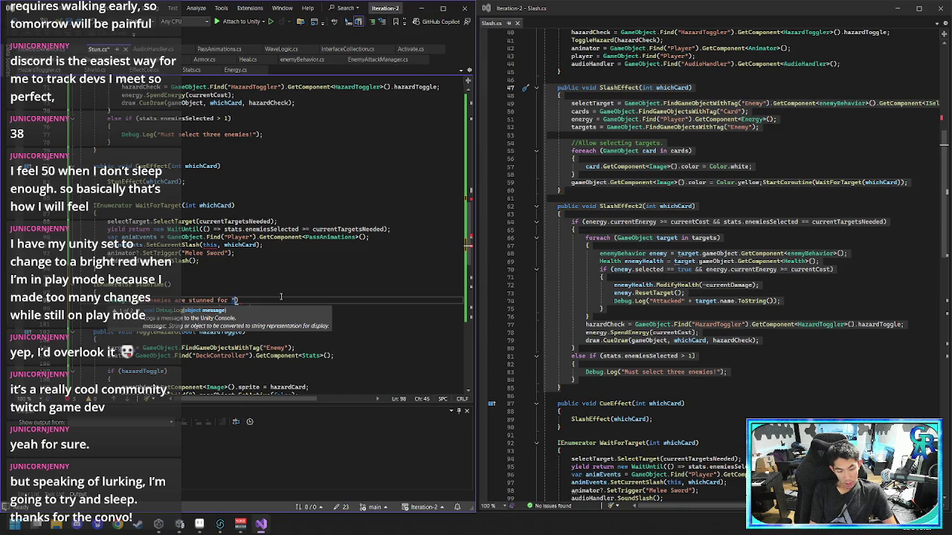
type("unT")
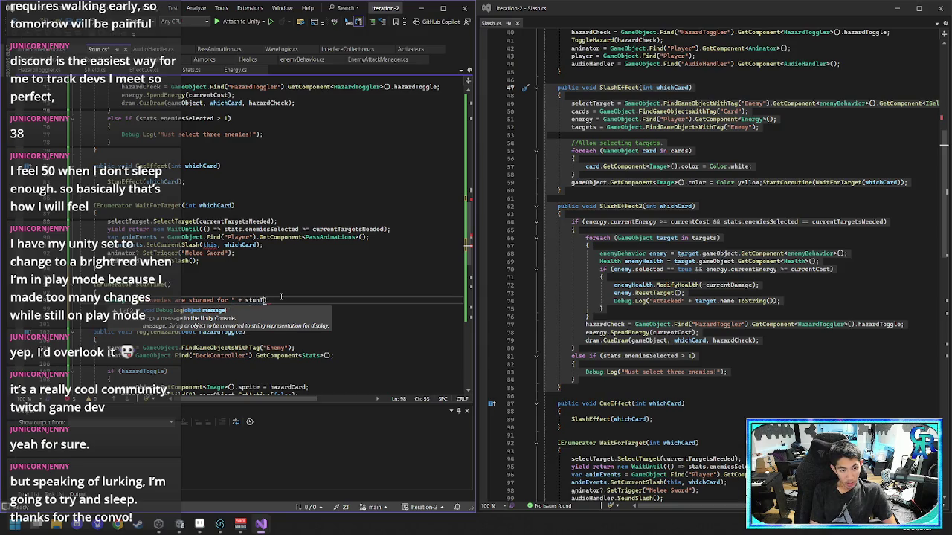
type("ime.ToStrin")
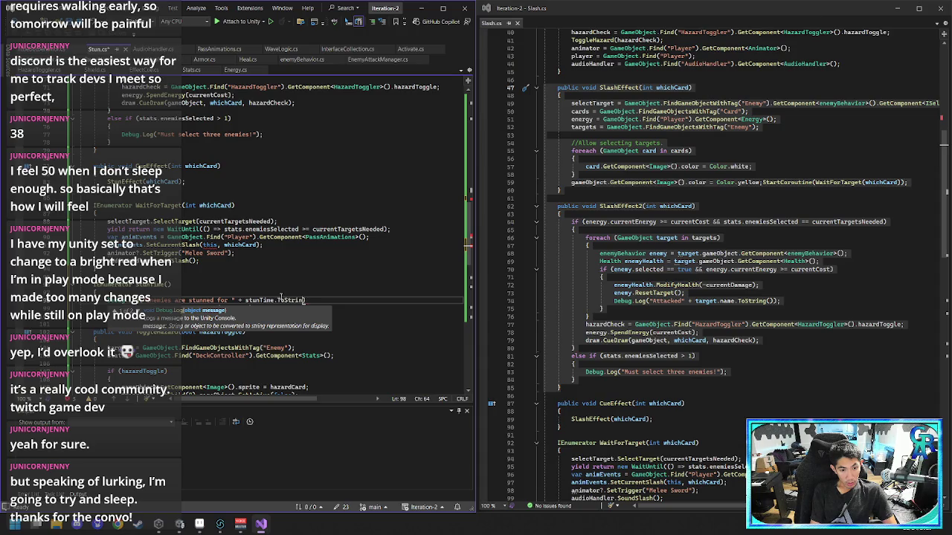
type("g()")
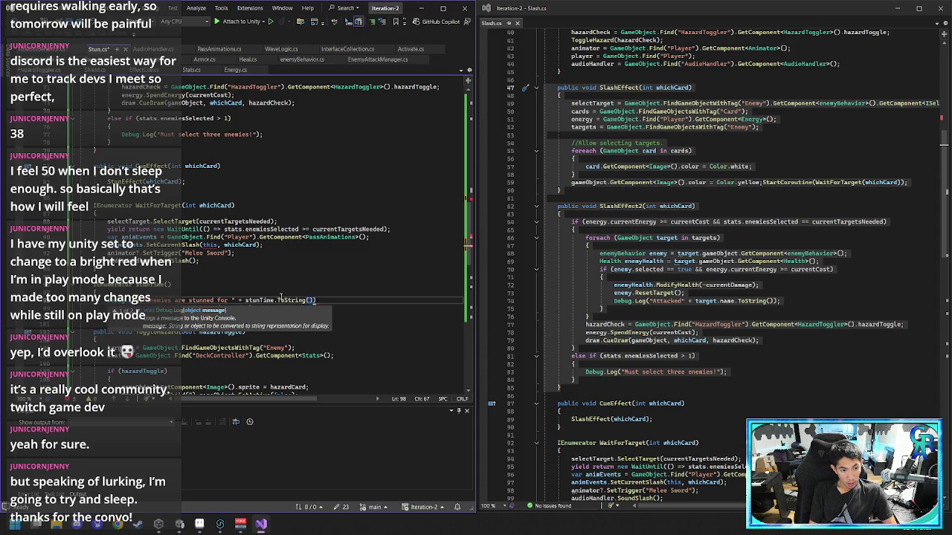
type(" + \"")
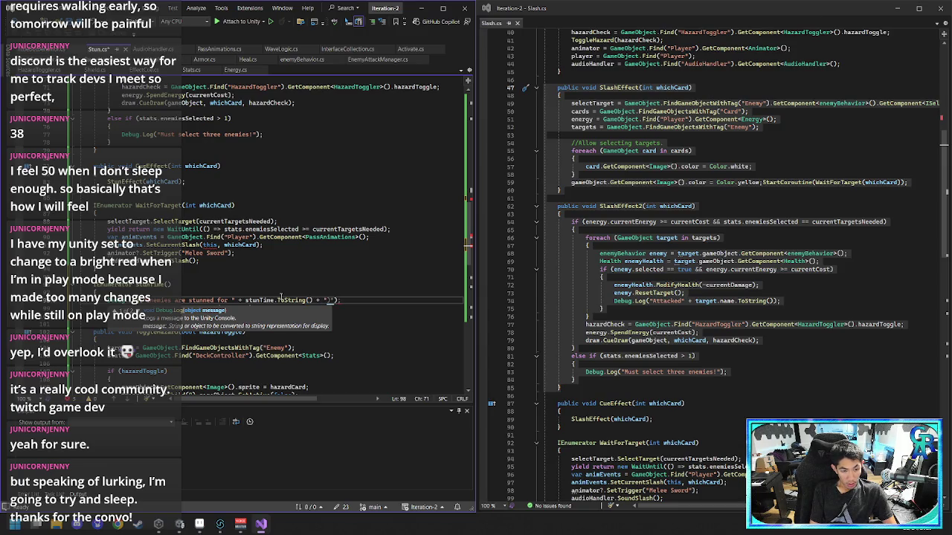
type(" t")
type("seconds.")
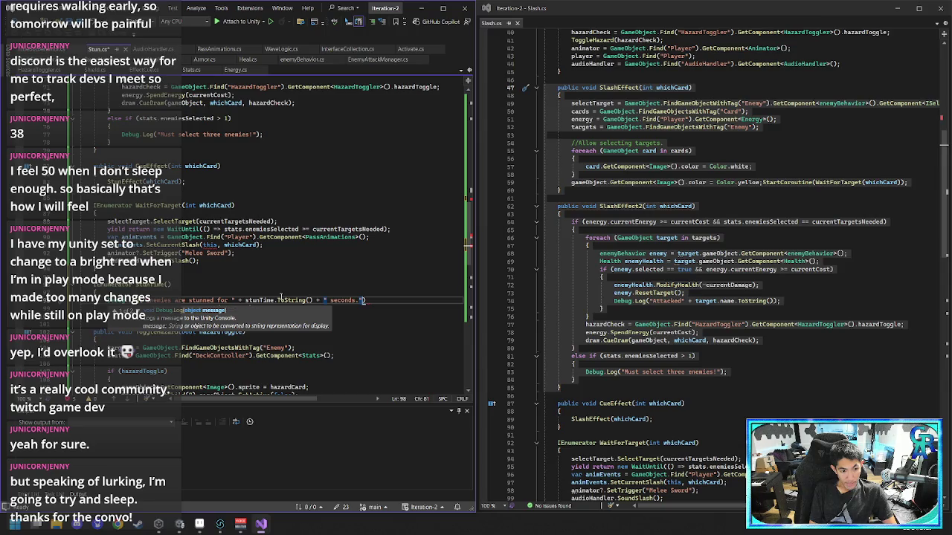
type(";")
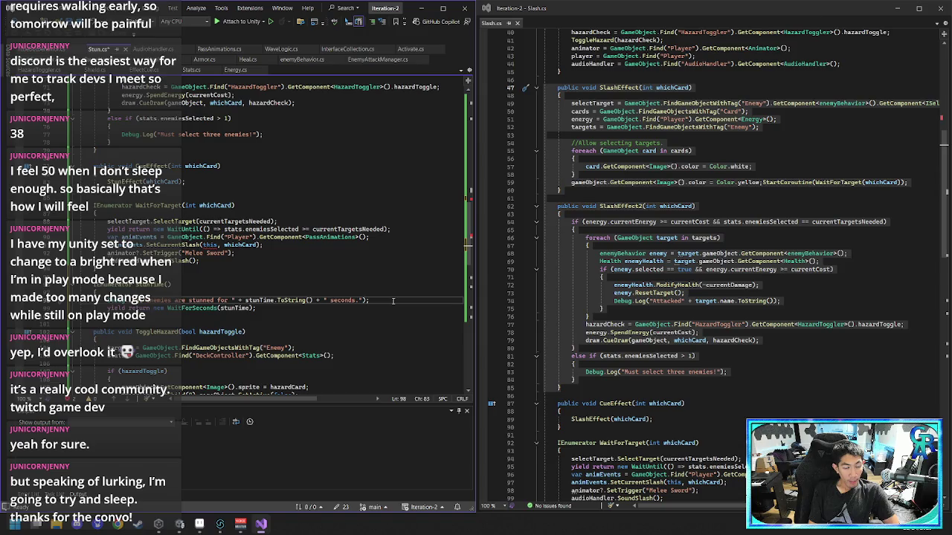
key("Down")
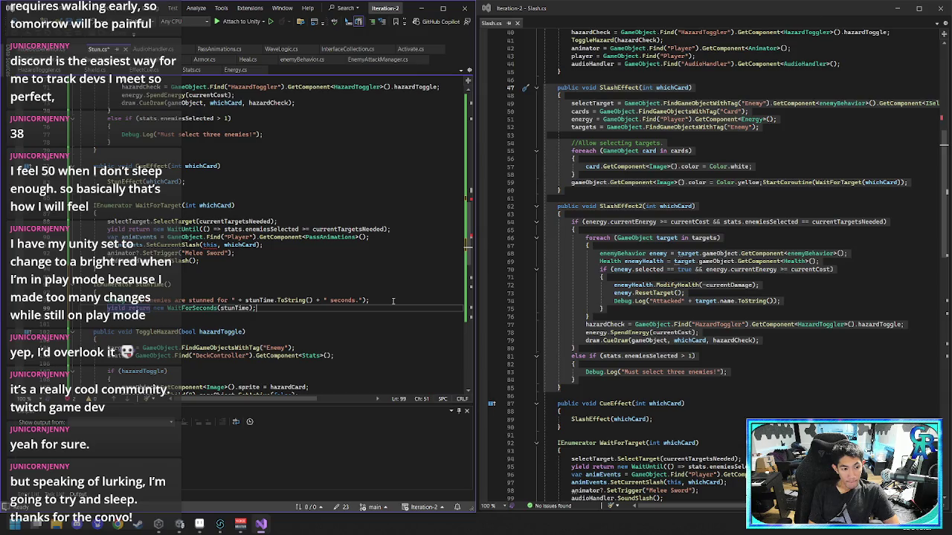
scroll(393, 300, "up", 9)
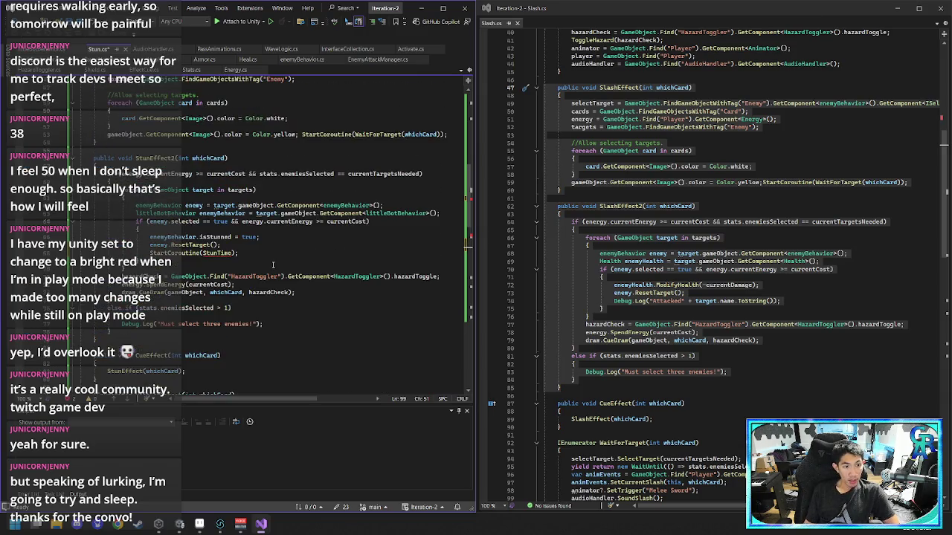
- In the enemy script's AttackPlayer, add new code lines below the denied-attack else block
left_click(56, 59)
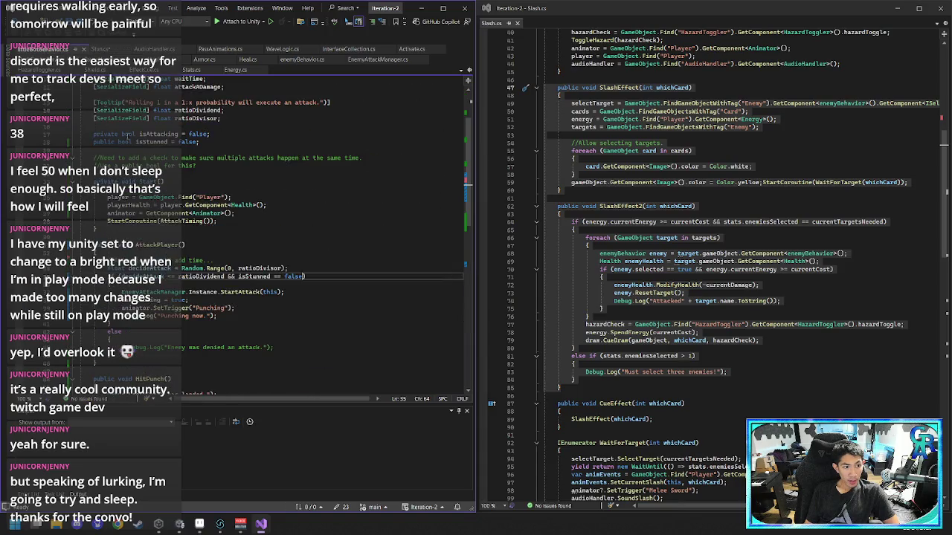
left_click(194, 248)
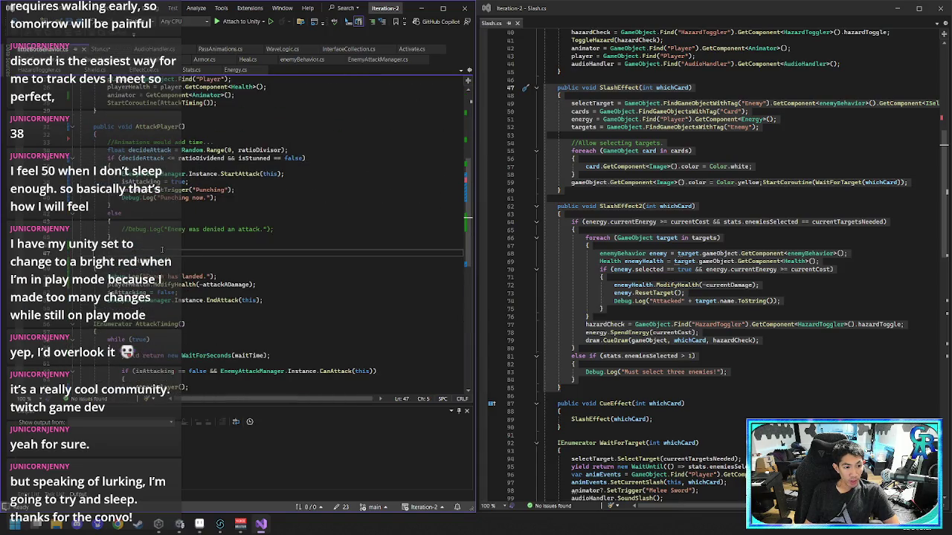
key("Return")
key("Return")
key("Up")
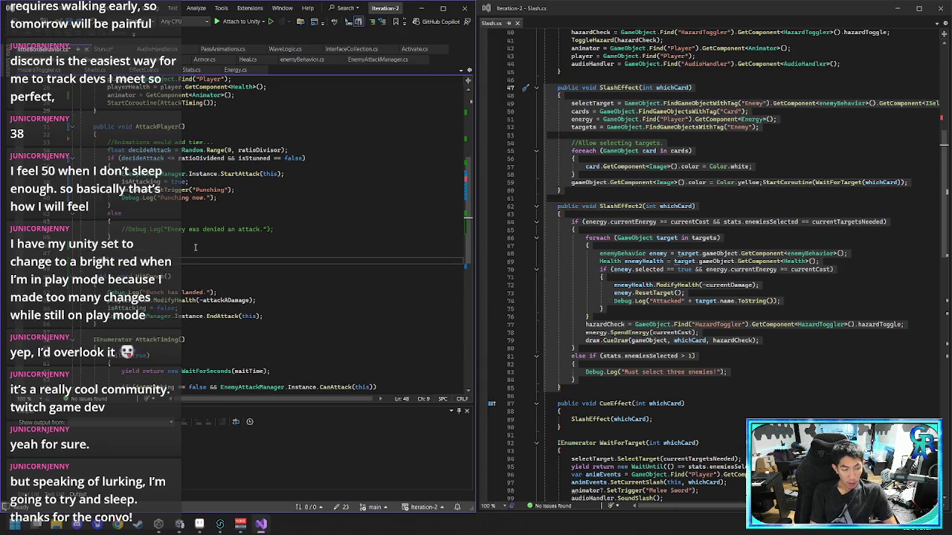
key("Right")
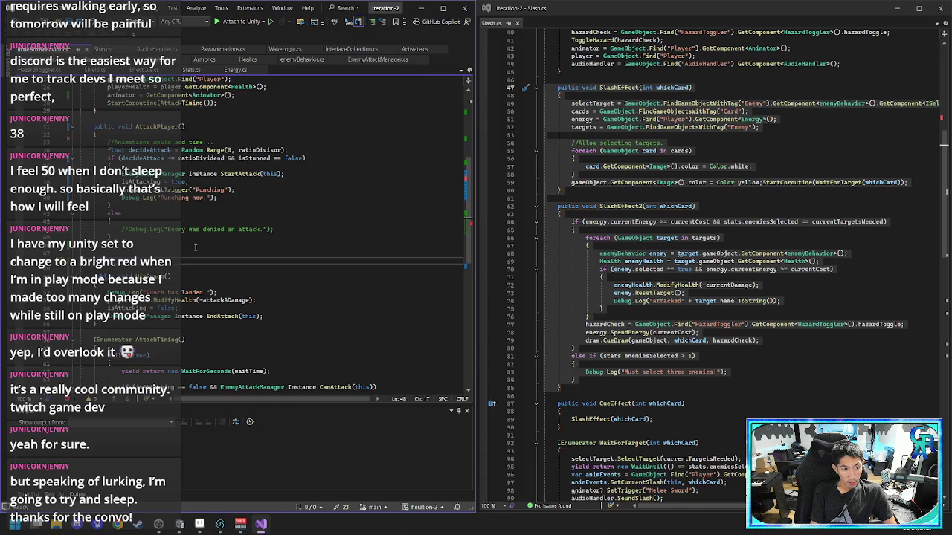
key("Tab")
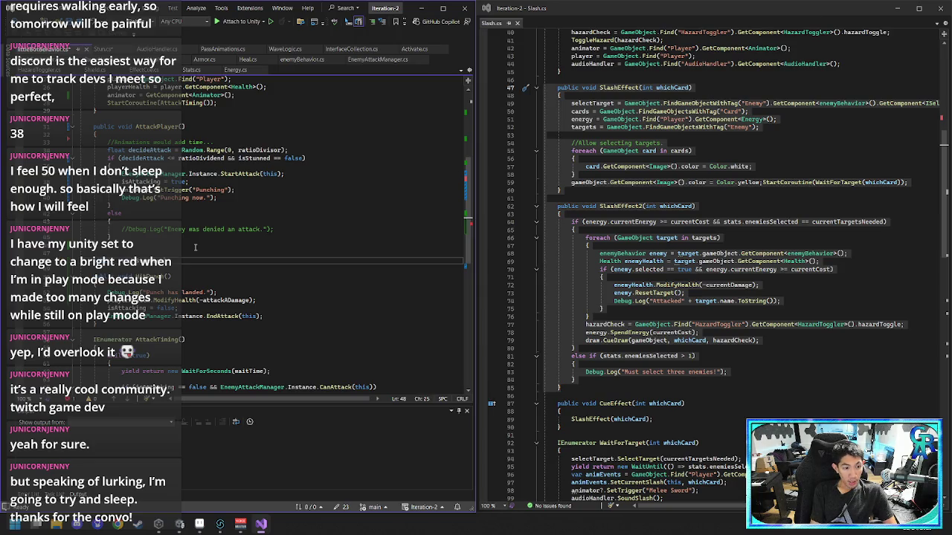
key("Return")
key("Return")
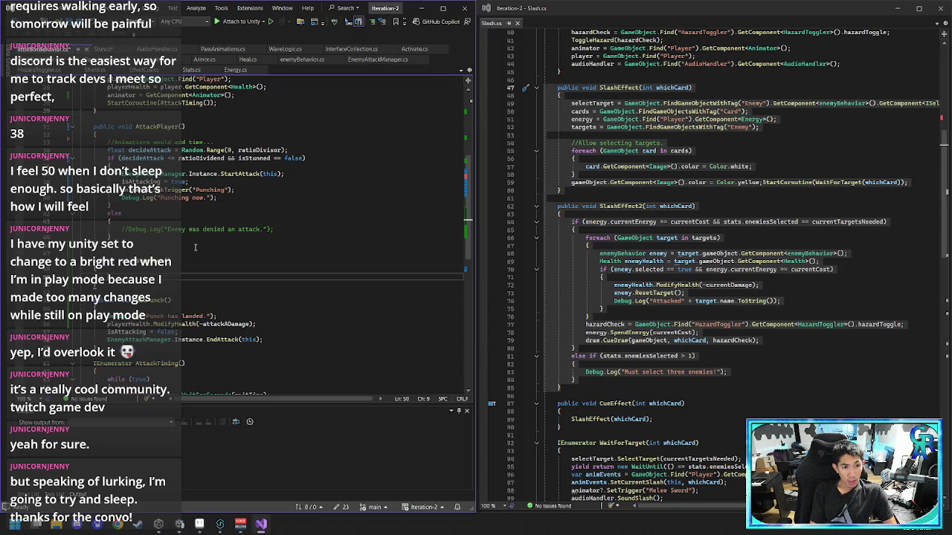
left_click(98, 48)
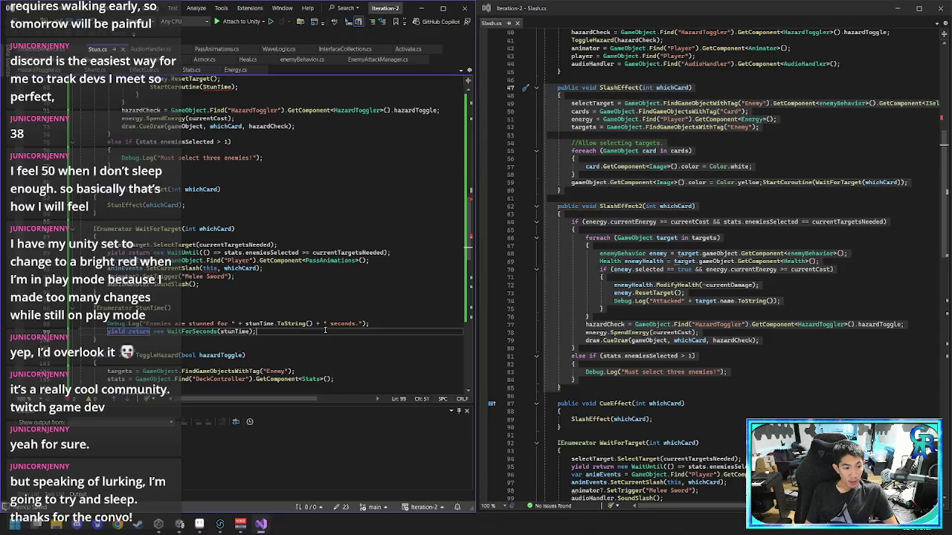
- Add a line after the wait statement and read the CS1503 error on the StunTime argument
key("Return")
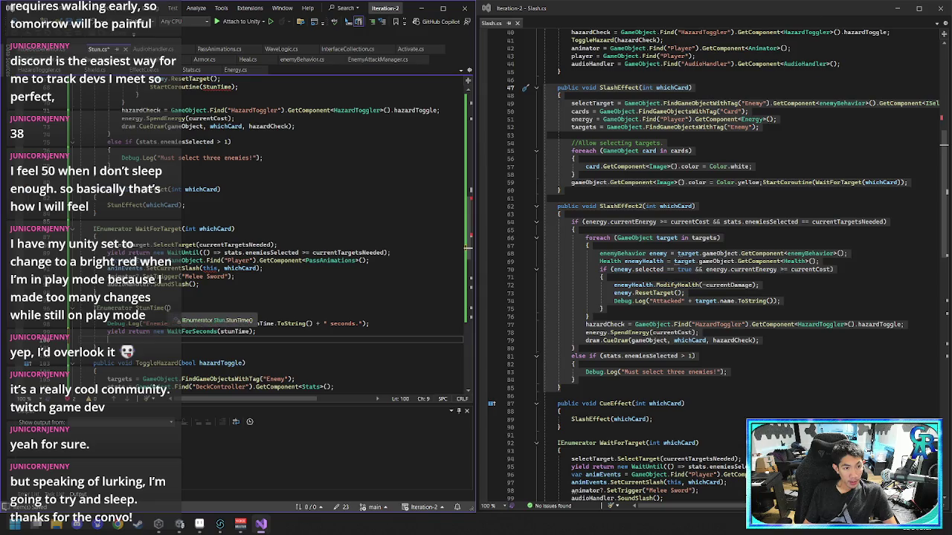
scroll(186, 293, "up", 5)
scroll(186, 292, "up", 1)
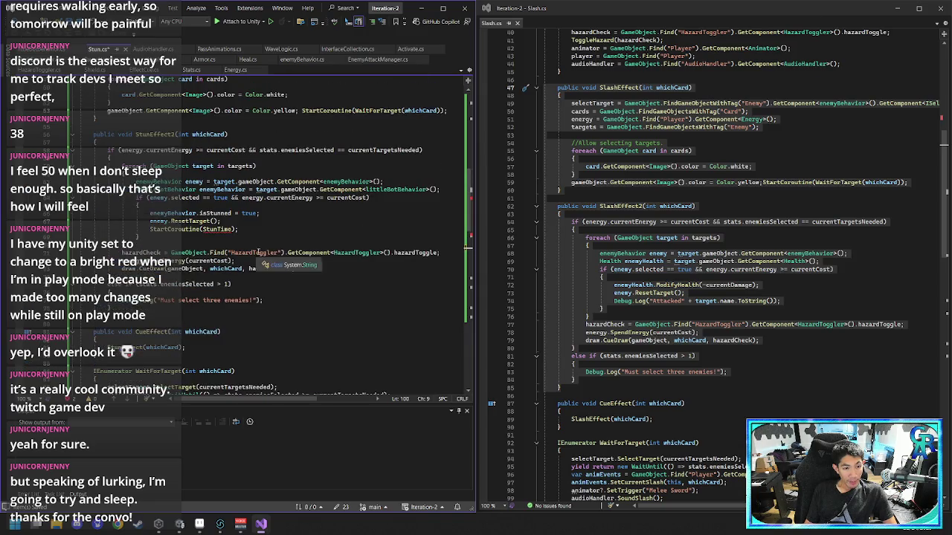
left_click(231, 229)
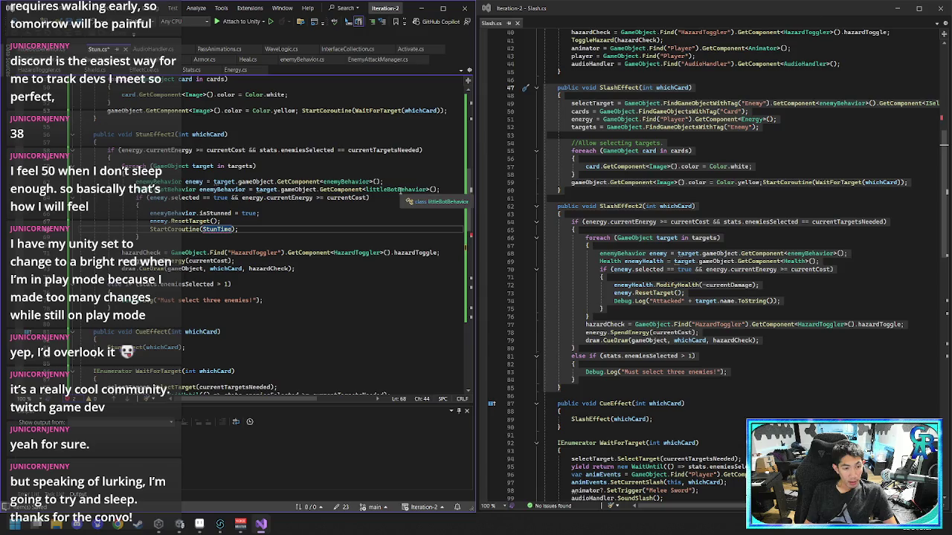
scroll(320, 236, "down", 6)
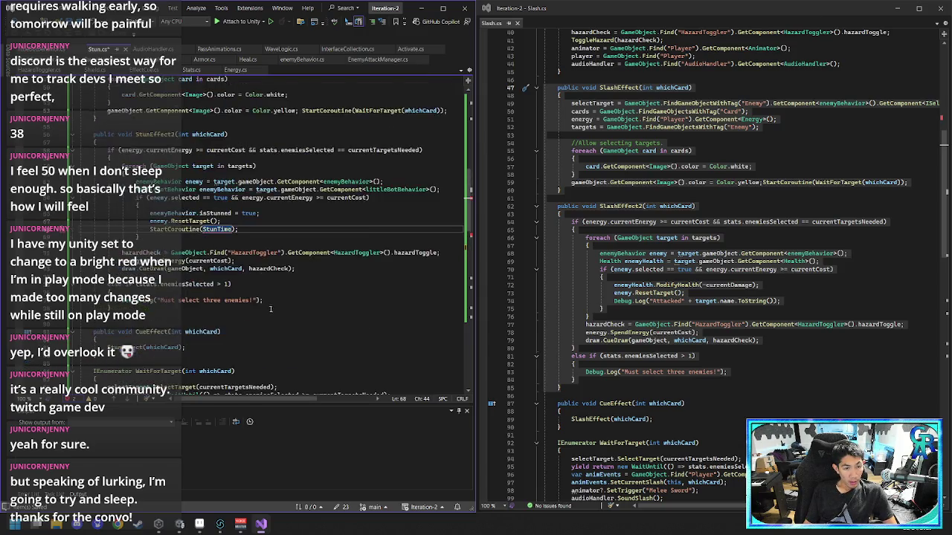
scroll(231, 339, "up", 8)
mouse_move(225, 277)
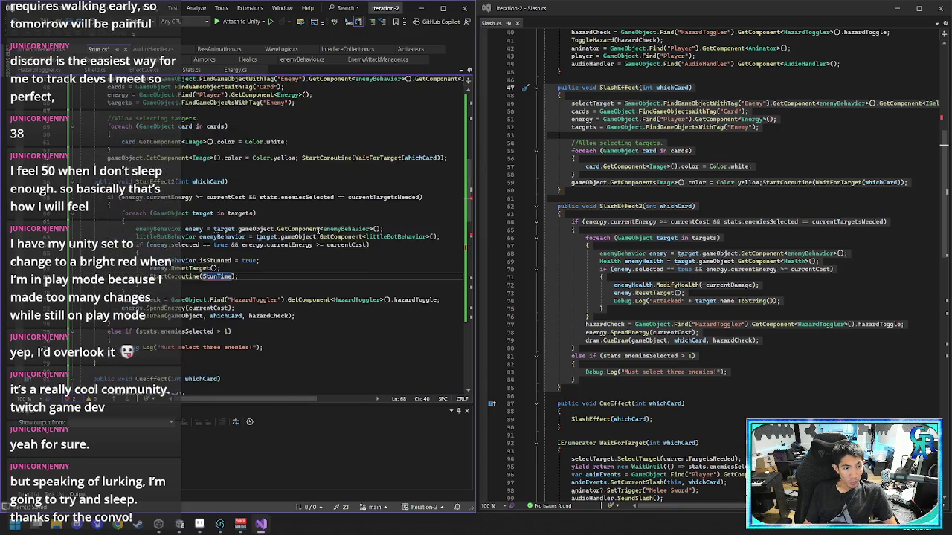
scroll(315, 238, "up", 6)
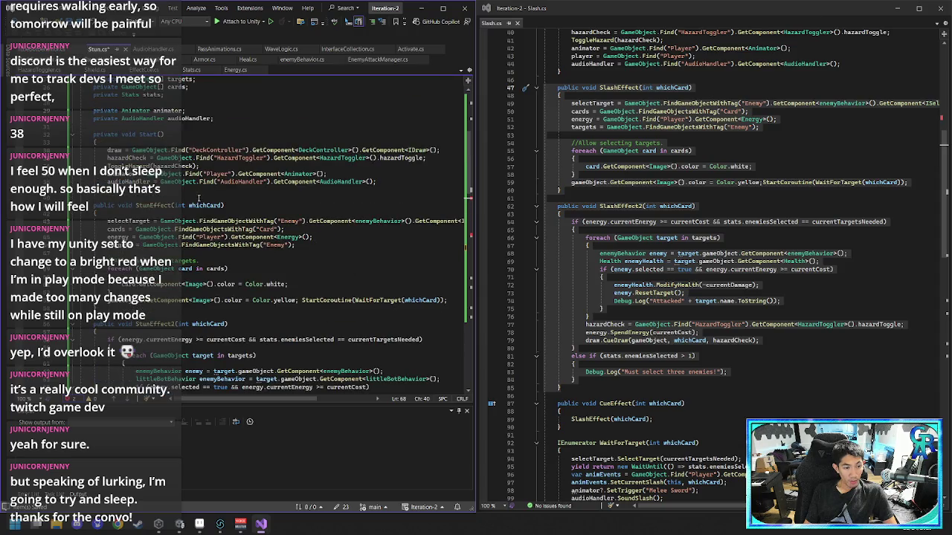
scroll(247, 271, "down", 15)
scroll(247, 271, "down", 12)
scroll(240, 290, "down", 1)
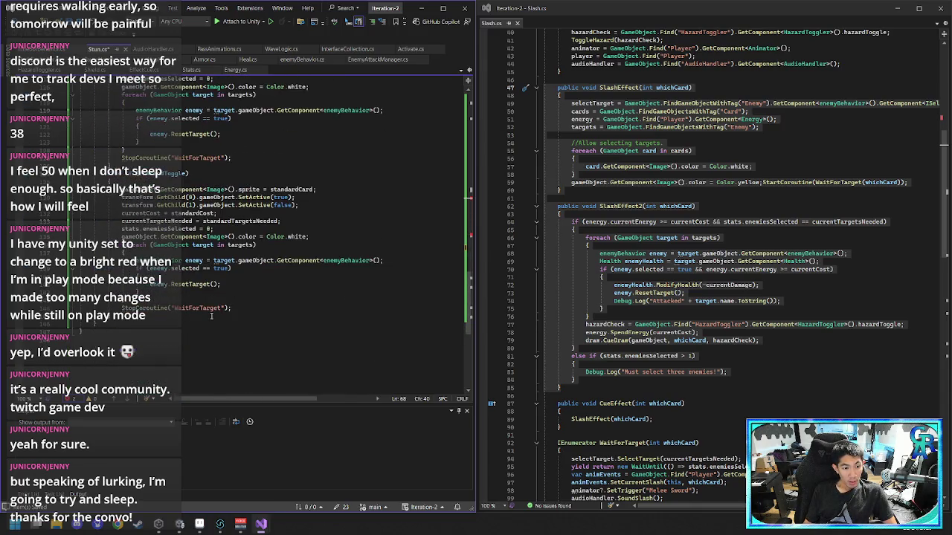
scroll(212, 316, "up", 15)
- Put quotes around StunTime so the call reads StartCoroutine("StunTime");
left_click(203, 300)
type("\"\"")
key("BackSpace")
key("ctrl+Right")
type("\"")
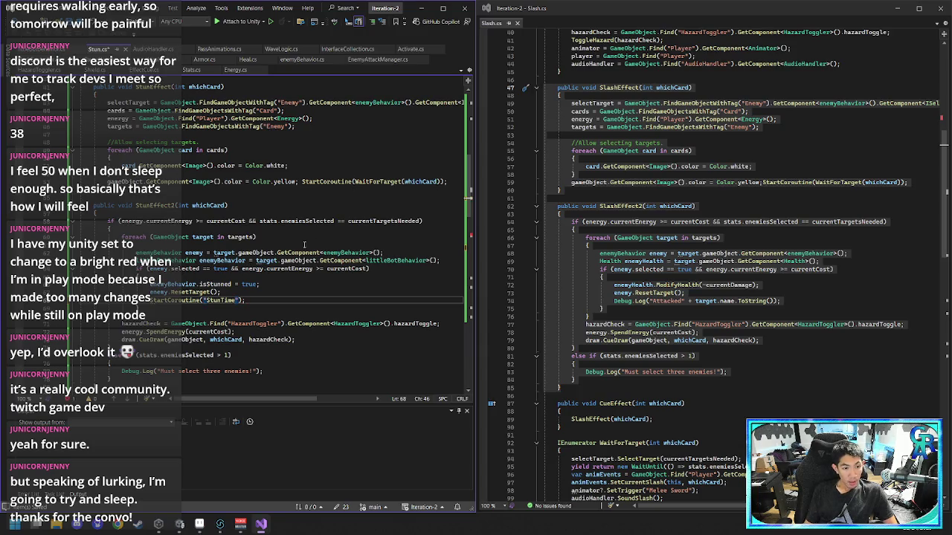
scroll(277, 303, "down", 5)
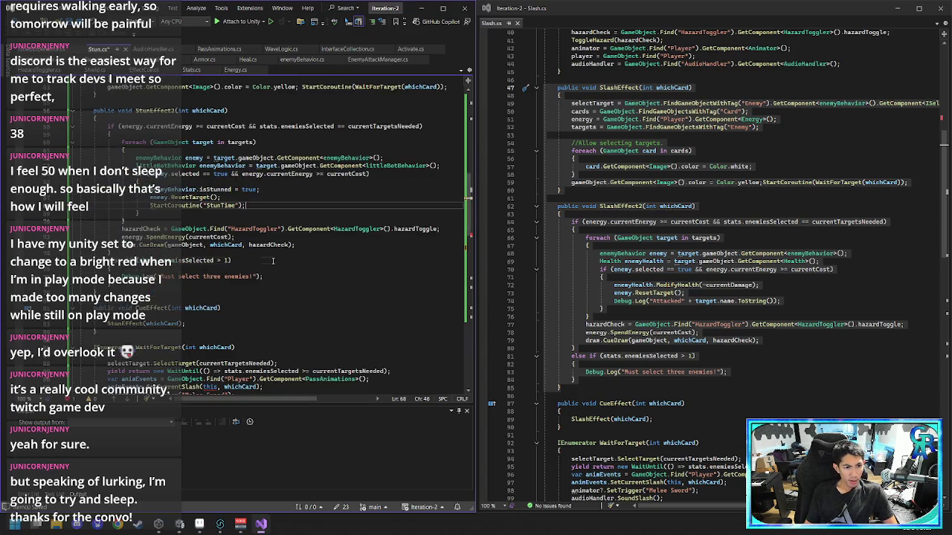
scroll(251, 244, "down", 6)
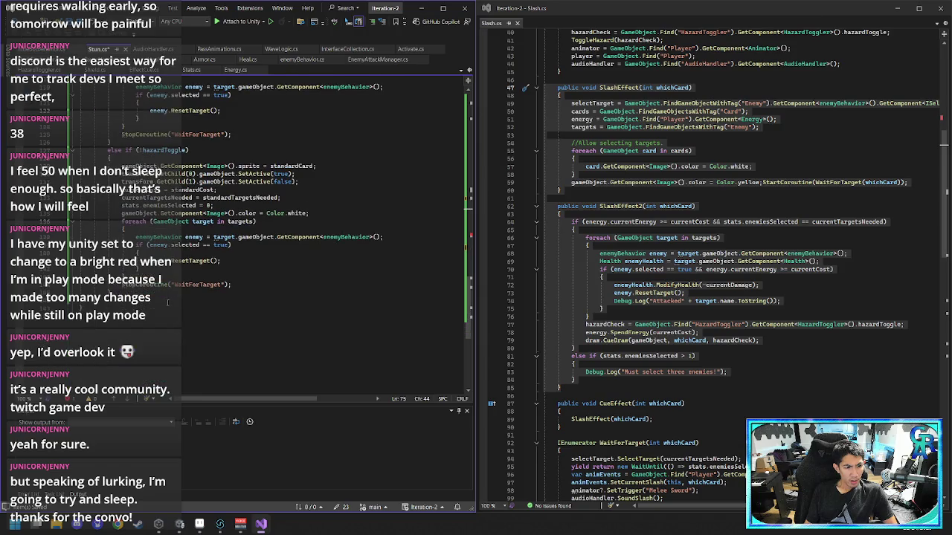
scroll(192, 290, "up", 8)
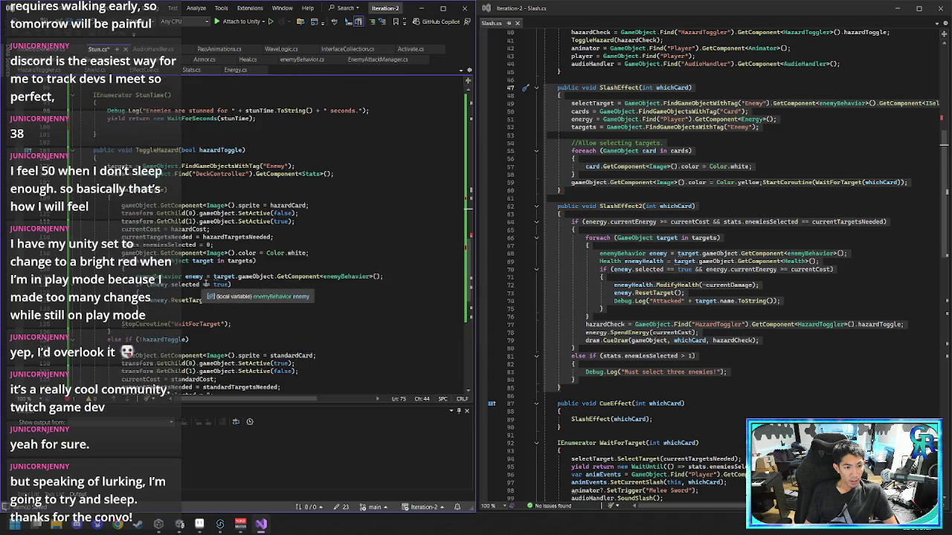
scroll(205, 285, "up", 10)
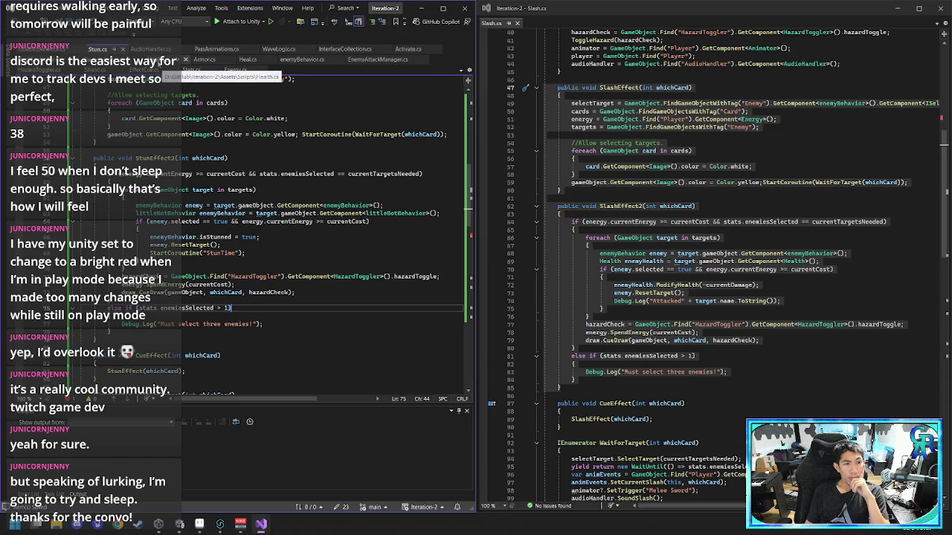
- Look through the Health.cs, PassAnimations.cs and WaveLogic.cs scripts, then return to Stun.cs
left_click(172, 59)
scroll(187, 204, "up", 13)
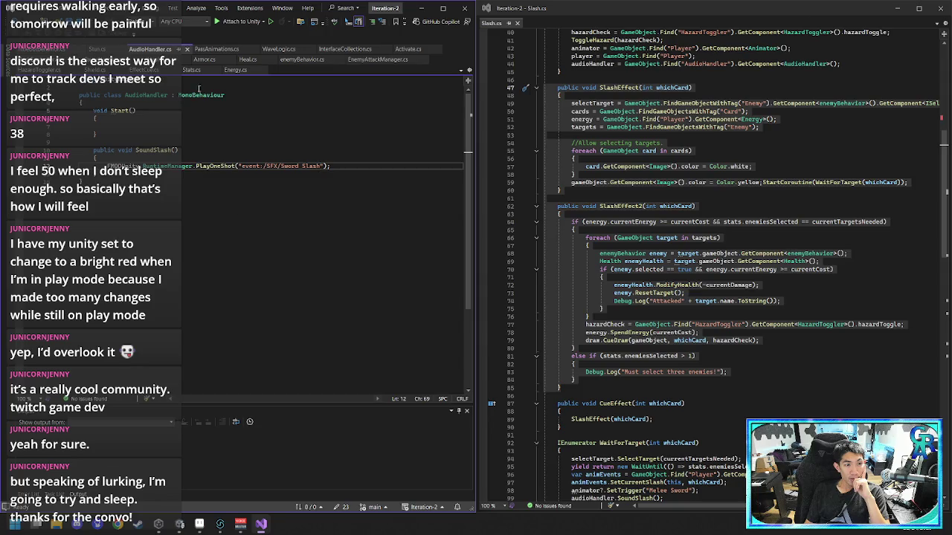
left_click(216, 49)
left_click(279, 49)
scroll(276, 223, "up", 5)
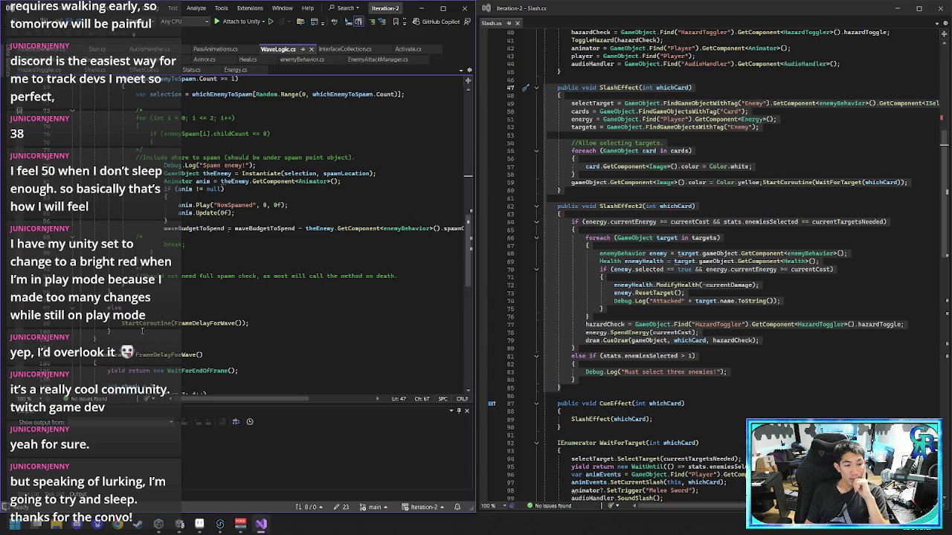
left_click(98, 49)
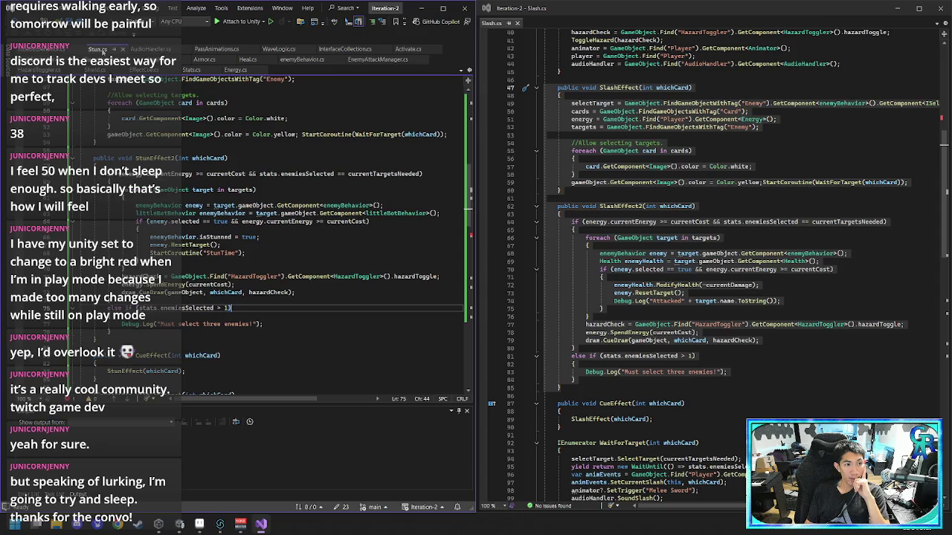
- Review the StunTime reference in Stun.cs and bring up the Error List showing two errors
left_click(232, 253)
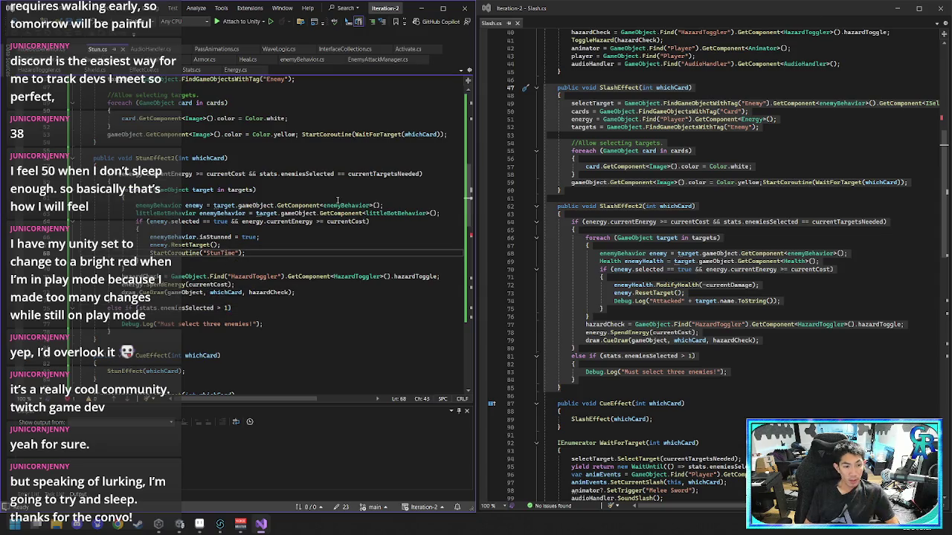
scroll(338, 197, "down", 1)
key("Left")
key("Left")
key("Left")
key("Right")
key("Right")
key("Right")
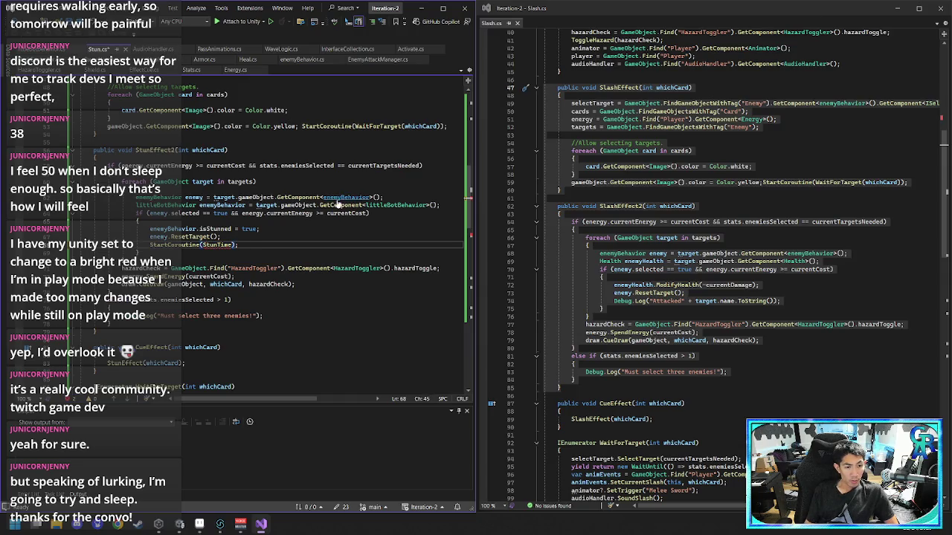
scroll(191, 272, "down", 5)
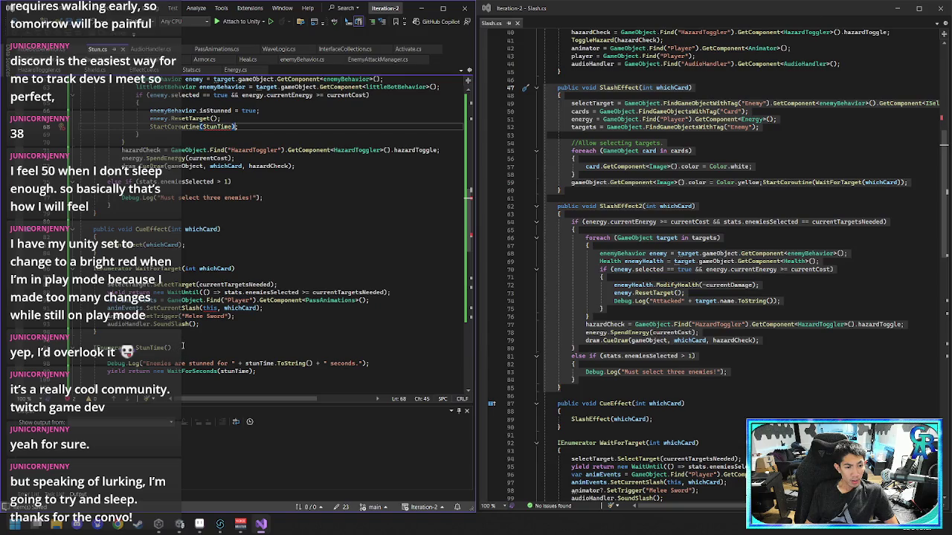
scroll(182, 346, "down", 1)
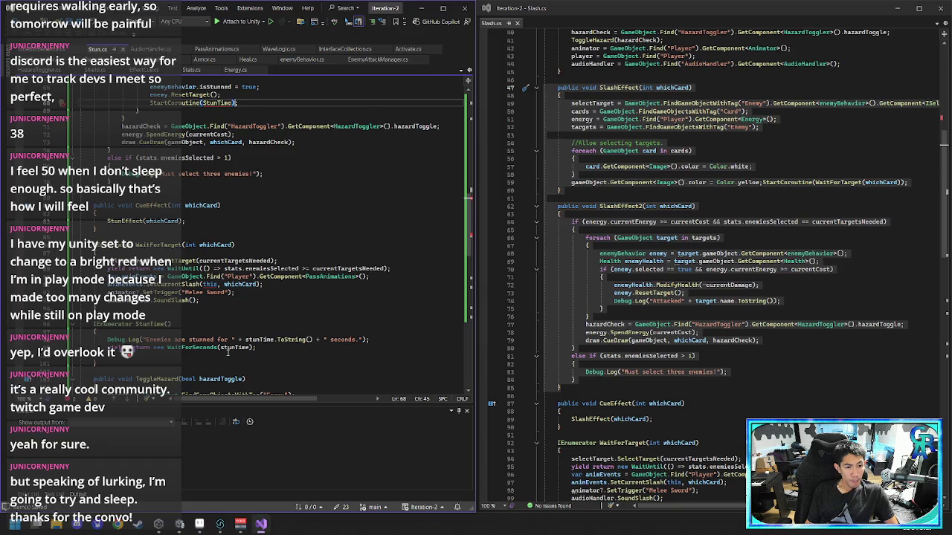
scroll(228, 353, "up", 2)
left_click(220, 158)
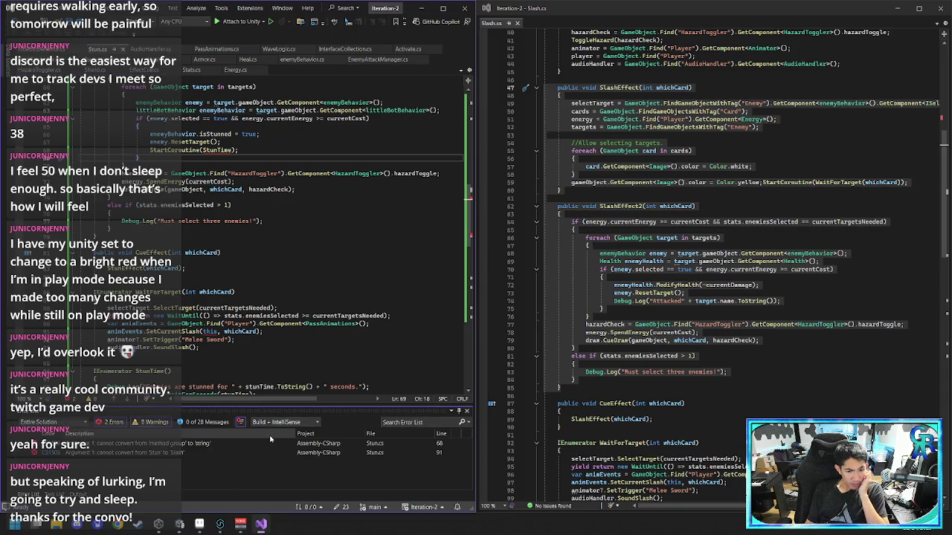
- Check the listed errors and rename the SetCurrentSlash call to SetCurrentStun
left_click(225, 150)
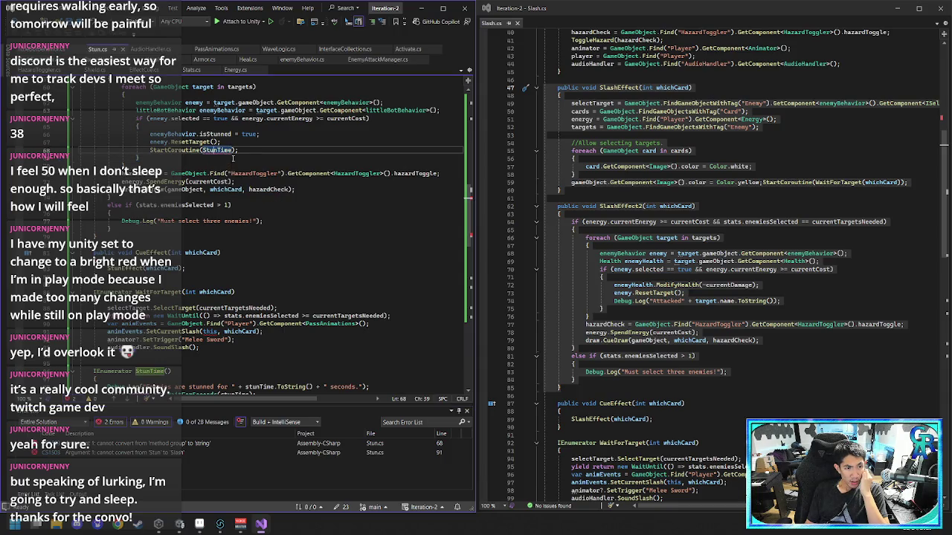
scroll(231, 186, "down", 3)
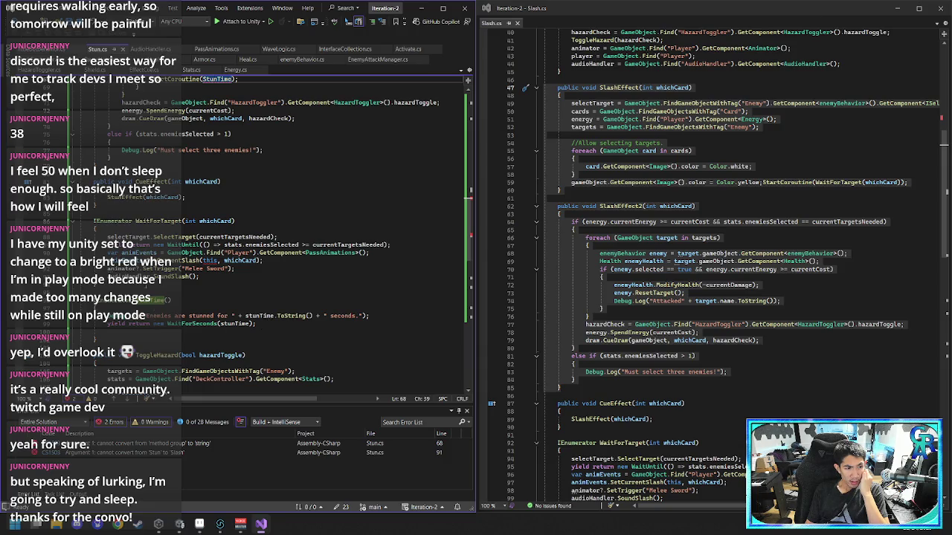
left_click(211, 261)
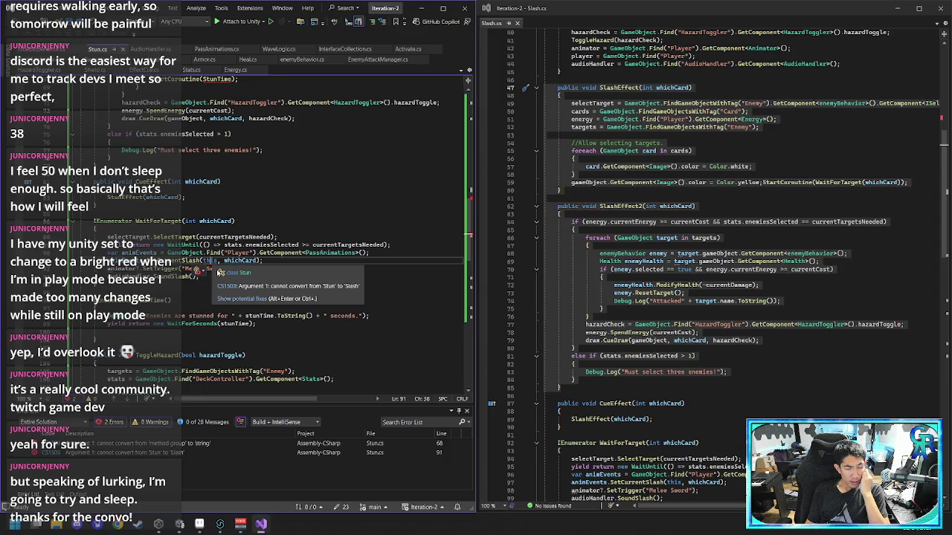
left_click(201, 261)
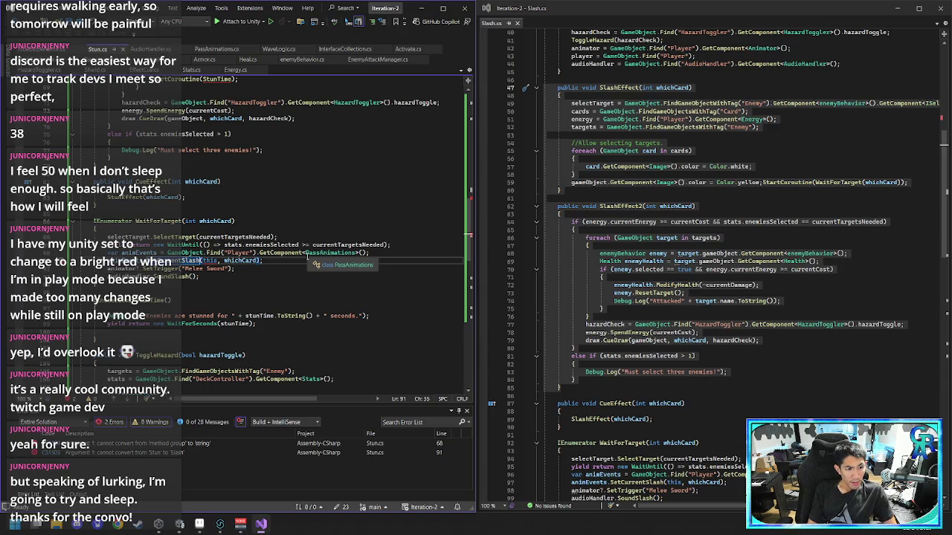
key("BackSpace")
key("BackSpace")
key("BackSpace")
type("Stun")
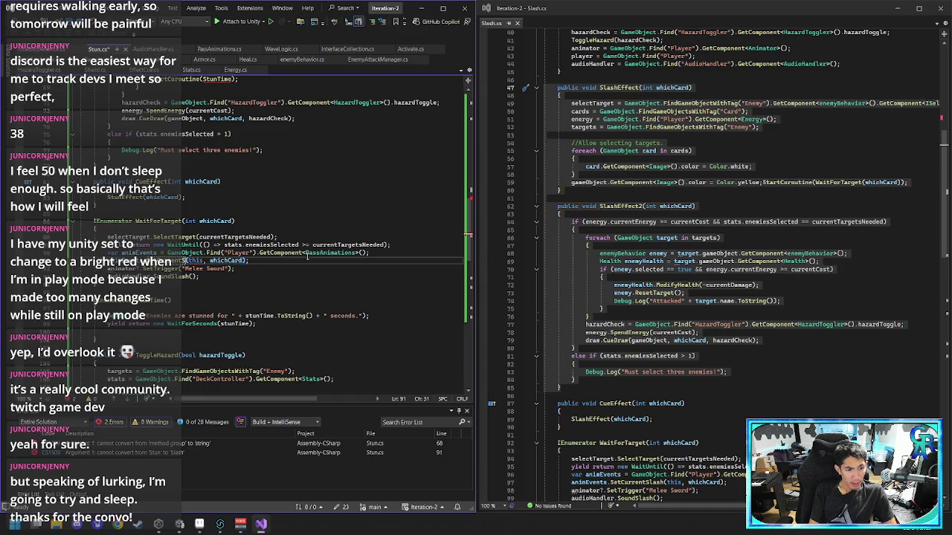
- Search the current document for 'slash'
key("Down")
key("Down")
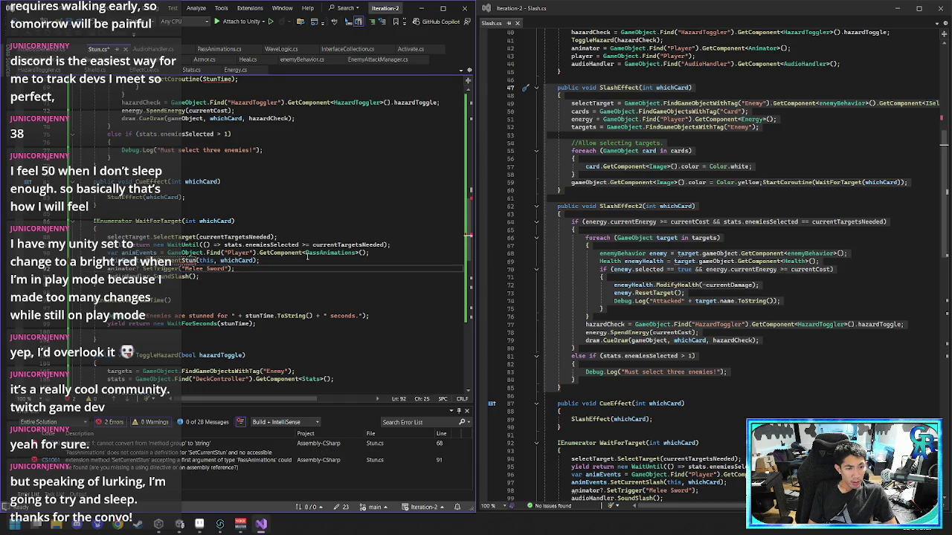
double_click(307, 254)
left_click(321, 289)
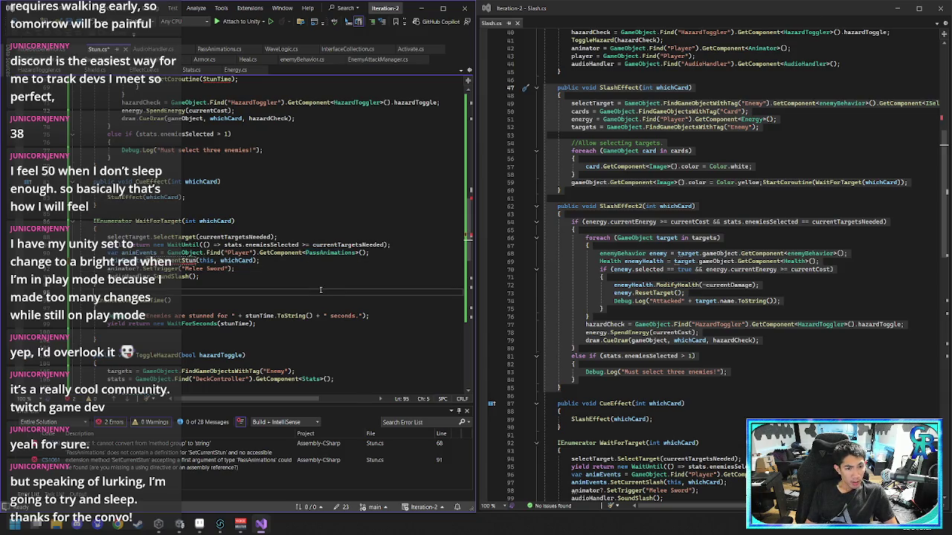
key("ctrl+f")
type("slash")
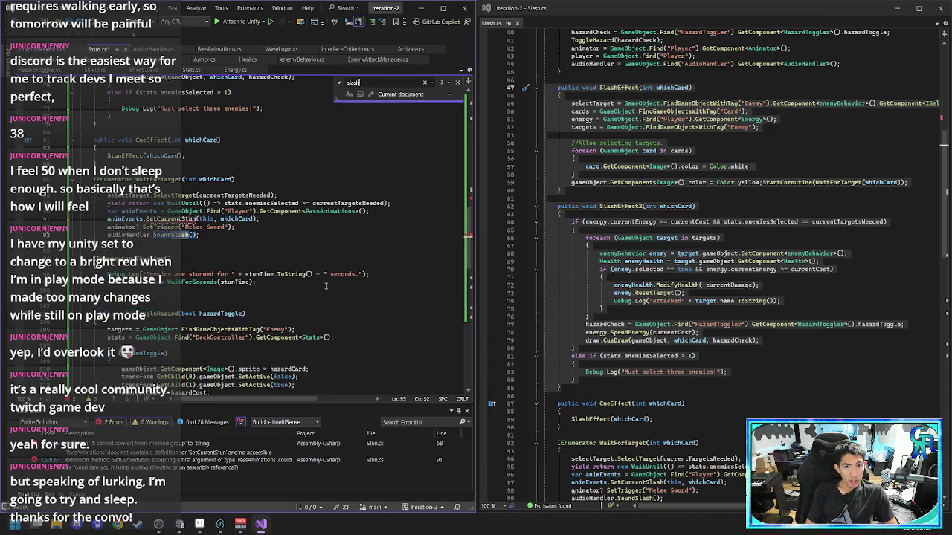
type("St")
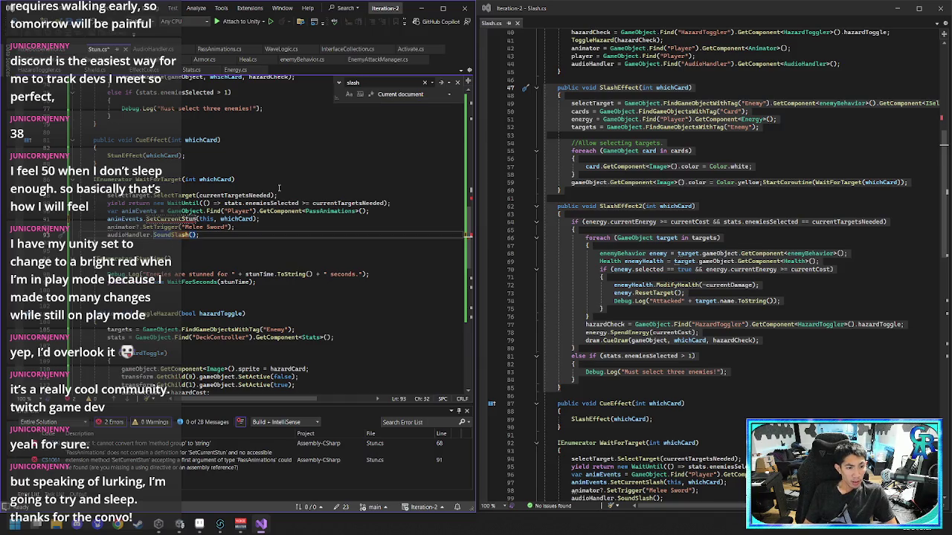
type("un")
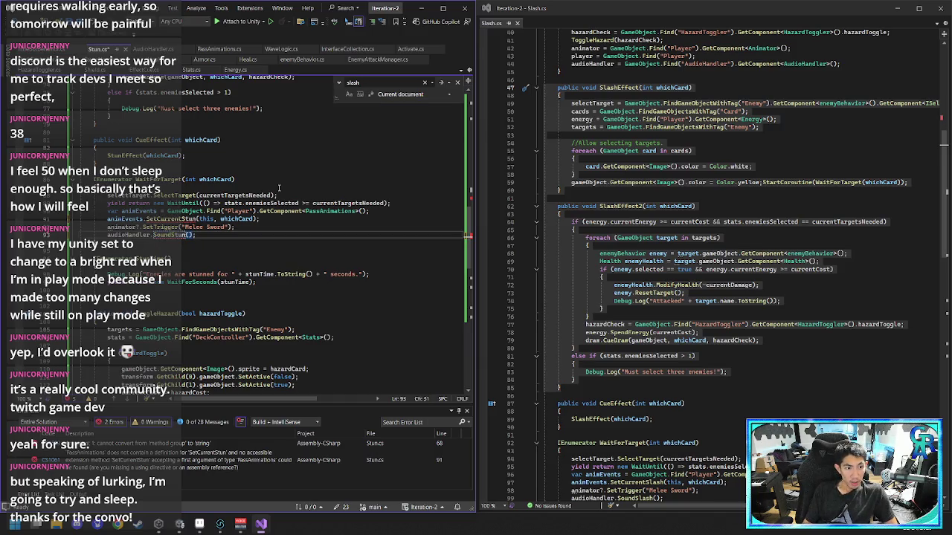
- Comment out the SoundStun and SetCurrentStun calls in WaitForTarget
left_click(343, 192)
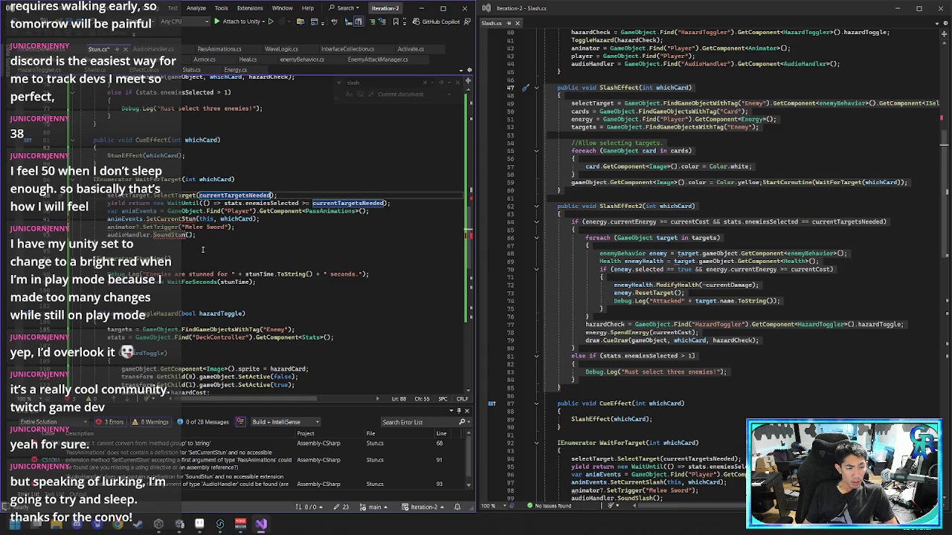
left_click(107, 235)
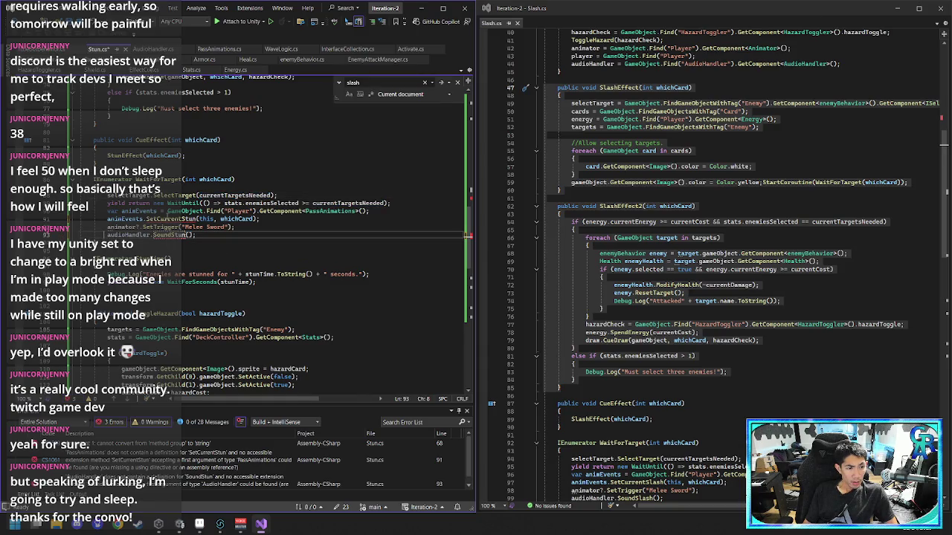
key("ctrl+k")
key("ctrl+c")
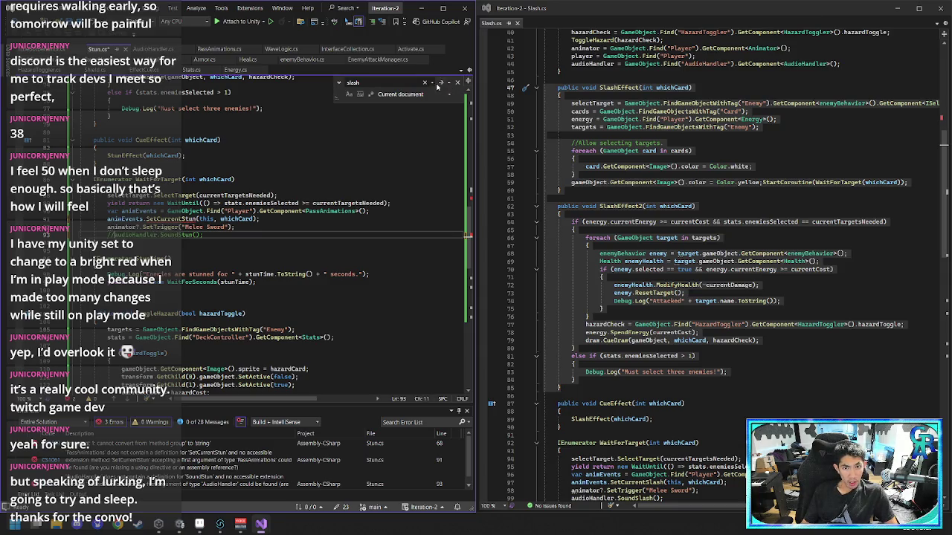
left_click(390, 82)
key("Return")
key("Return")
key("Return")
key("Return")
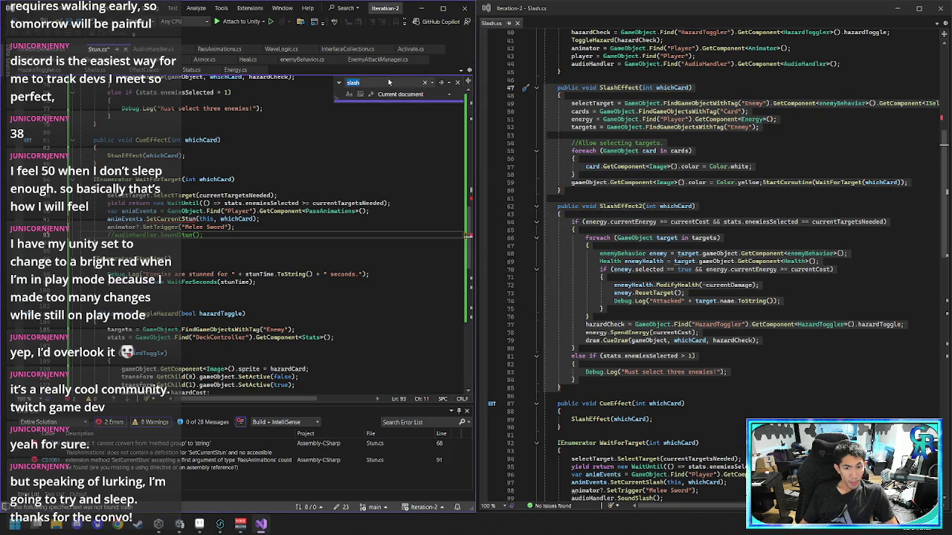
left_click(211, 227)
key("Up")
key("Home")
type("//")
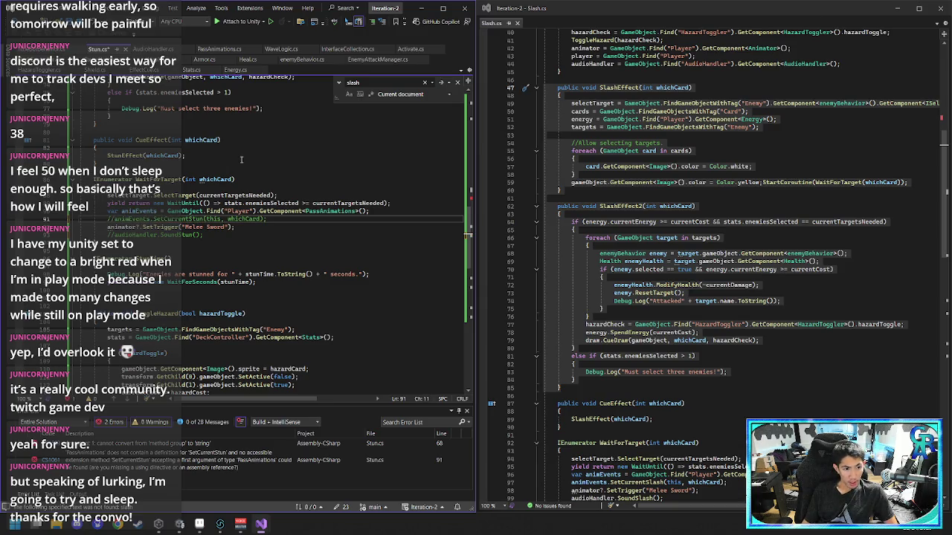
- Change the animator trigger from "Melee Sword" to "Stun", save Stun.cs, and check the remaining error
left_click(207, 225)
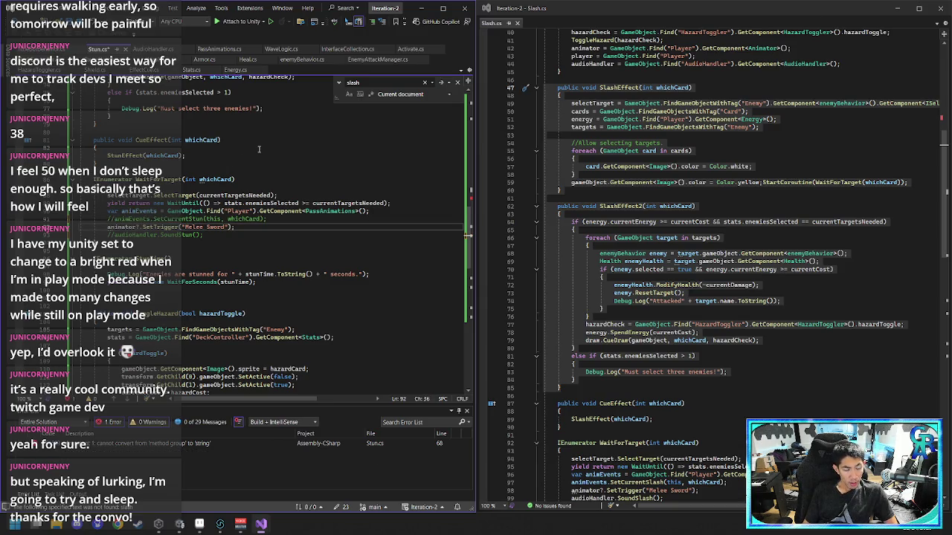
key("BackSpace")
key("BackSpace")
key("BackSpace")
key("Delete")
key("Delete")
key("Delete")
type("Stun")
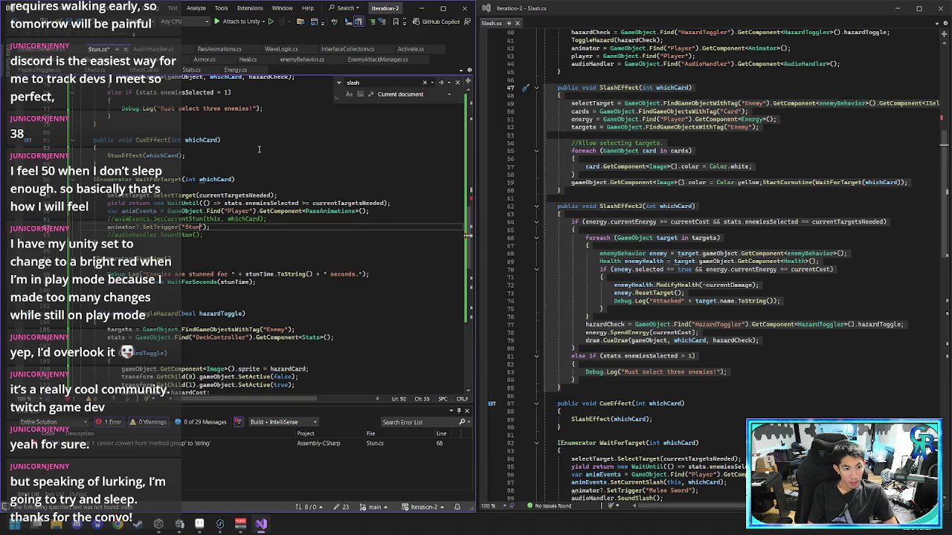
key("ctrl+s")
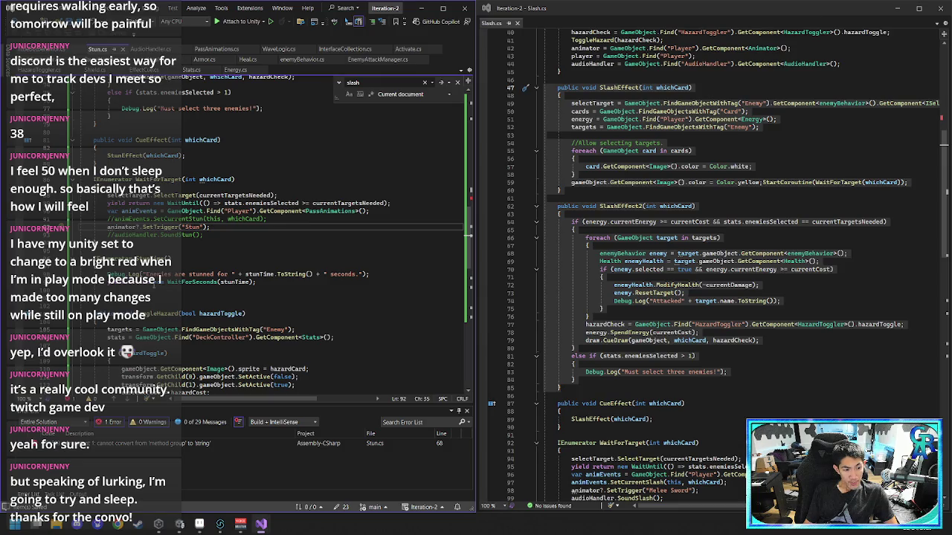
mouse_move(171, 226)
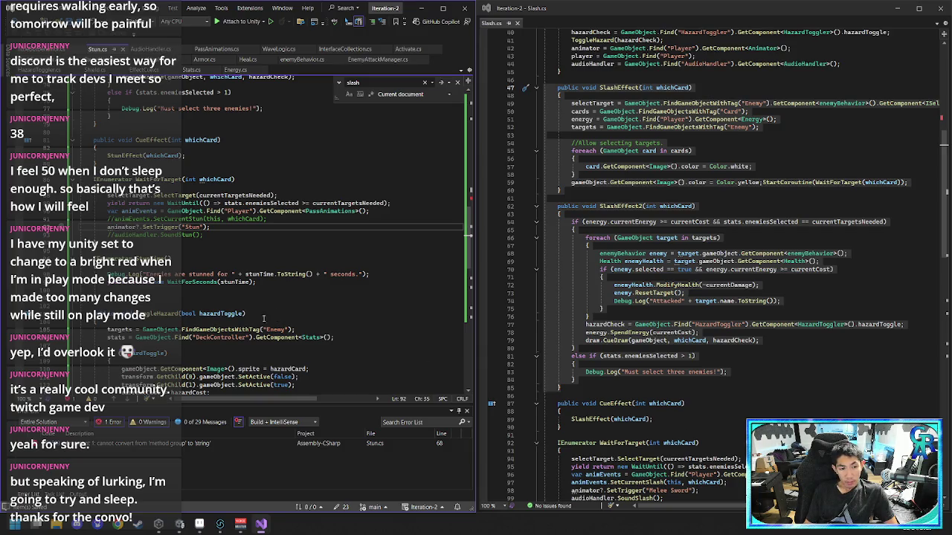
scroll(253, 318, "down", 1)
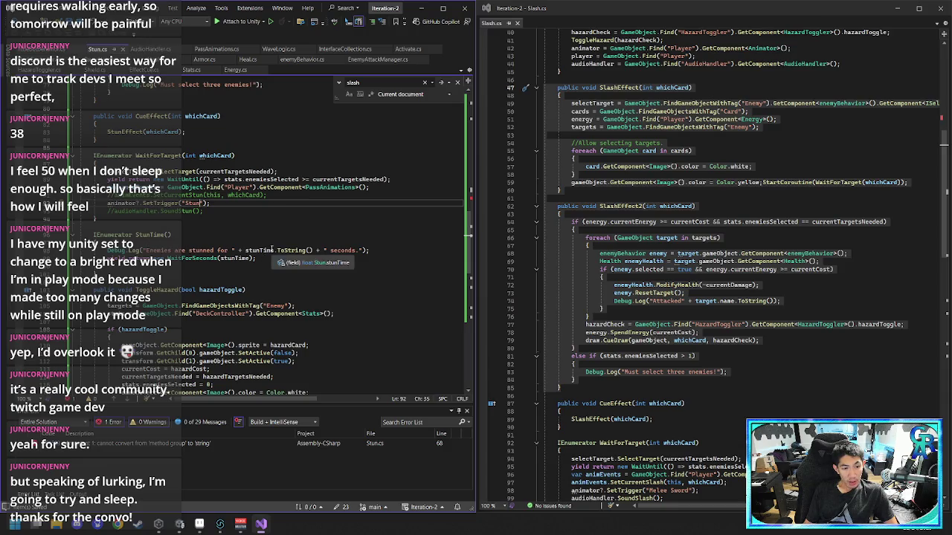
scroll(253, 223, "up", 6)
left_click(212, 155)
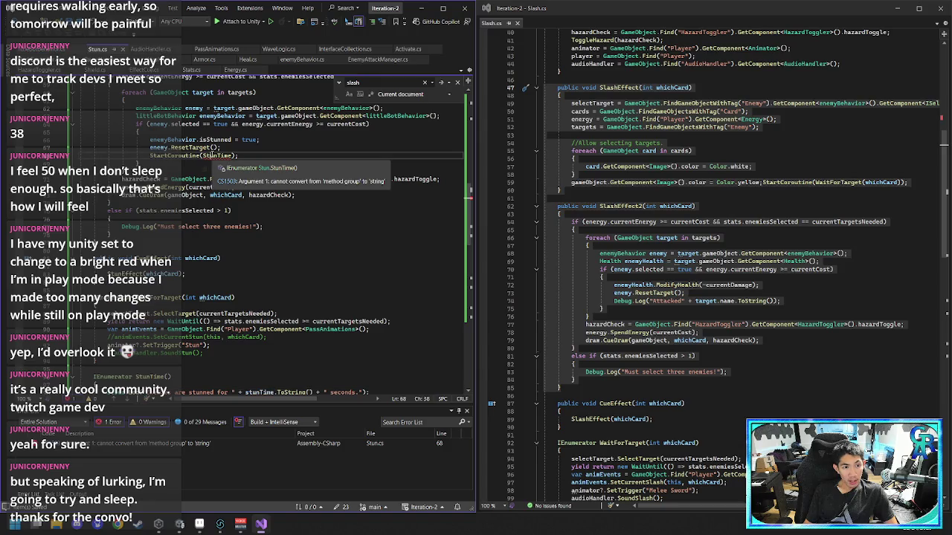
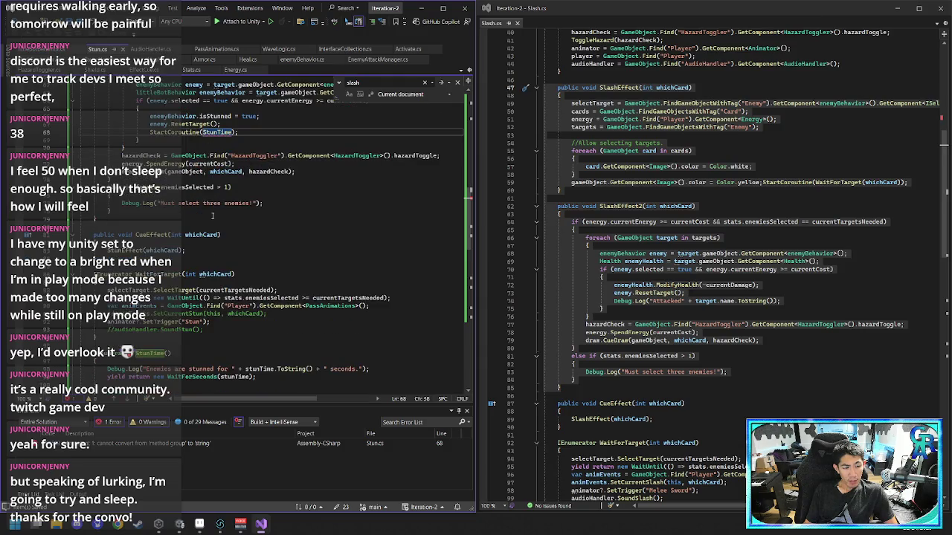
- Scroll Stun.cs to the stun duration log line and the erroring StunTime call
scroll(220, 349, "down", 3)
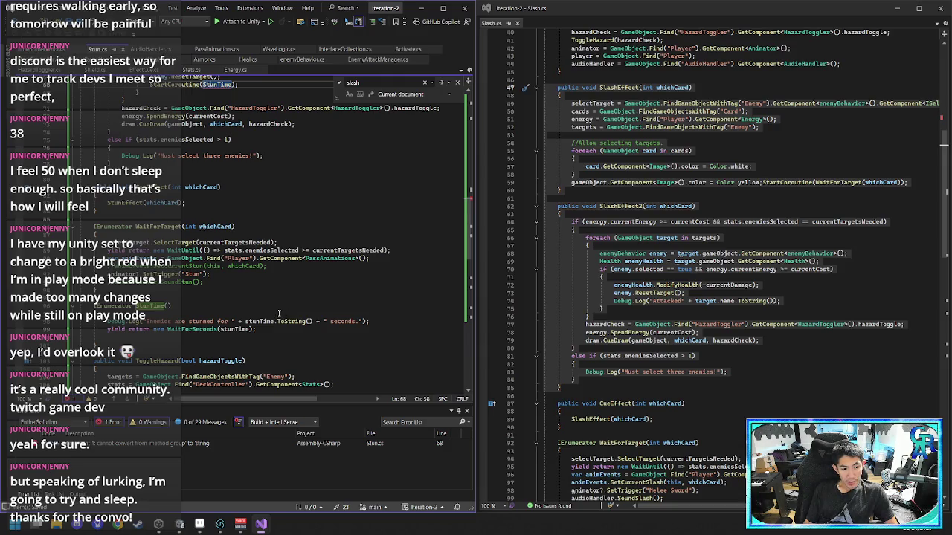
scroll(279, 313, "down", 2)
scroll(279, 313, "up", 1)
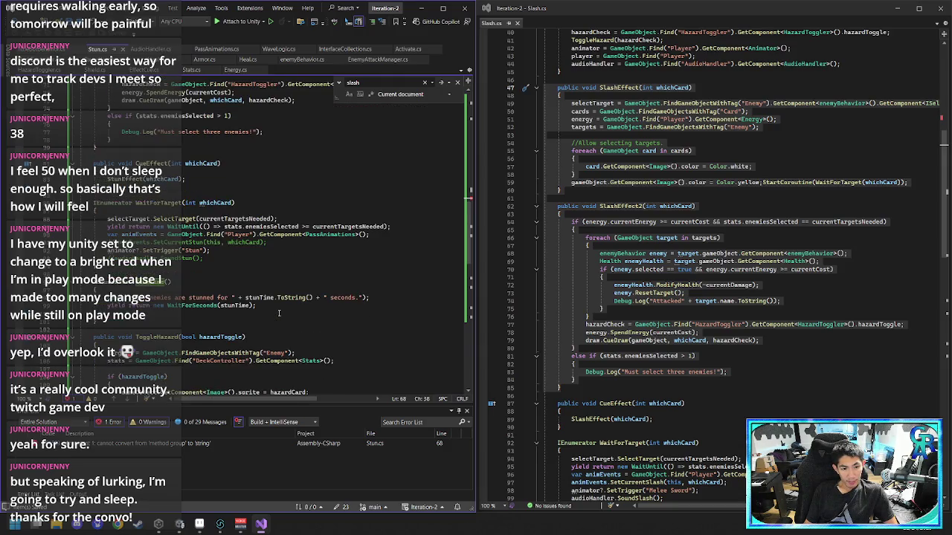
left_click(396, 296)
key("shift+Home")
scroll(400, 285, "up", 3)
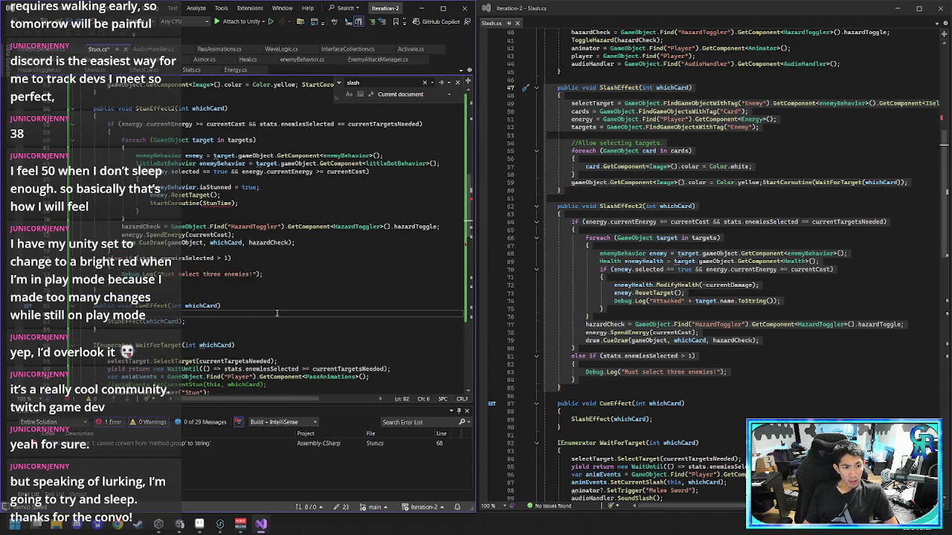
scroll(281, 309, "up", 1)
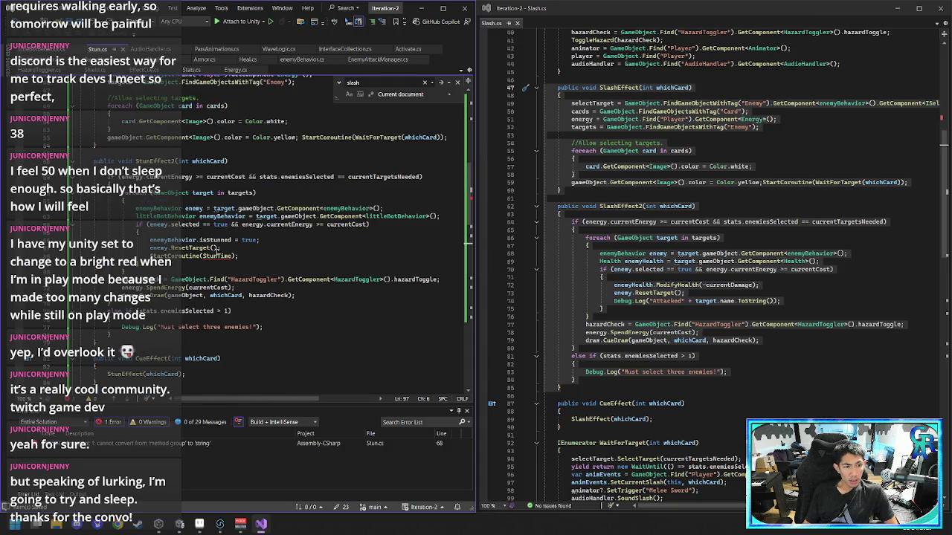
left_click(217, 256)
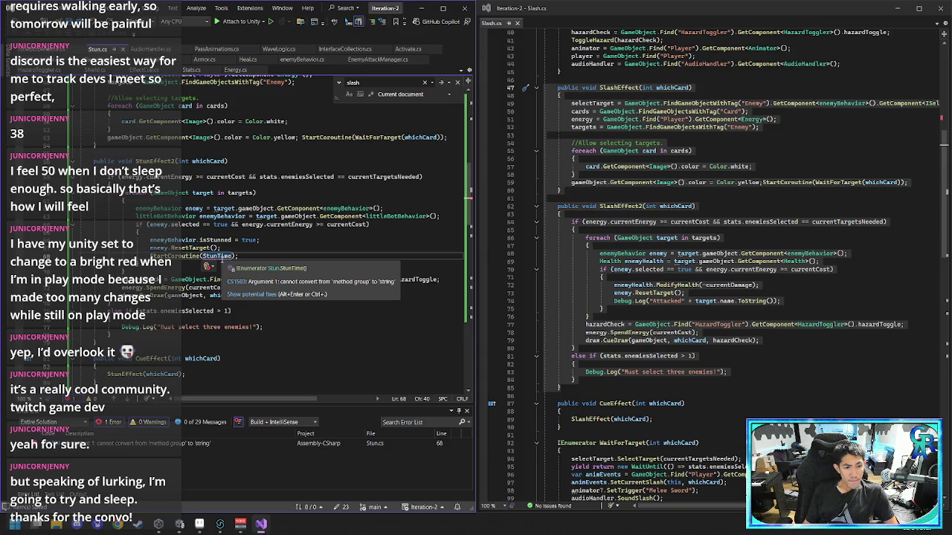
- Add parentheses to the StunTime call, try an enemy argument, then remove it
key("Right")
key("Right")
key("Right")
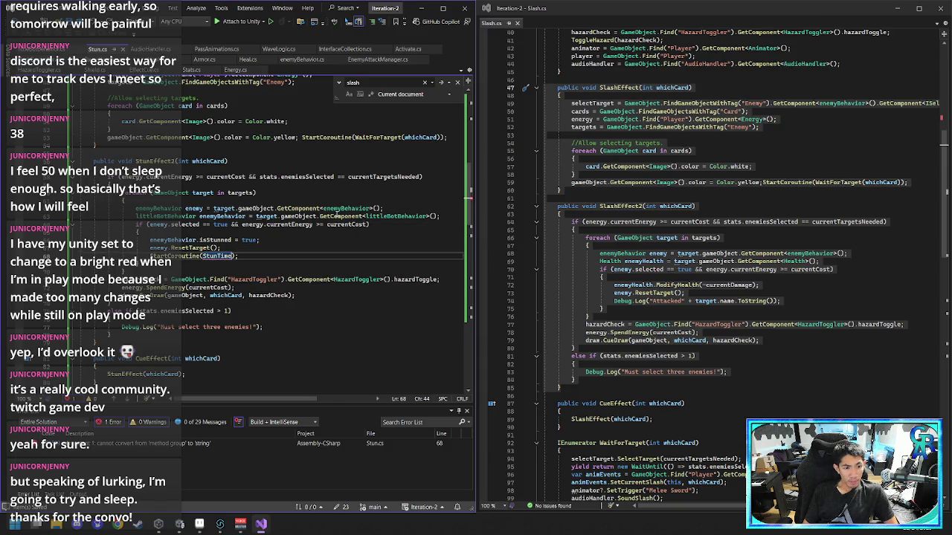
type("()")
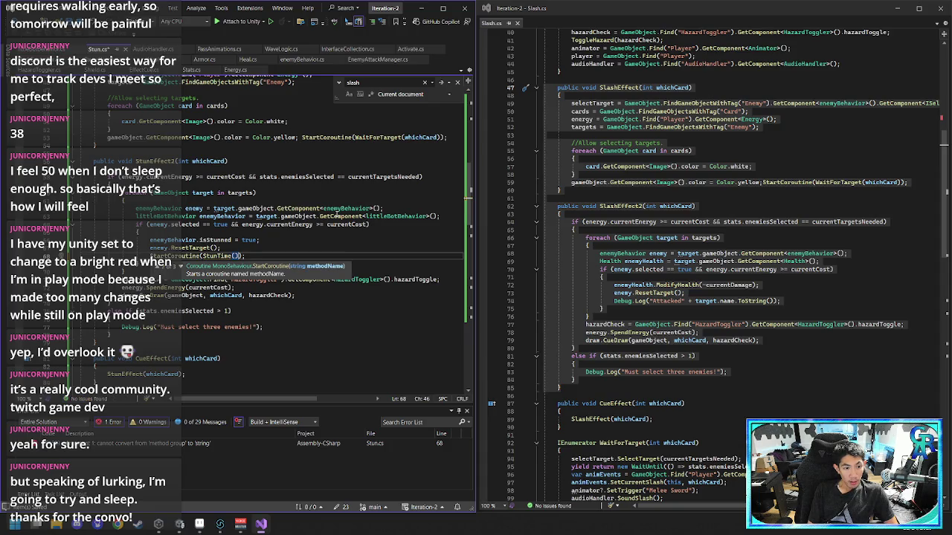
key("Up")
key("Up")
key("Up")
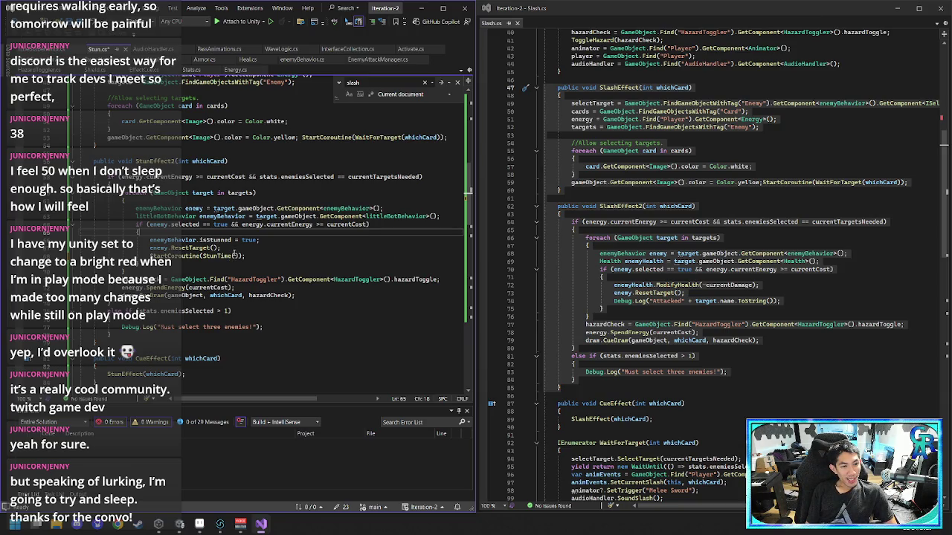
left_click(235, 255)
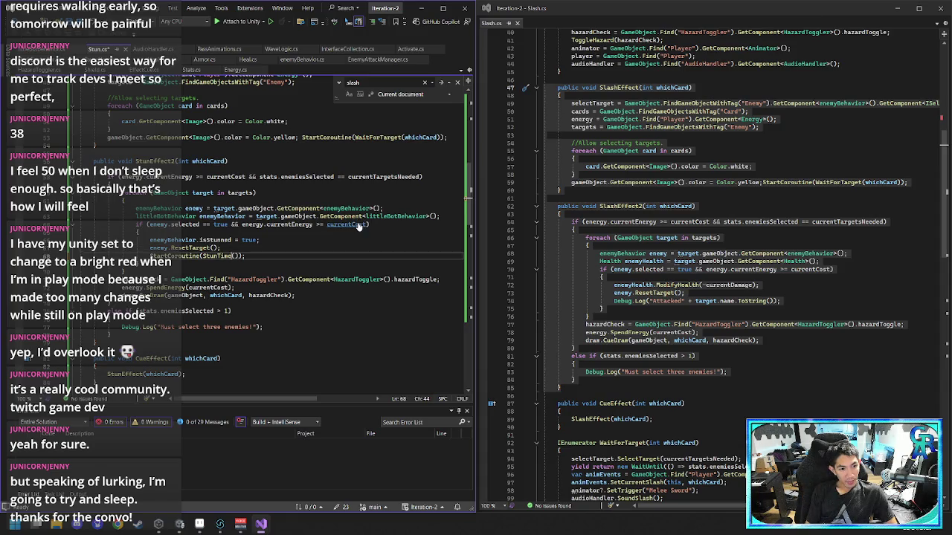
type("enemy)")
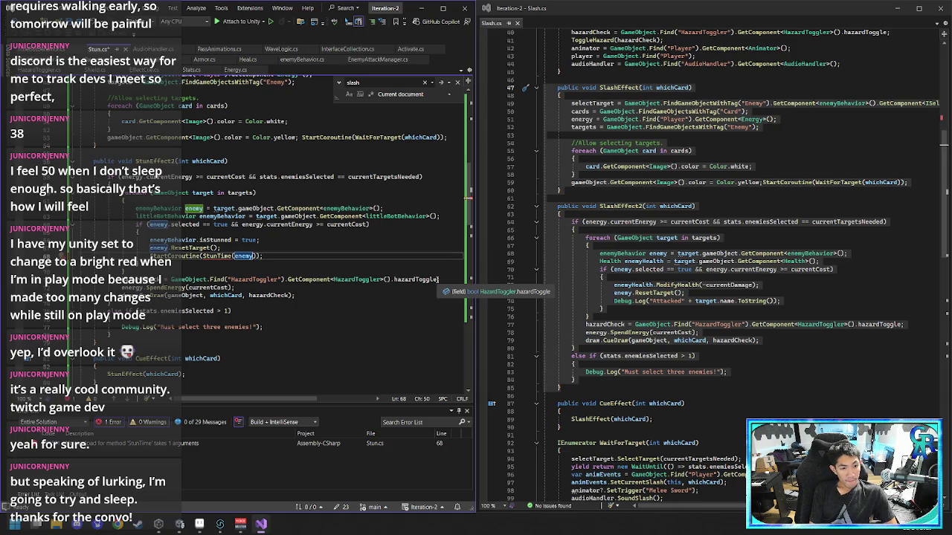
type(",")
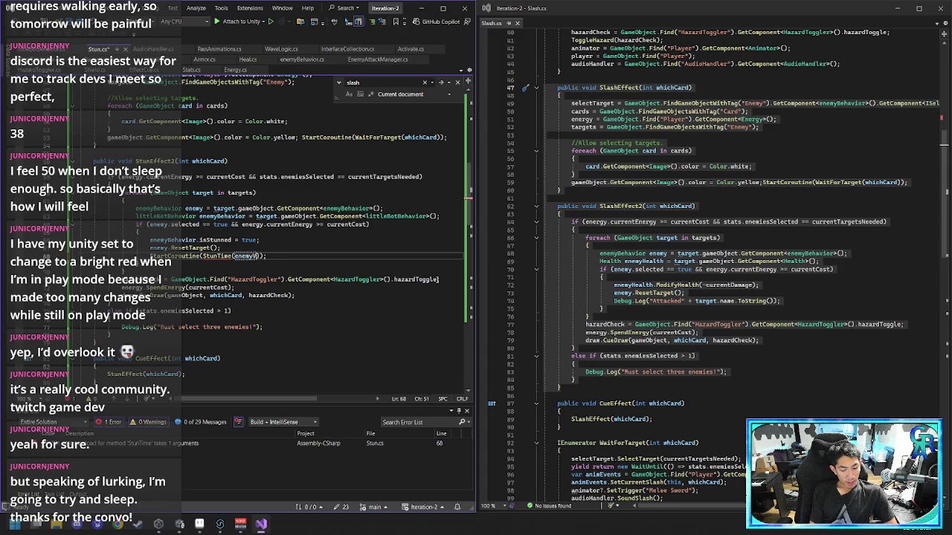
type("heavior")
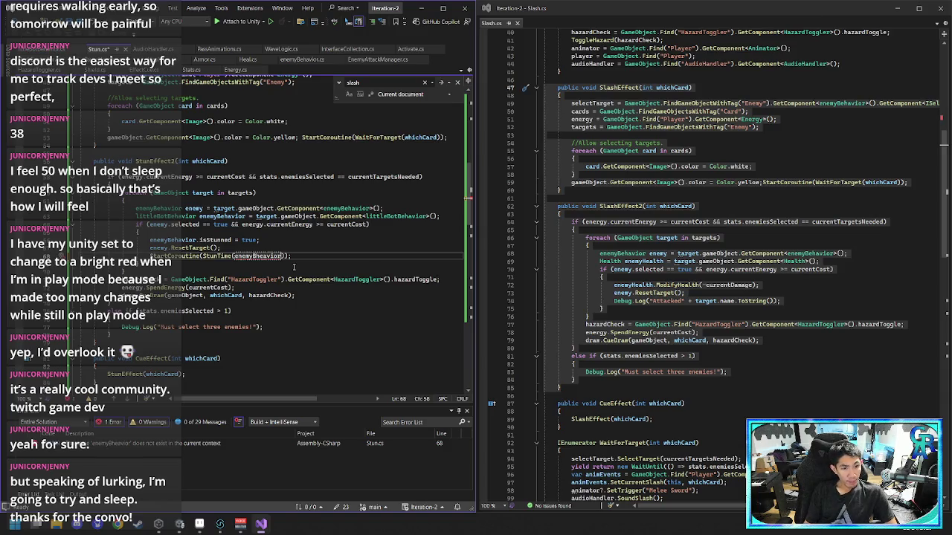
key("ctrl+BackSpace")
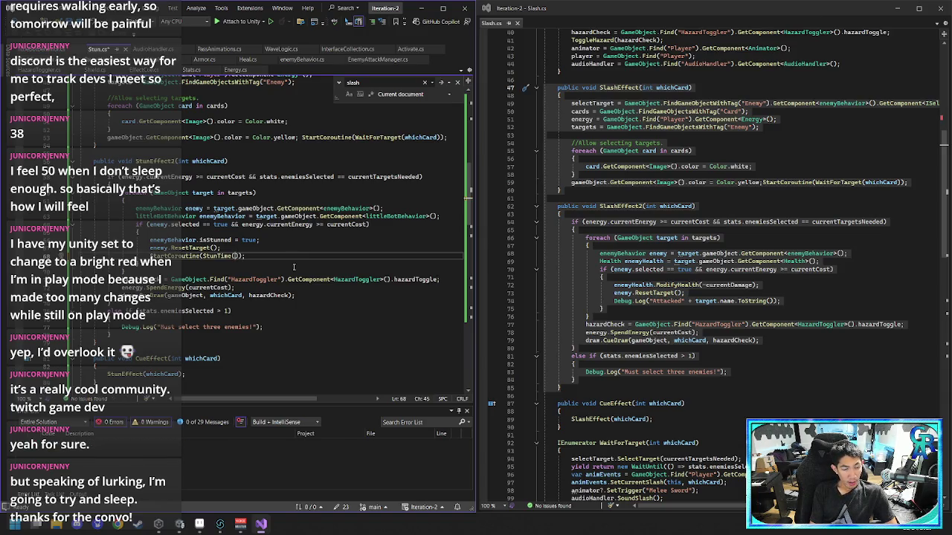
- Type littleBotBehavior as the StunTime argument, fixing its capitalisation
type("littlebotBehavior")
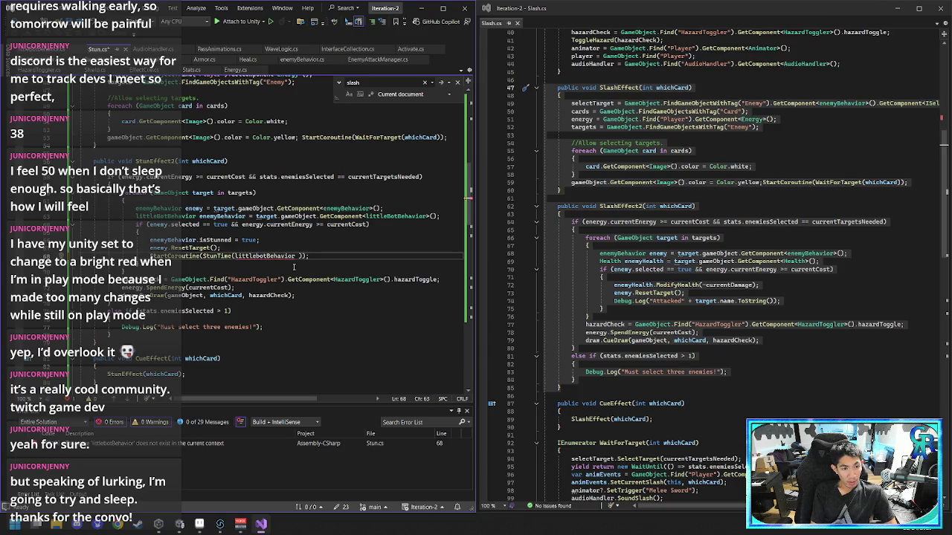
key("ctrl+Left")
key("ctrl+Left")
key("ctrl+space")
key("Tab")
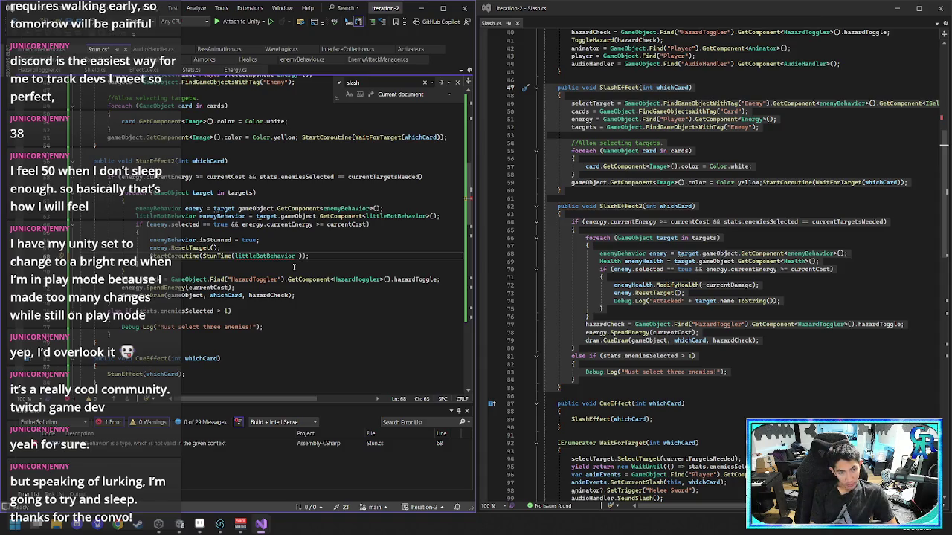
type("enemy")
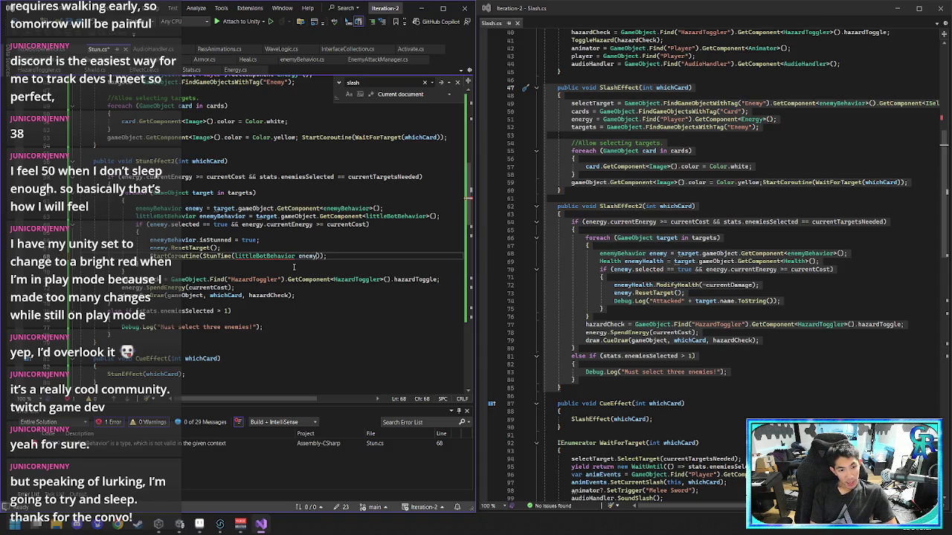
key("BackSpace")
key("BackSpace")
key("BackSpace")
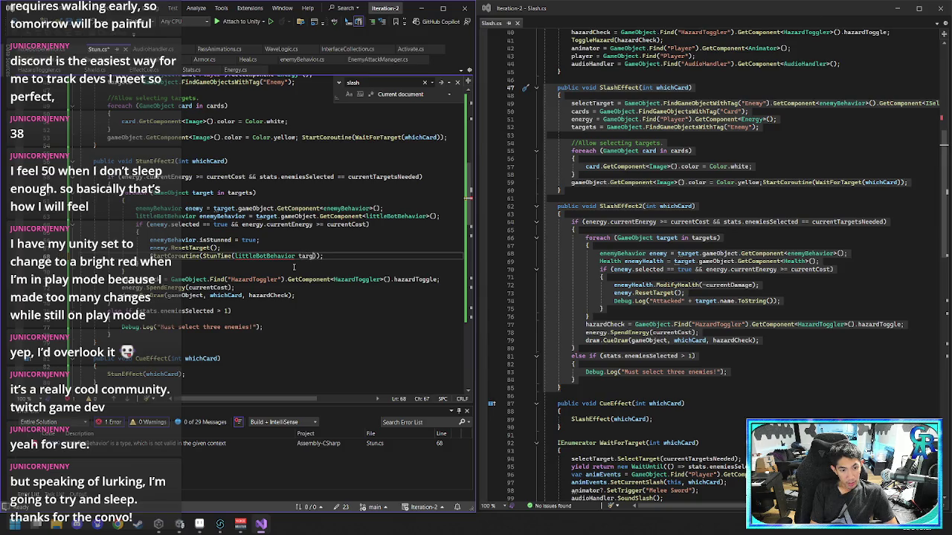
- Change the StunTime argument to GameObject enemyBehavior and select it
type("stunnedEnemy")
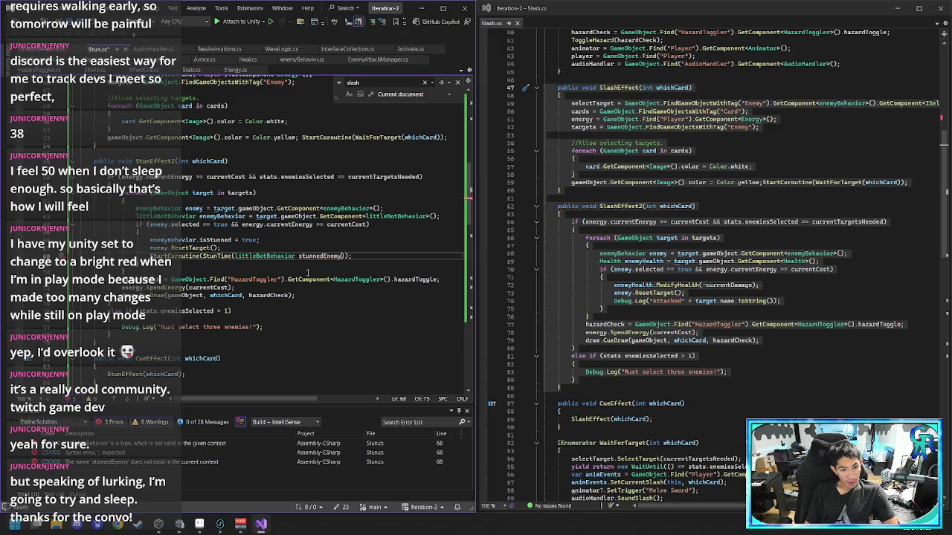
mouse_move(300, 258)
key("ctrl+BackSpace")
type("enemyBehavior")
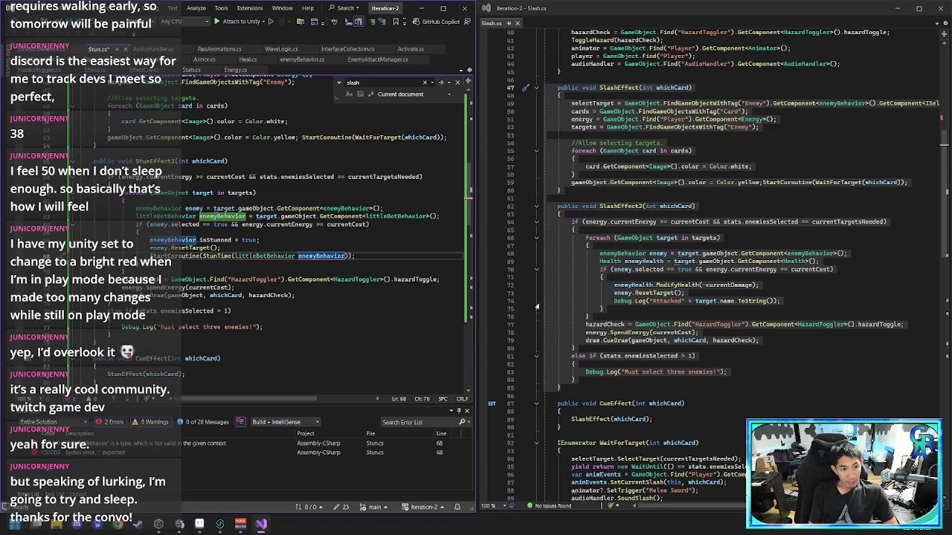
key("Left")
key("ctrl+shift+Left")
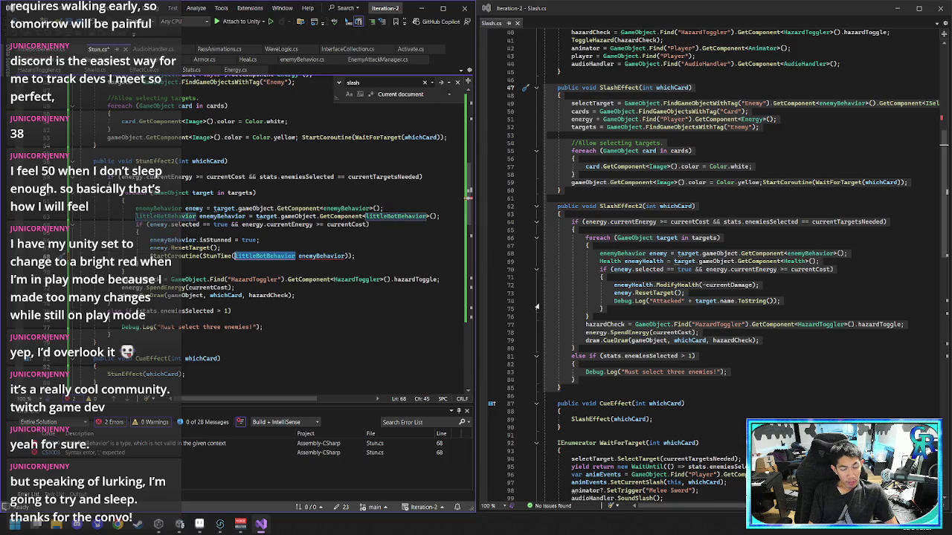
type("GameObject")
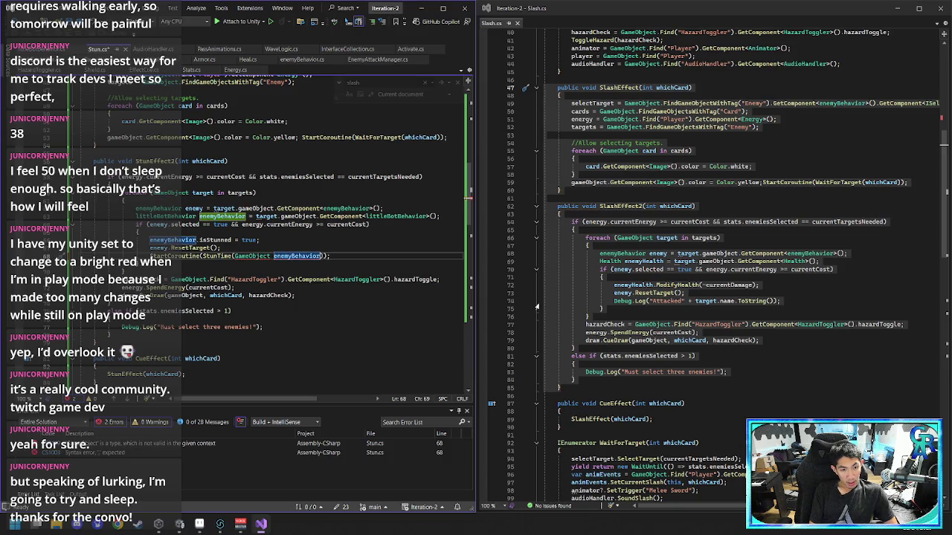
key("ctrl+shift+Left")
key("ctrl+shift+Left")
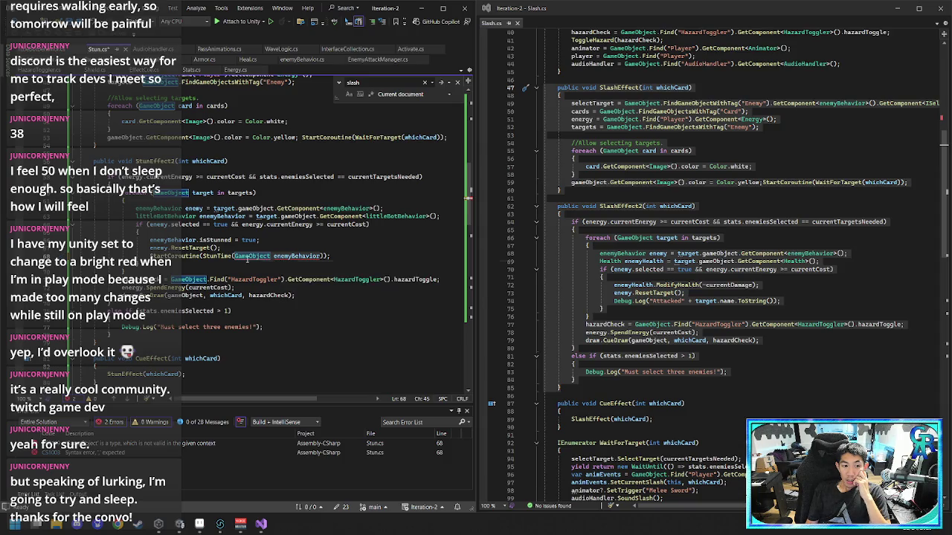
mouse_move(233, 264)
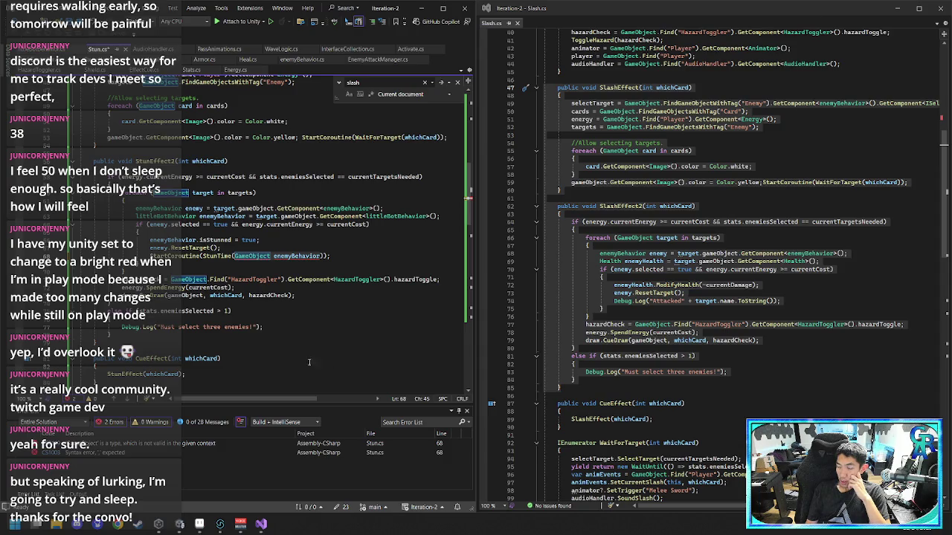
scroll(308, 362, "down", 10)
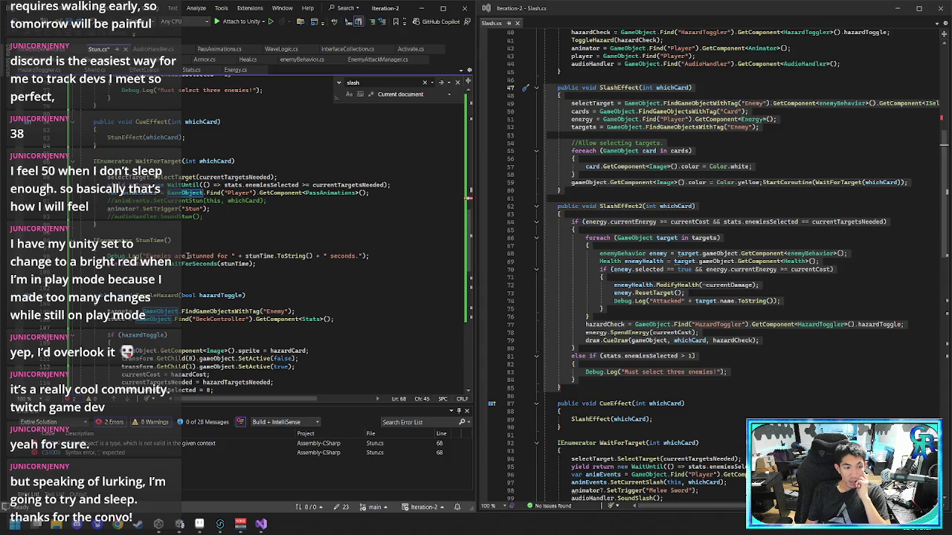
- Give the StunTime coroutine declaration a LittleBotBehavior enemy parameter
left_click(170, 240)
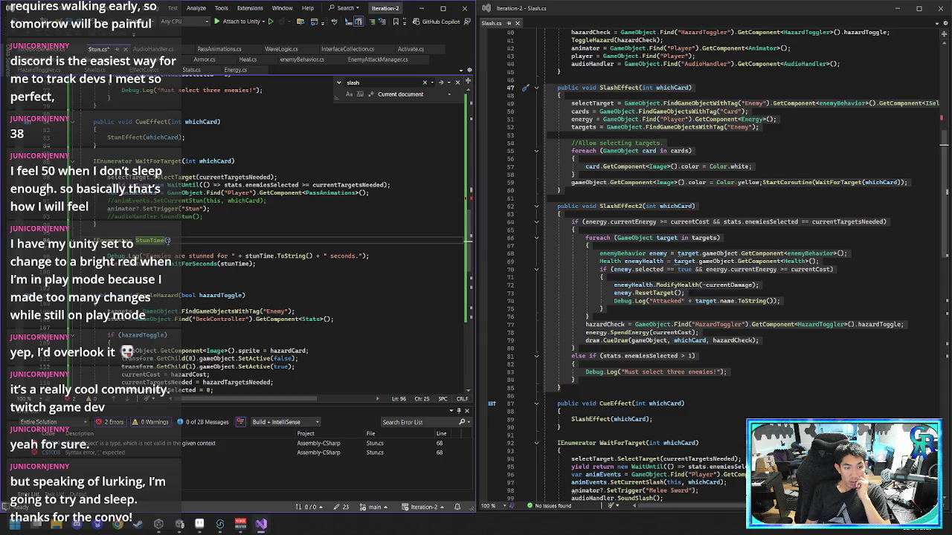
type("(ene")
scroll(284, 280, "up", 6)
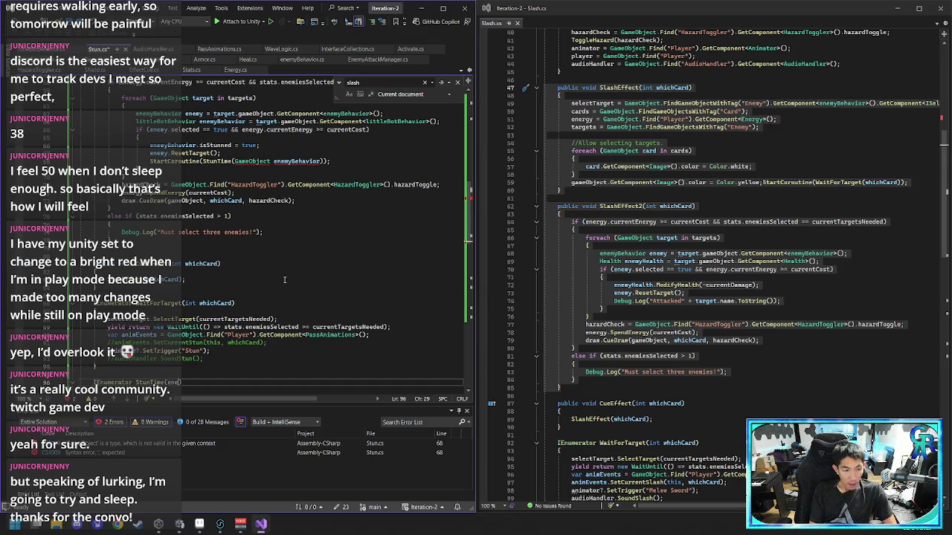
key("BackSpace")
key("BackSpace")
key("BackSpace")
type("LittleBotBehavior")
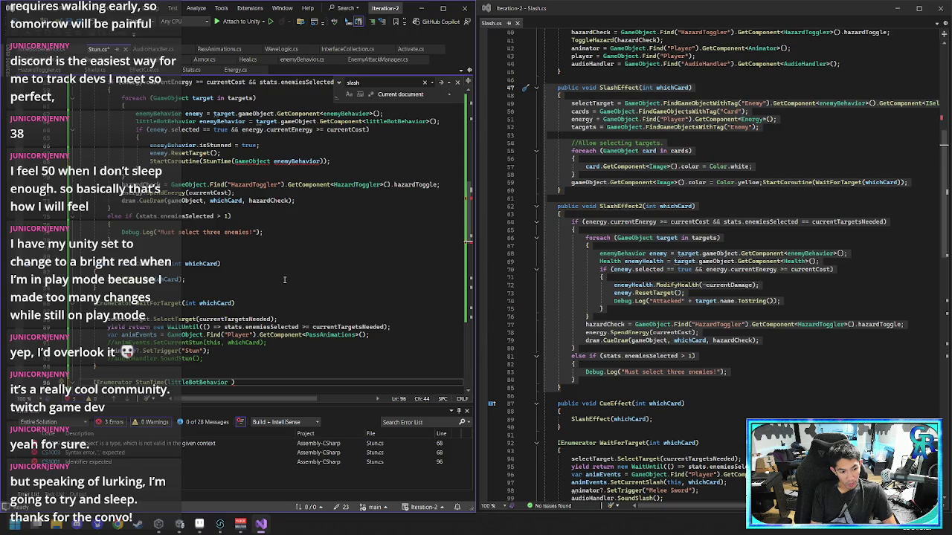
type("enemy")
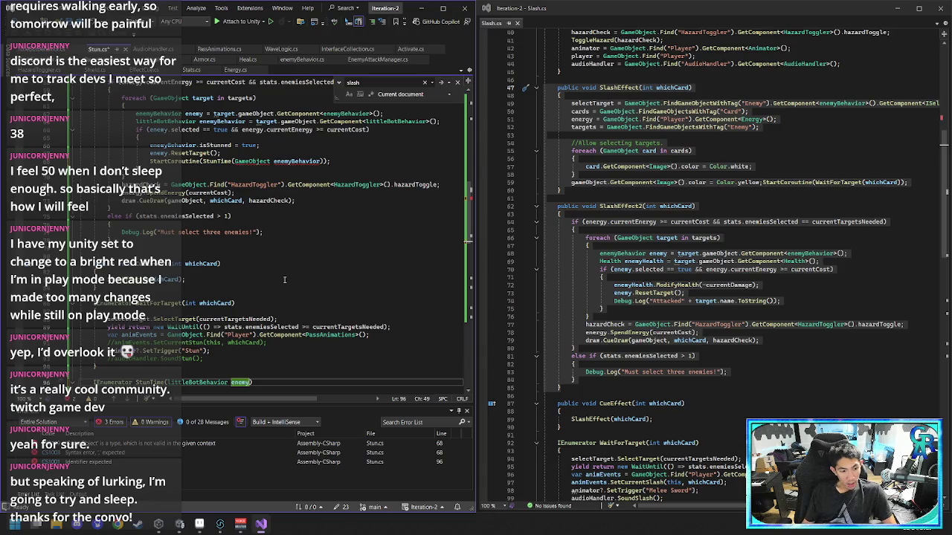
- Trim the StunTime call's argument down to just enemyBehavior
scroll(285, 280, "up", 4)
left_click(274, 303)
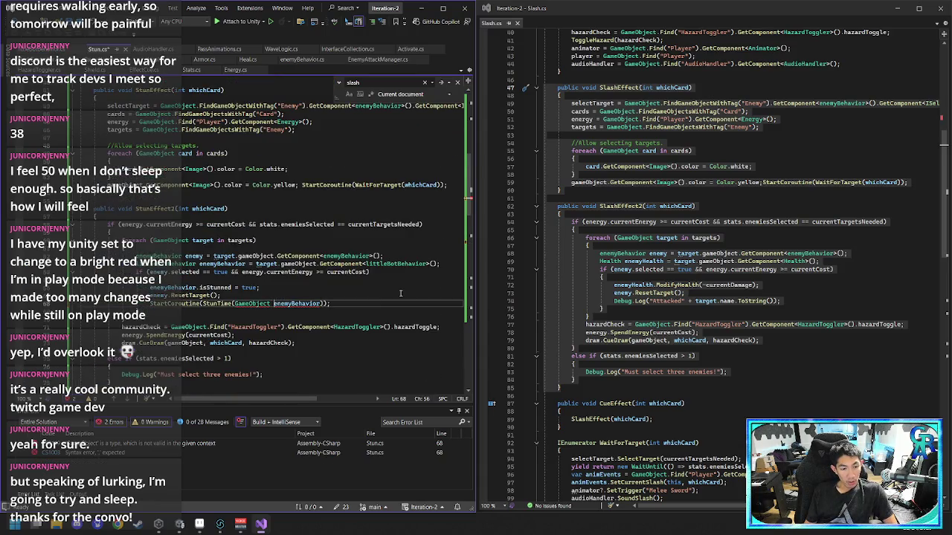
key("ctrl+shift+Left")
type("l")
key("BackSpace")
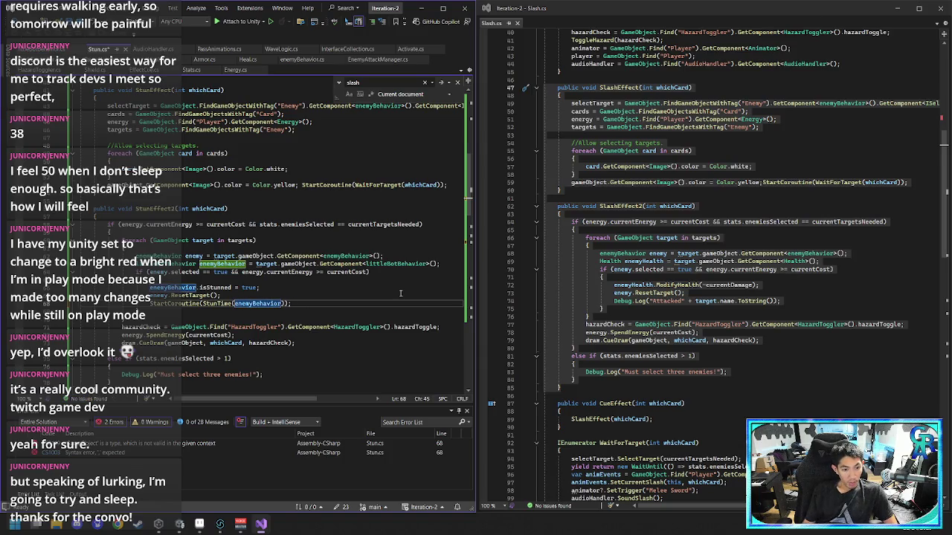
- Add a new empty line after the stun wait line inside StunTime
scroll(400, 294, "down", 10)
scroll(290, 351, "up", 9)
scroll(267, 311, "down", 4)
left_click(272, 241)
key("Down")
key("Down")
scroll(349, 256, "up", 9)
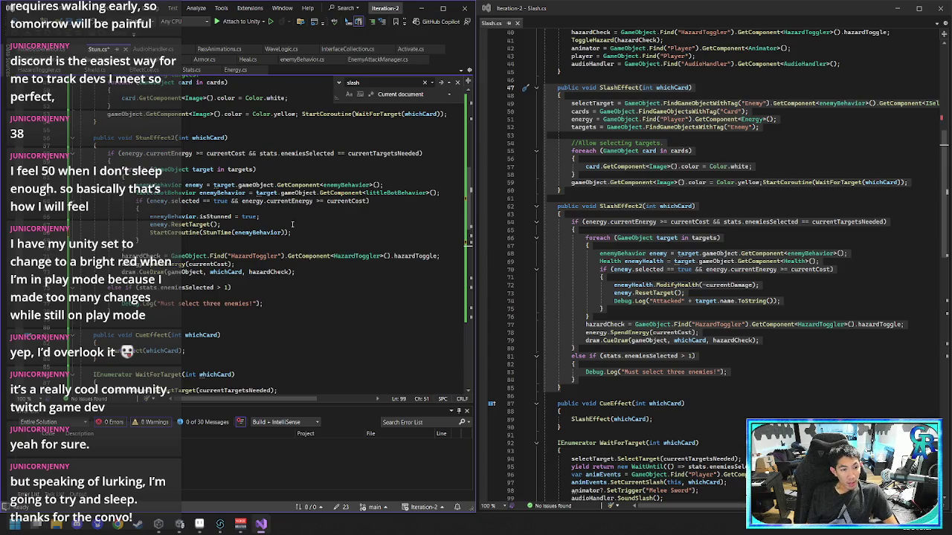
scroll(246, 250, "down", 4)
scroll(246, 251, "up", 2)
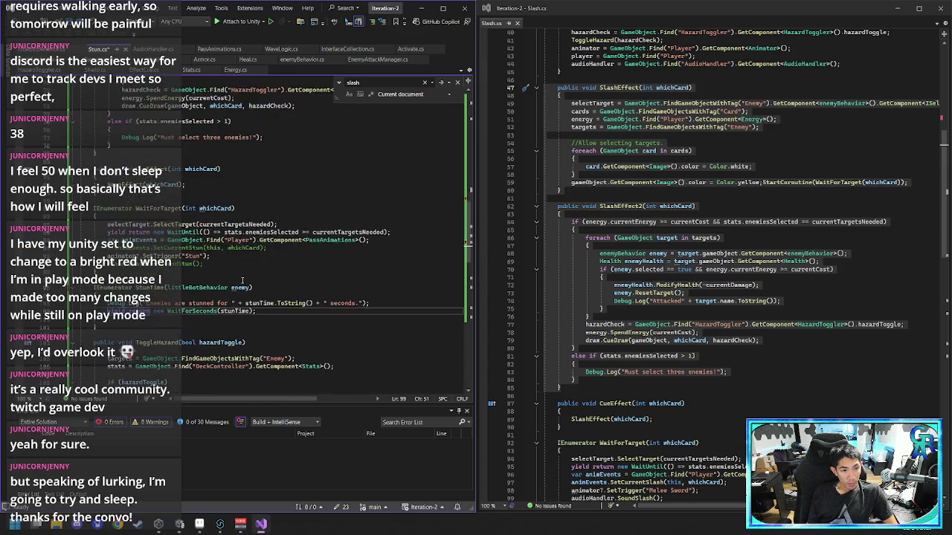
scroll(242, 277, "down", 2)
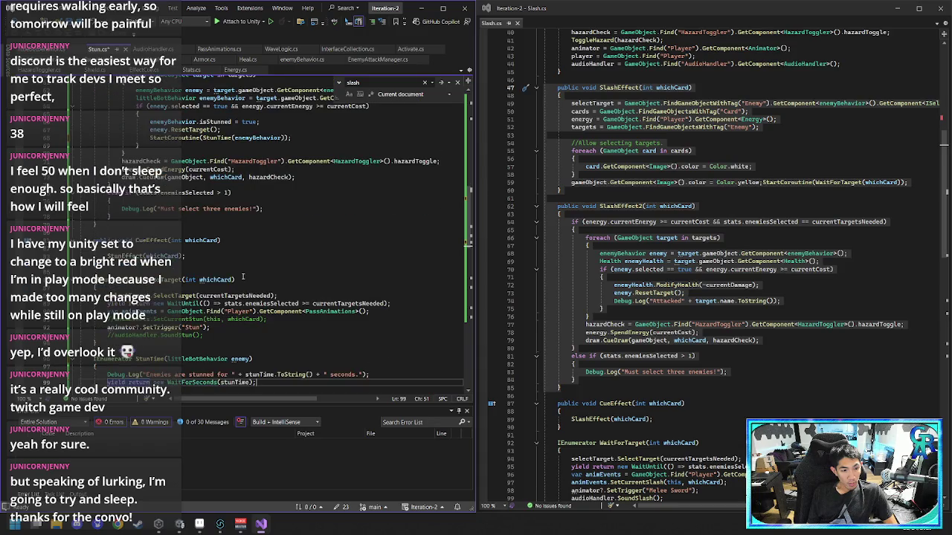
scroll(242, 277, "down", 2)
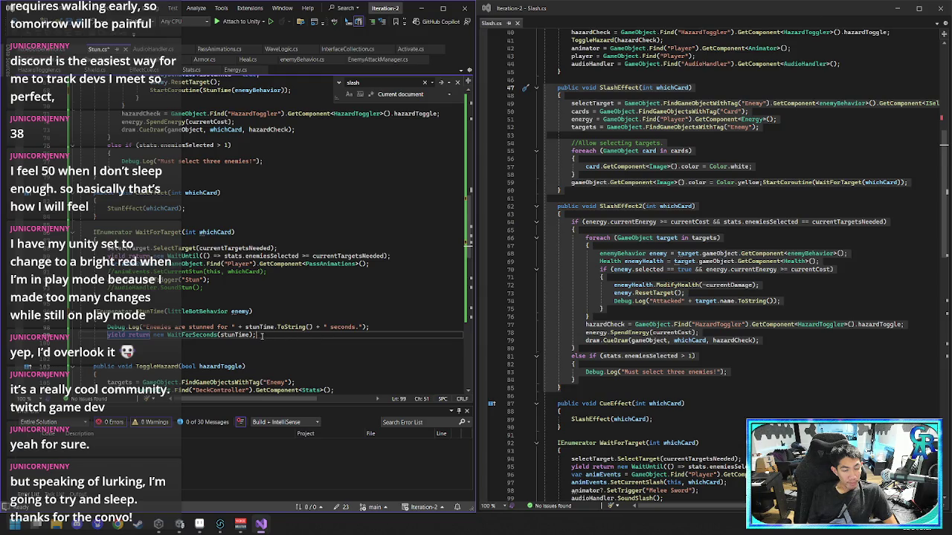
key("Return")
scroll(427, 327, "up", 20)
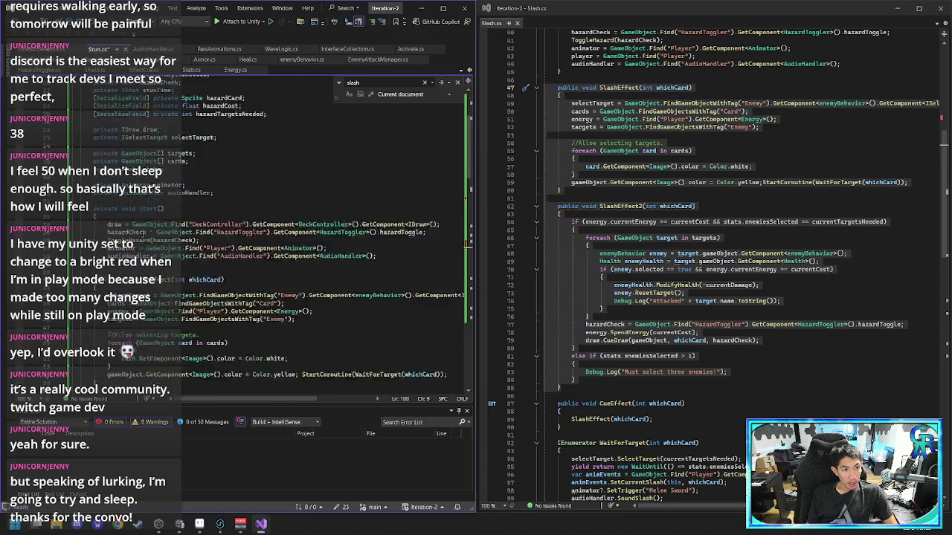
- Mark the stunTime field in Stun.cs as [SerializeField]
left_click(94, 205)
type("[SerializeField] private int currentTargetsNeeded;")
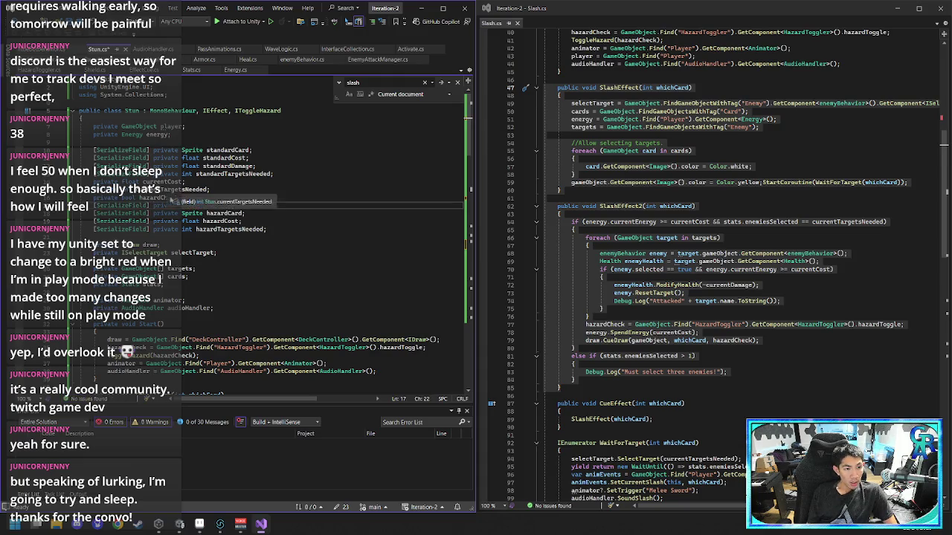
scroll(284, 221, "down", 10)
scroll(284, 221, "down", 10)
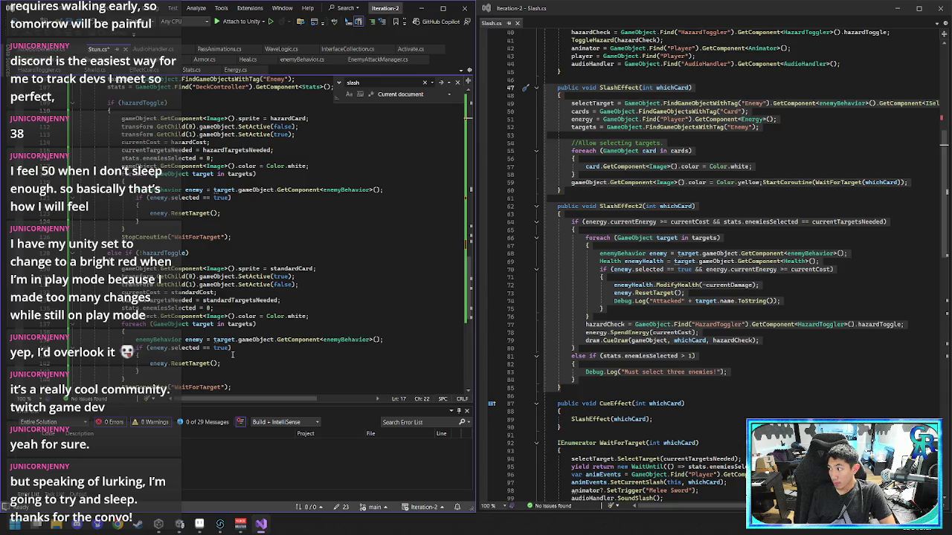
- Replace the blank line in StunTime with a line starting 'enemy'
scroll(220, 334, "down", 1)
scroll(220, 333, "up", 9)
left_click(172, 222)
scroll(249, 243, "up", 3)
key("Delete")
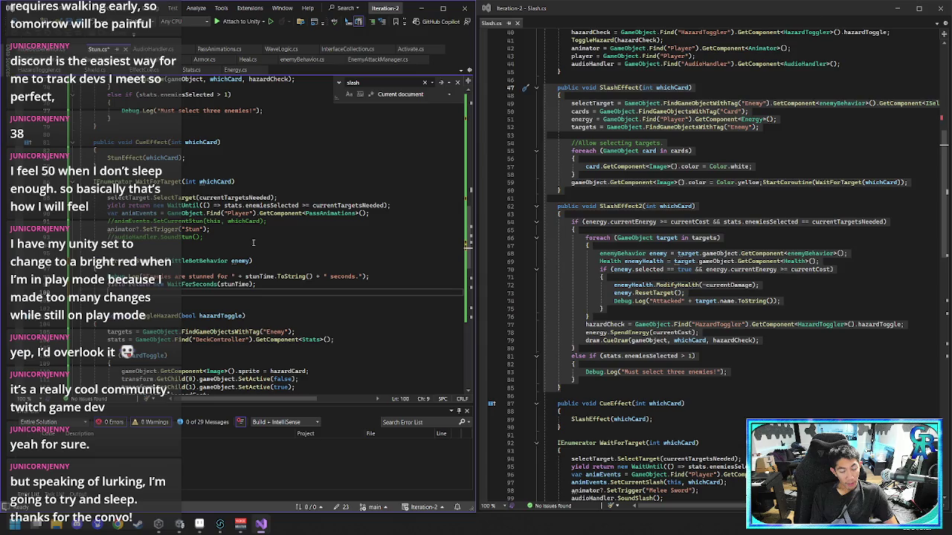
type("enemy")
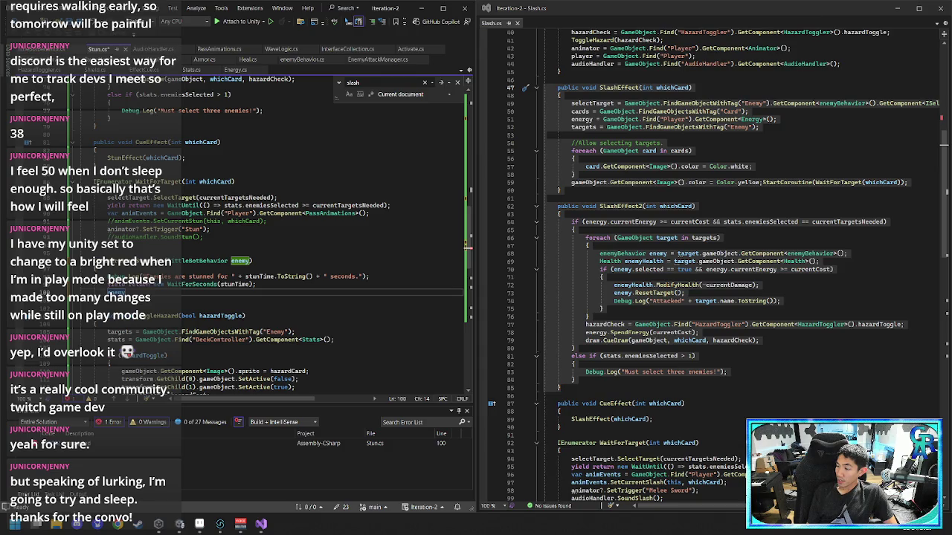
- Replace StunEffect2's StartCoroutine(StunTime(enemyBehavior)) call with a stun call on the enemy
scroll(277, 321, "up", 5)
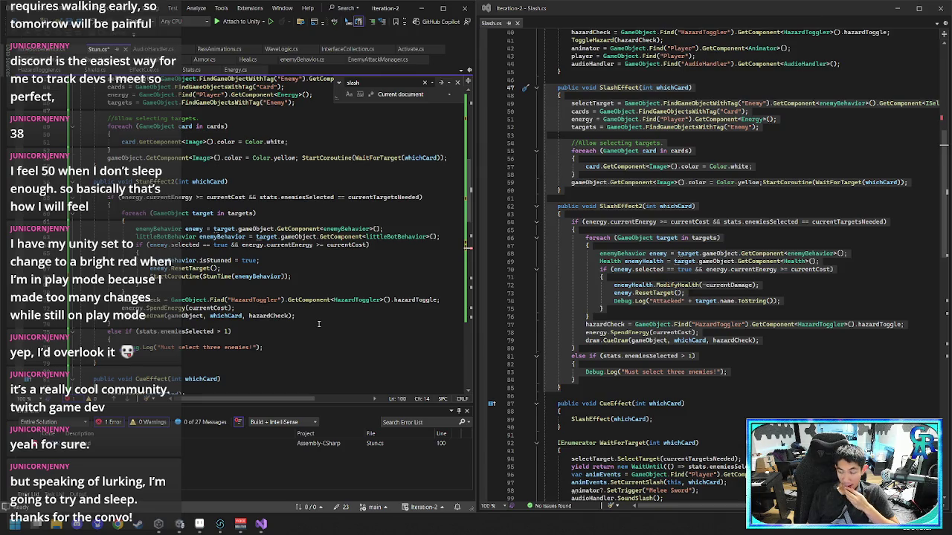
scroll(318, 324, "down", 3)
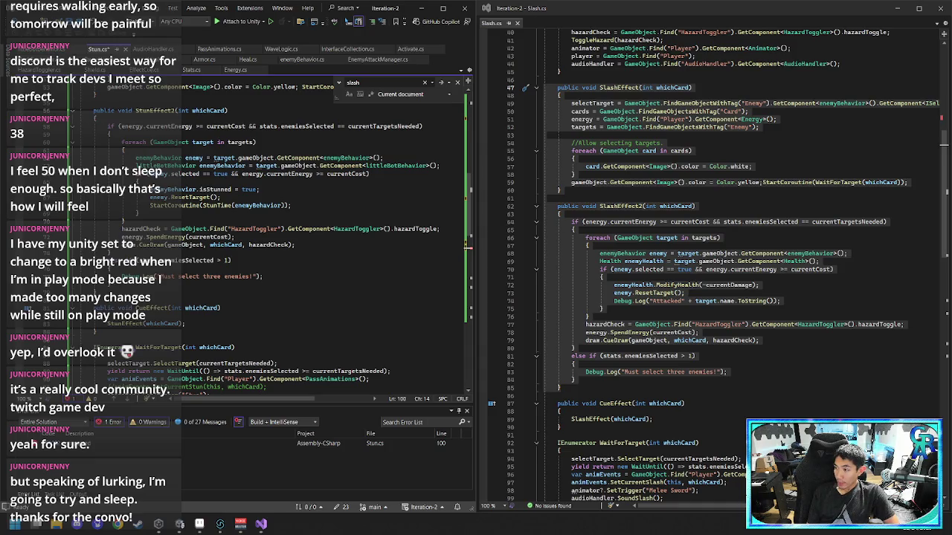
scroll(235, 331, "up", 3)
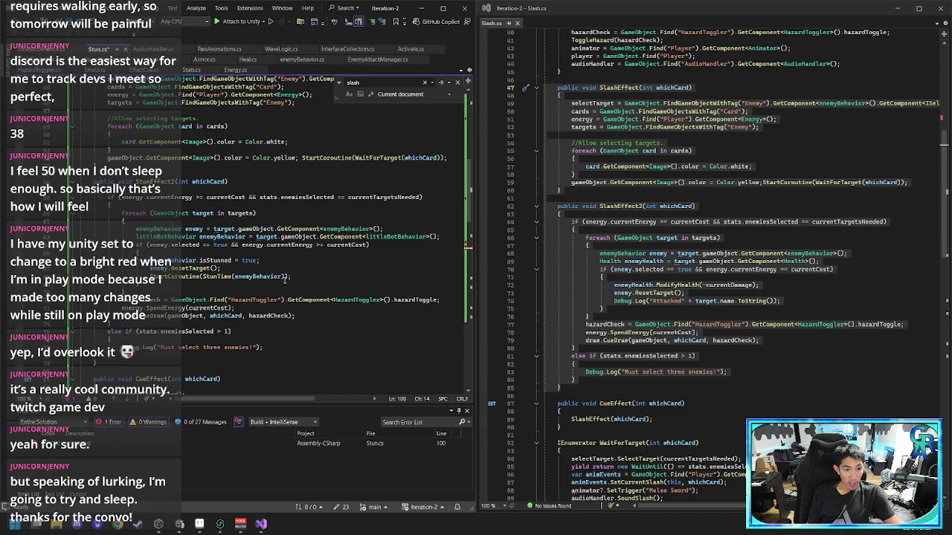
left_click_drag(298, 276, 294, 269)
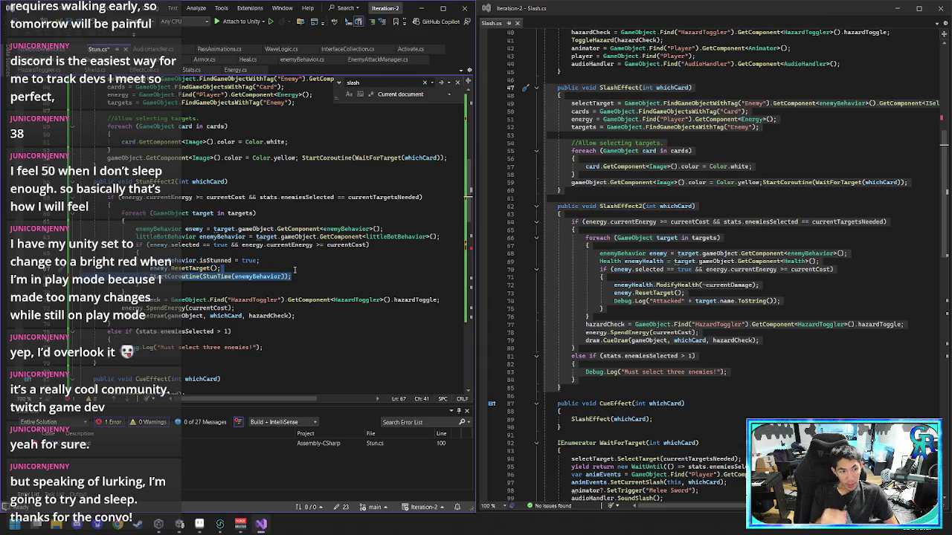
key("Delete")
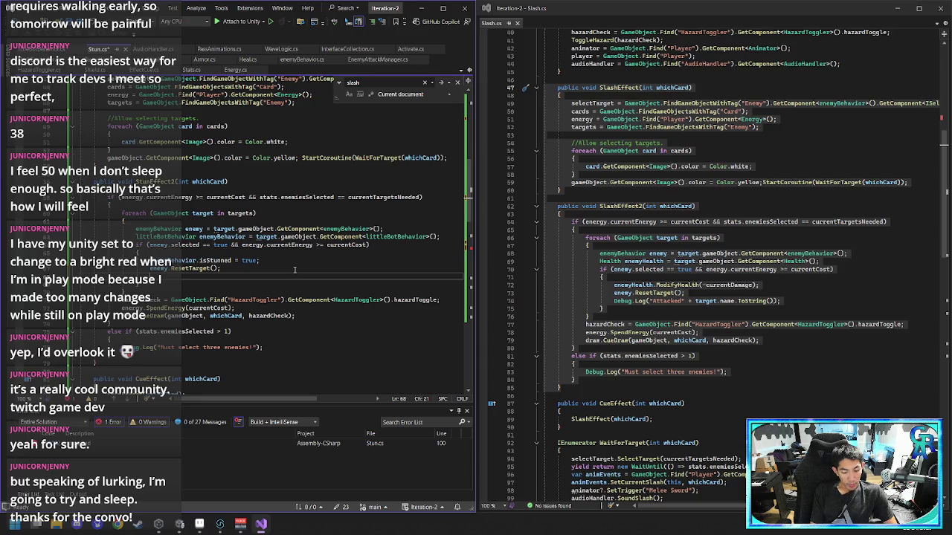
type("enemy.Stun(")
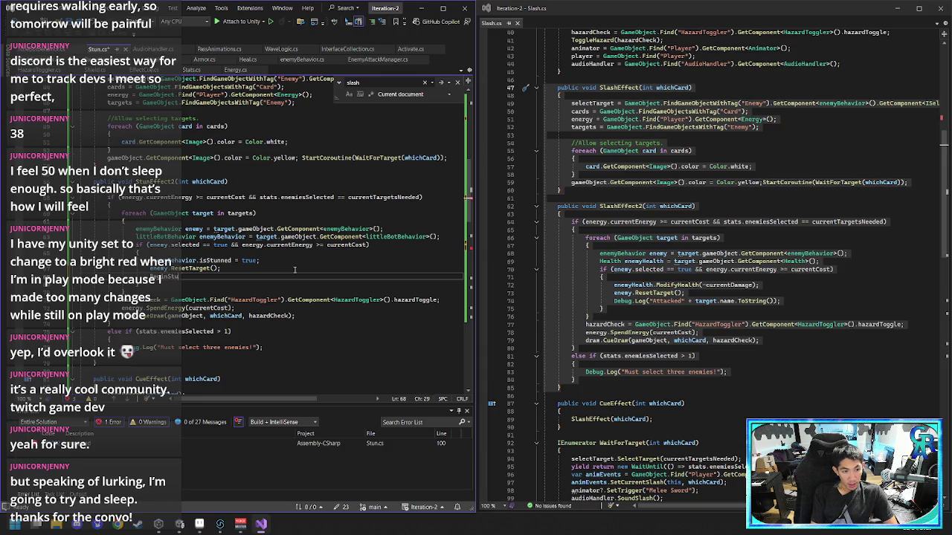
type(";")
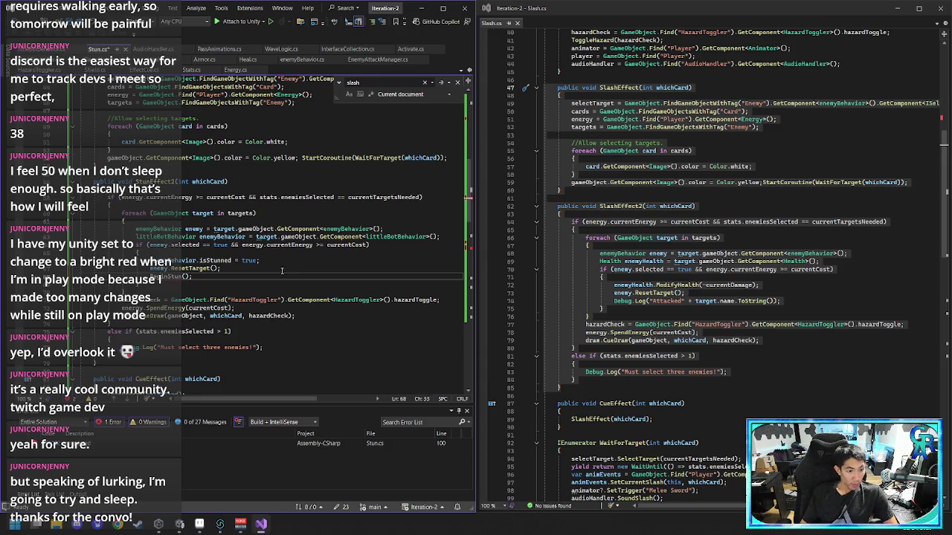
- Add a BeginStun method whose body runs StartCoroutine(StunTime(enemyBehavior))
scroll(164, 355, "down", 1)
left_click(172, 339)
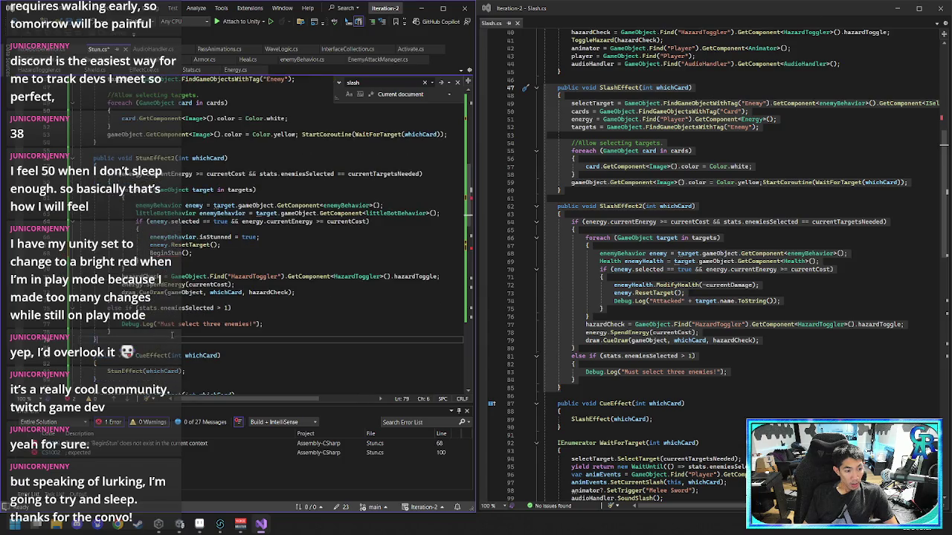
key("Return")
key("Return")
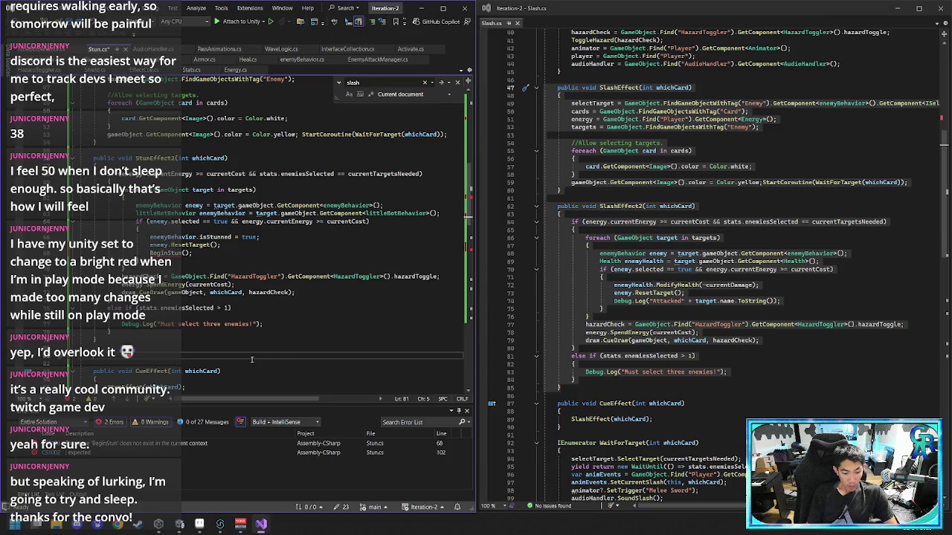
type("enemyBehavior.B")
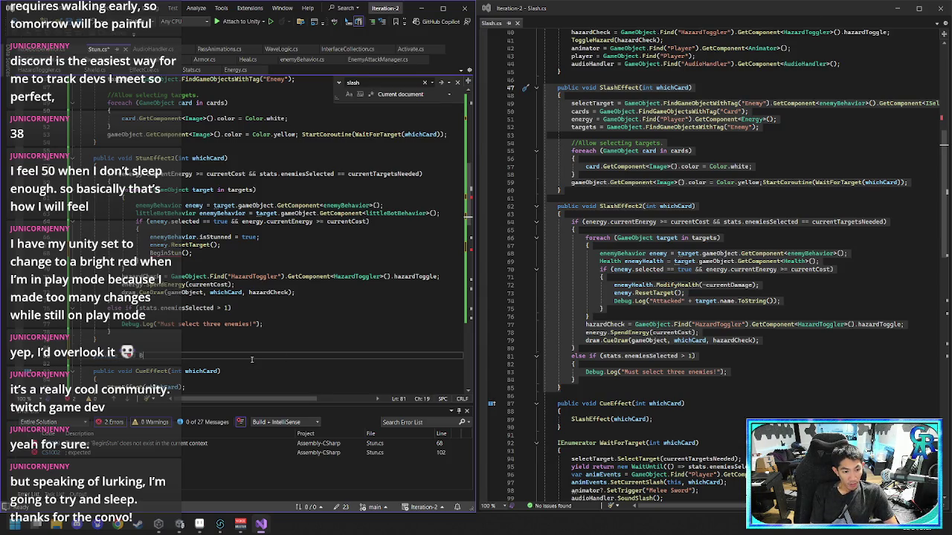
type("eginStun()")
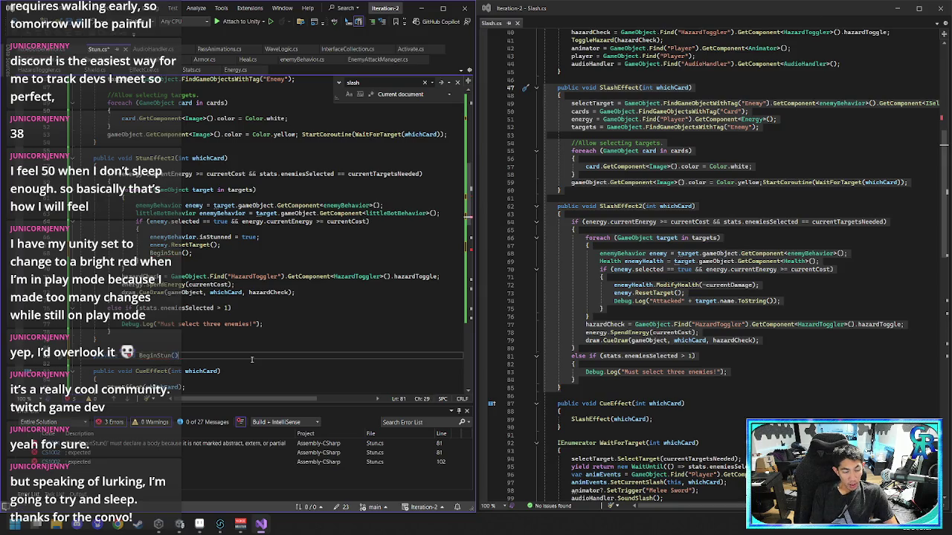
key("Return")
type("{")
key("Return")
type("StartCoroutine(StunTime(enemyBehavior));")
key("Up")
key("BackSpace")
key("Down")
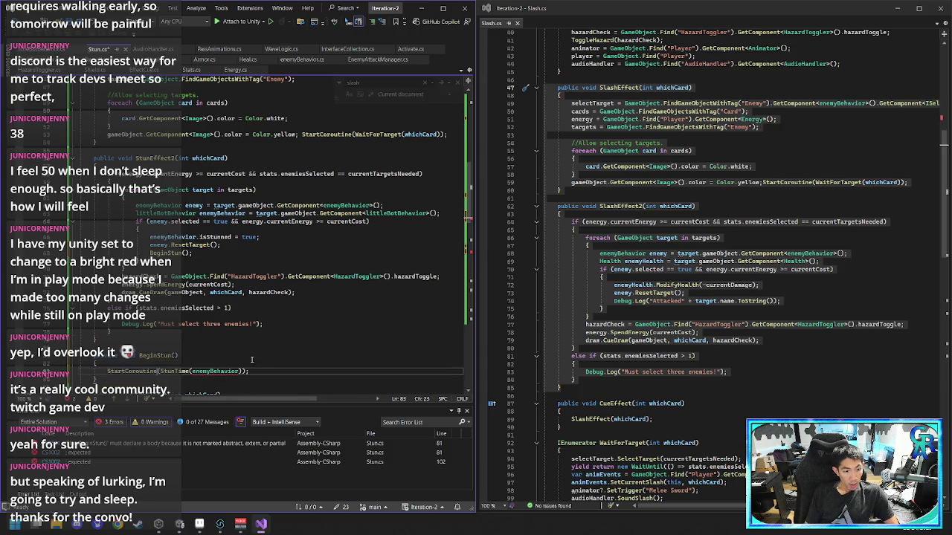
key("End")
key("Left")
key("Left")
key("Left")
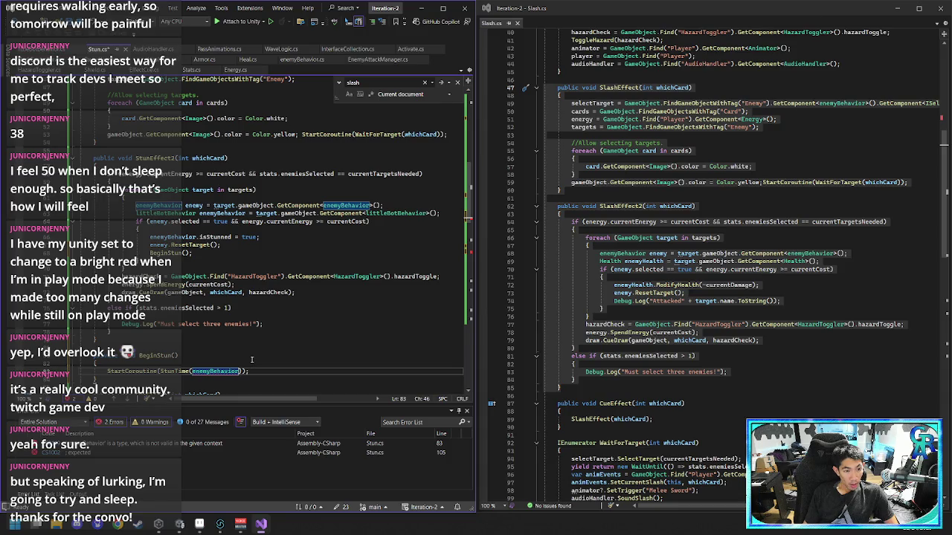
- Pass enemyBehavior into the BeginStun call and the StunTime call
left_click(191, 253)
key("Right")
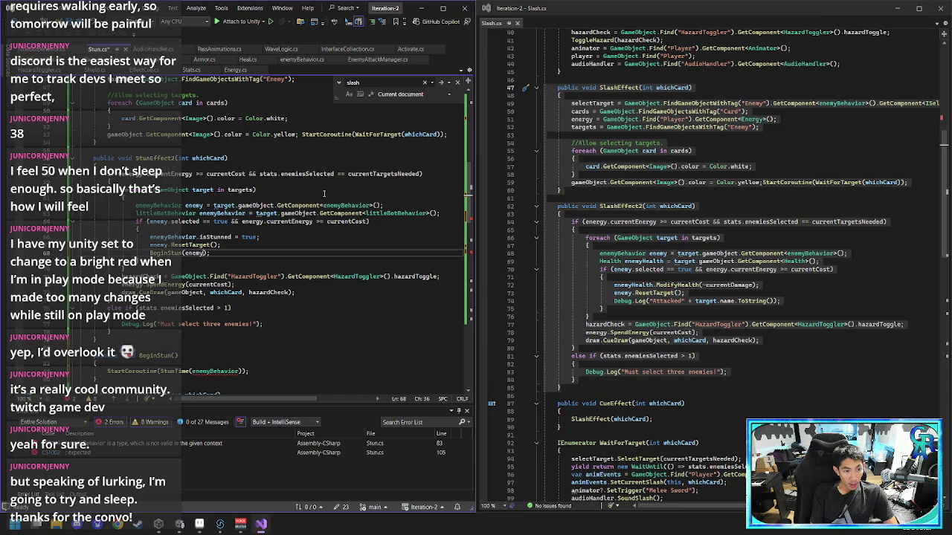
type("enemy")
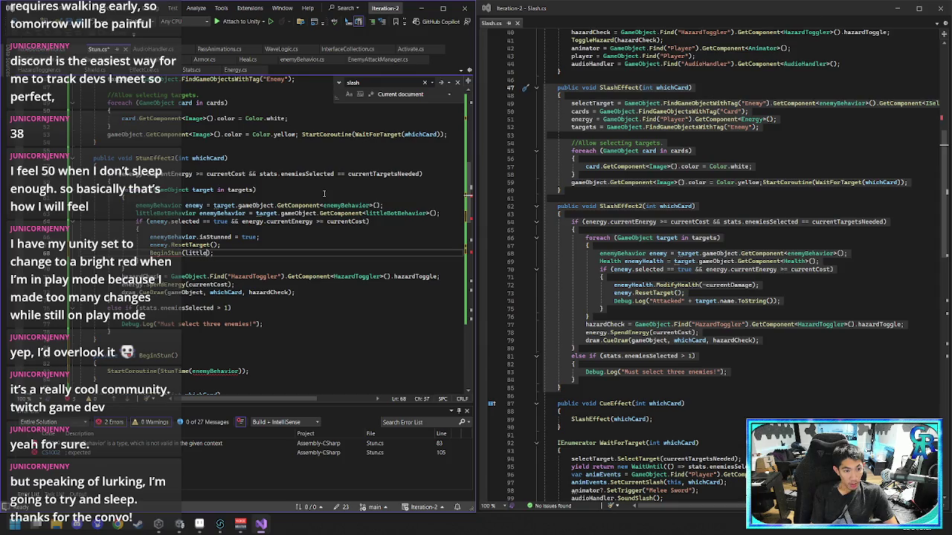
type("Behavior")
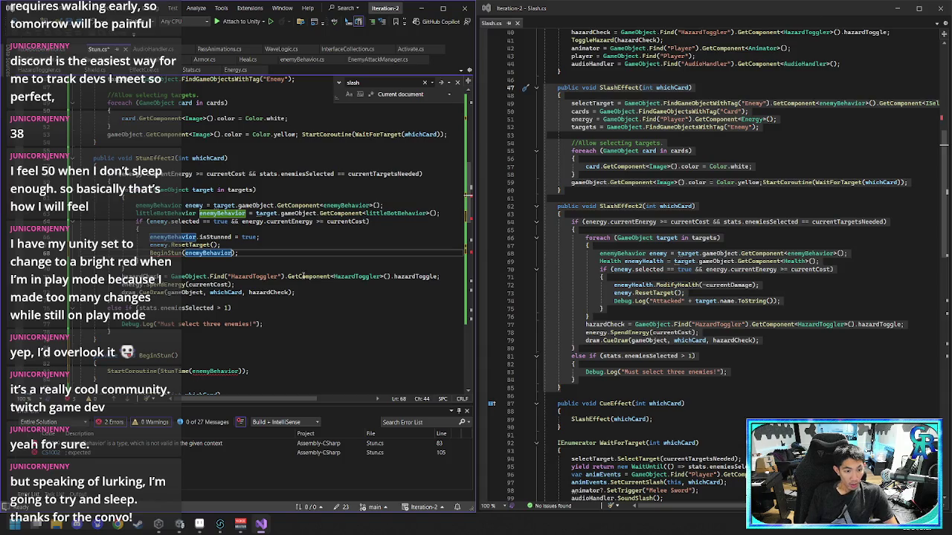
mouse_move(239, 370)
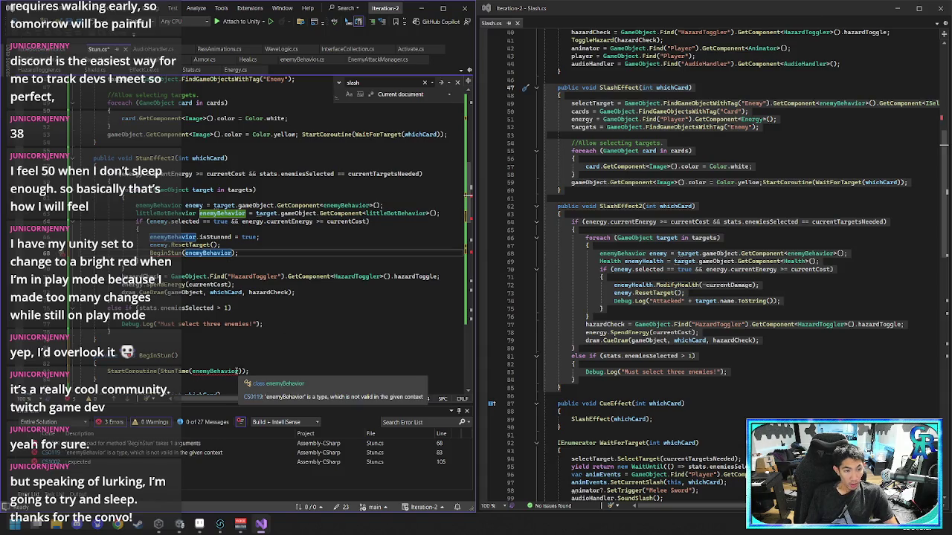
left_click(239, 370)
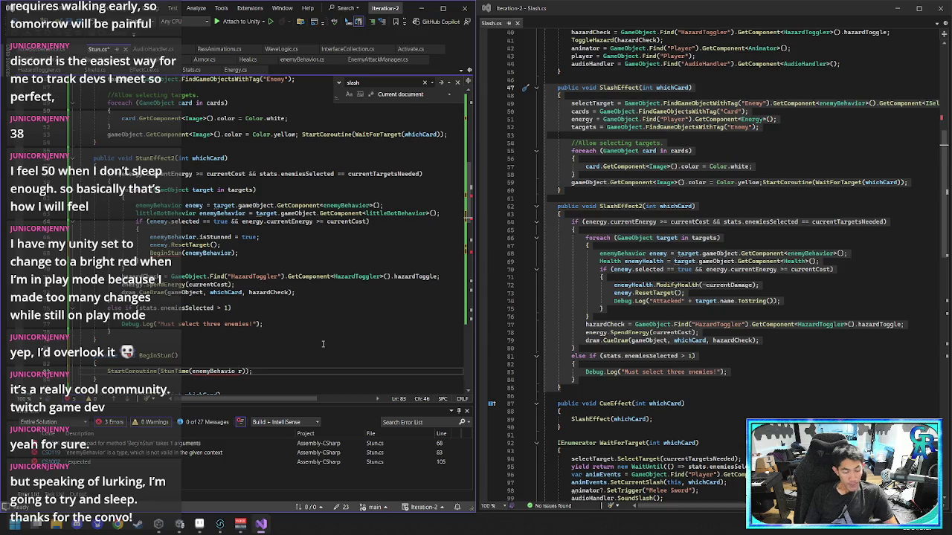
type("enemyBehavior")
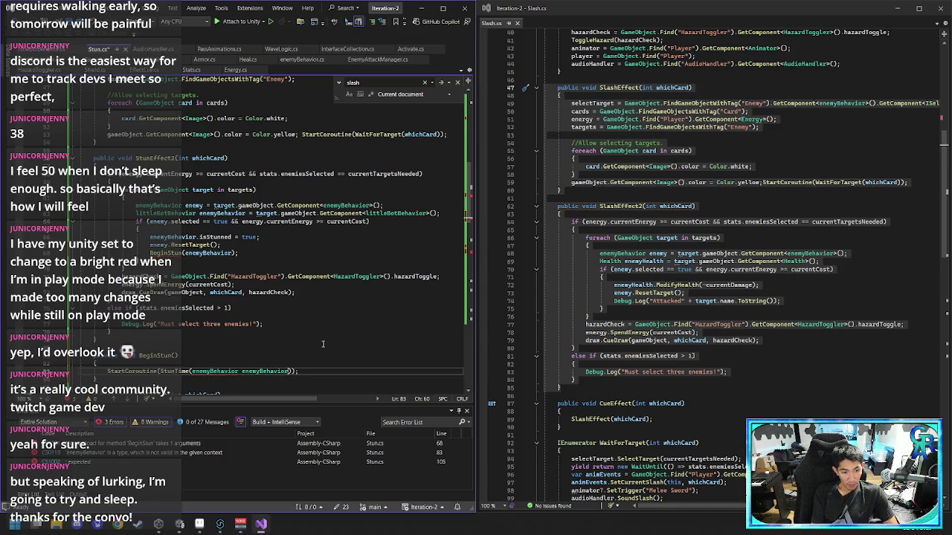
key("ctrl+BackSpace")
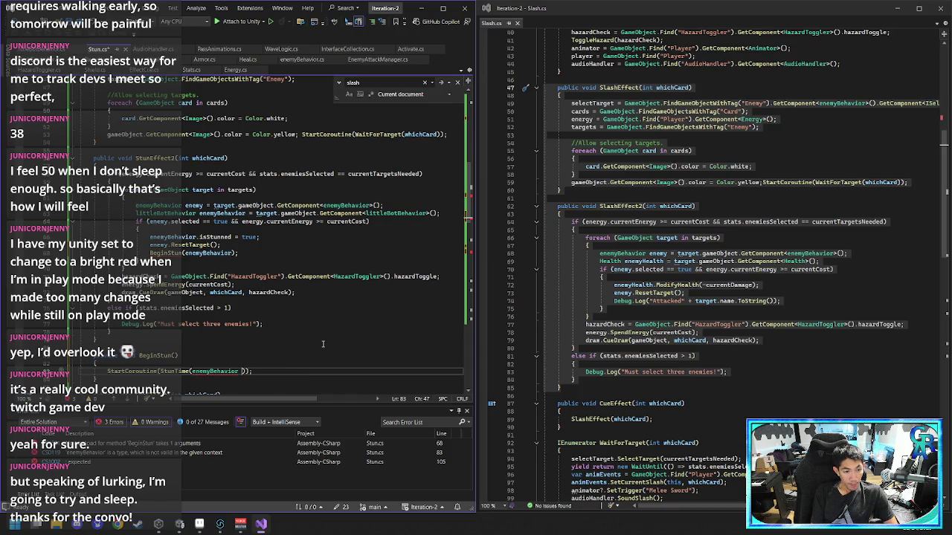
type("enemyBehavior")
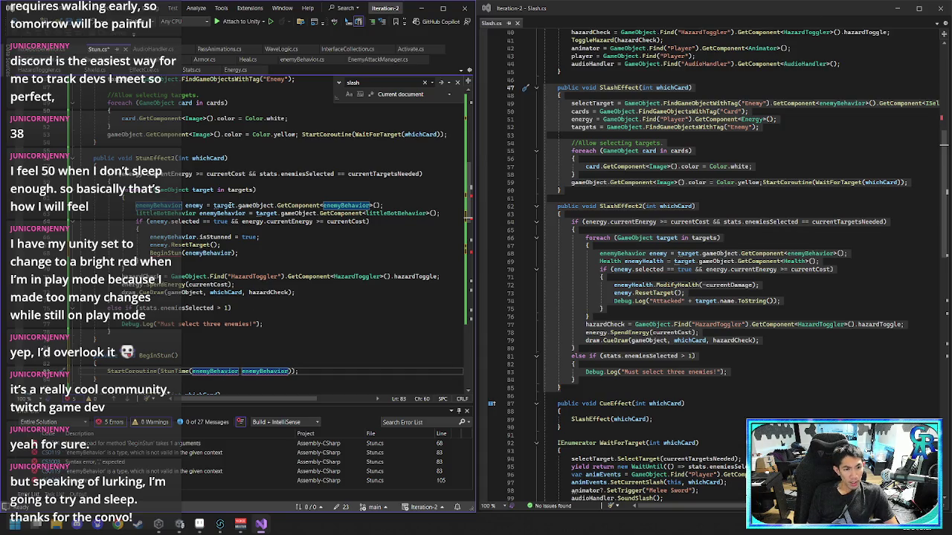
left_click(217, 213)
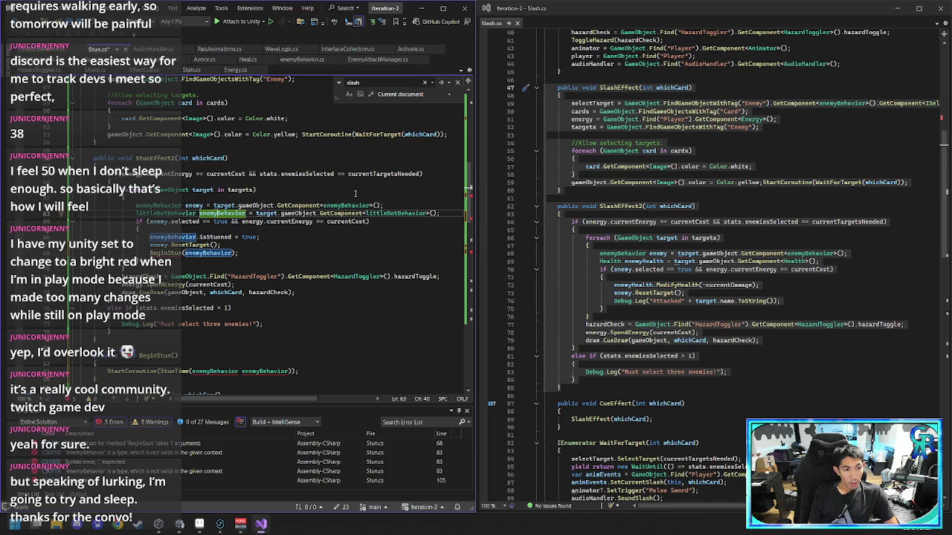
- Rename the line 63 variable to littleBotBehavior and use it as BeginStun's argument
key("ctrl+Left")
key("Up")
key("ctrl+Left")
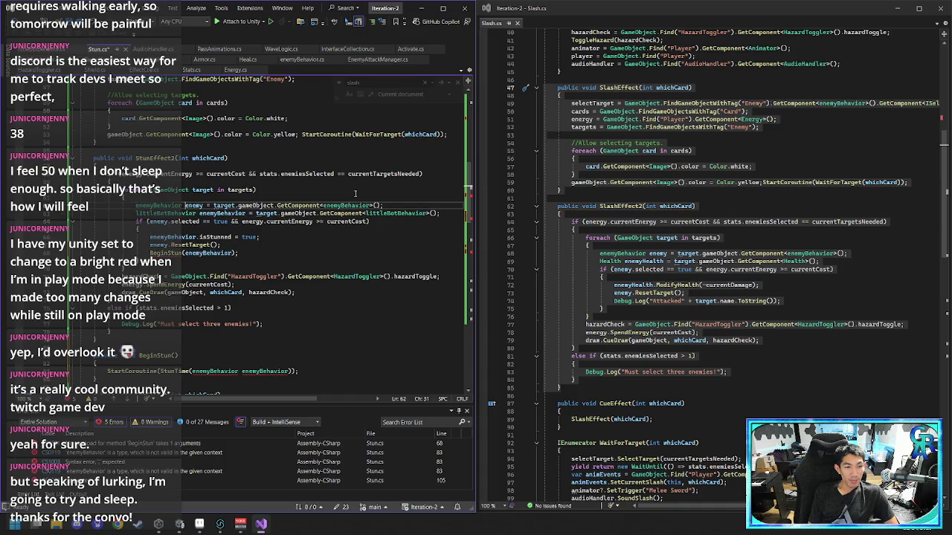
key("Down")
key("ctrl+Left")
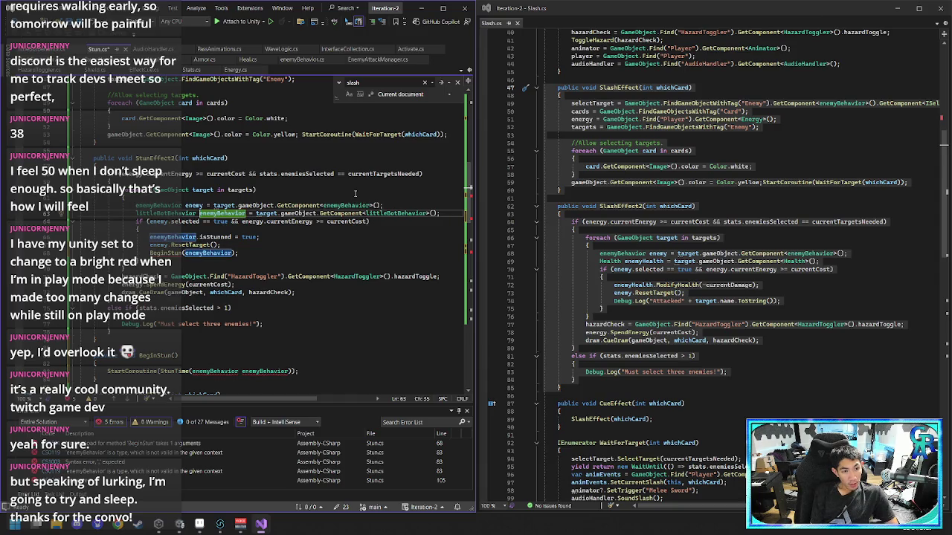
key("Right")
key("Right")
key("Right")
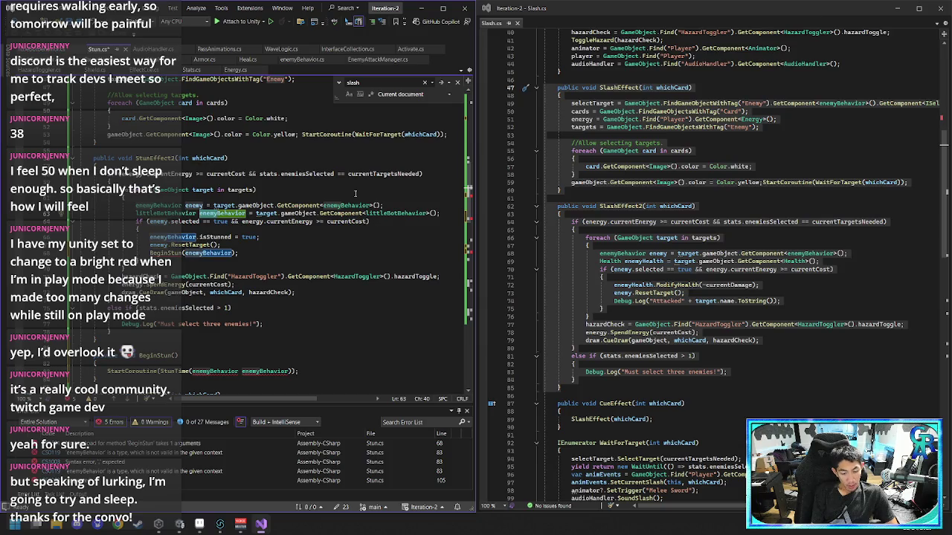
key("BackSpace")
key("BackSpace")
key("BackSpace")
type("lBot")
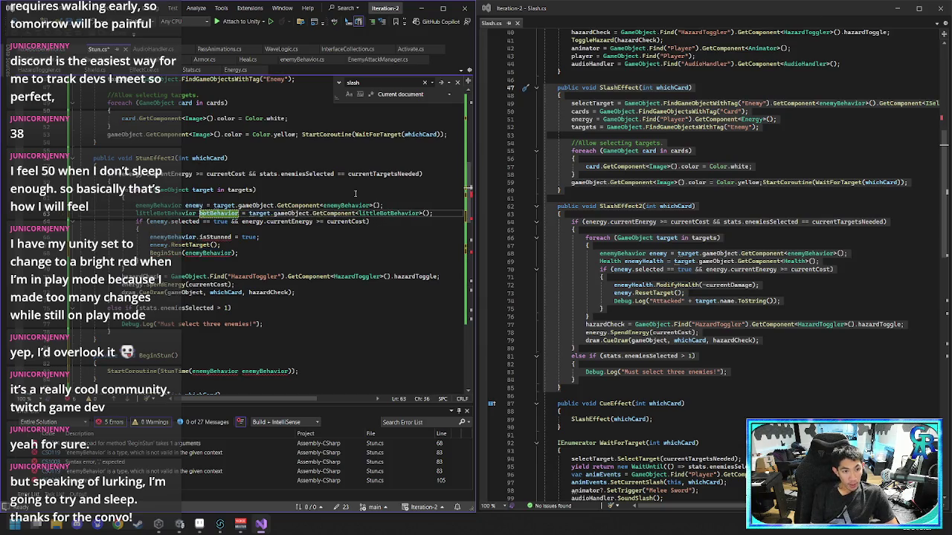
type("ittleB")
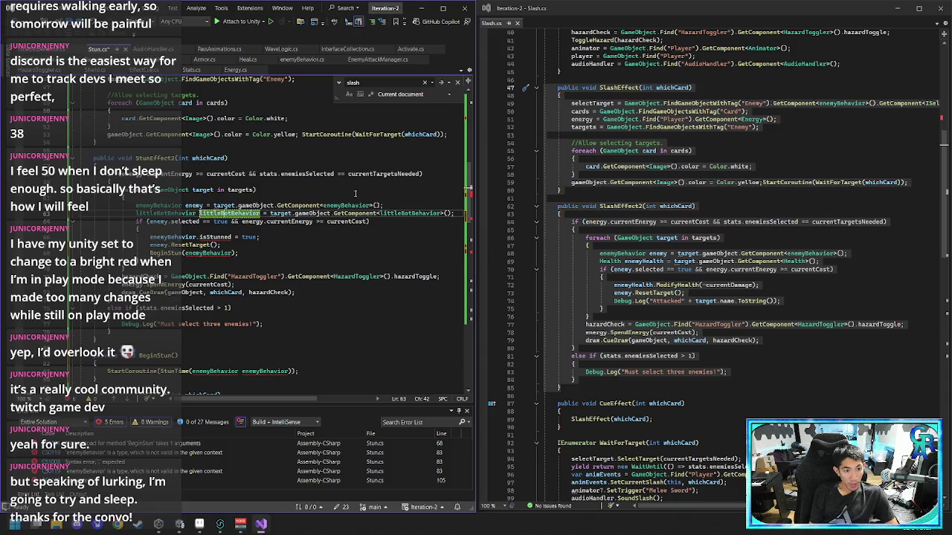
left_click(217, 253)
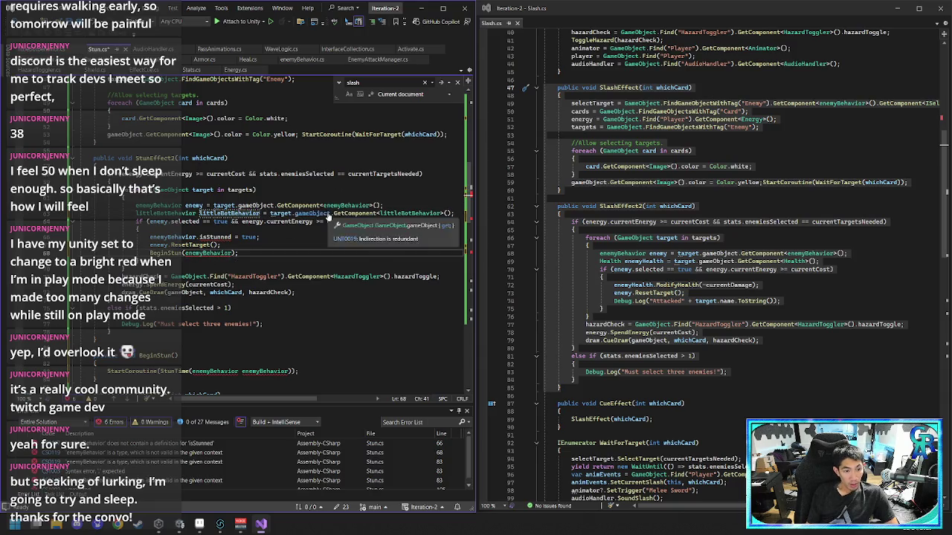
type("littleBotBeh")
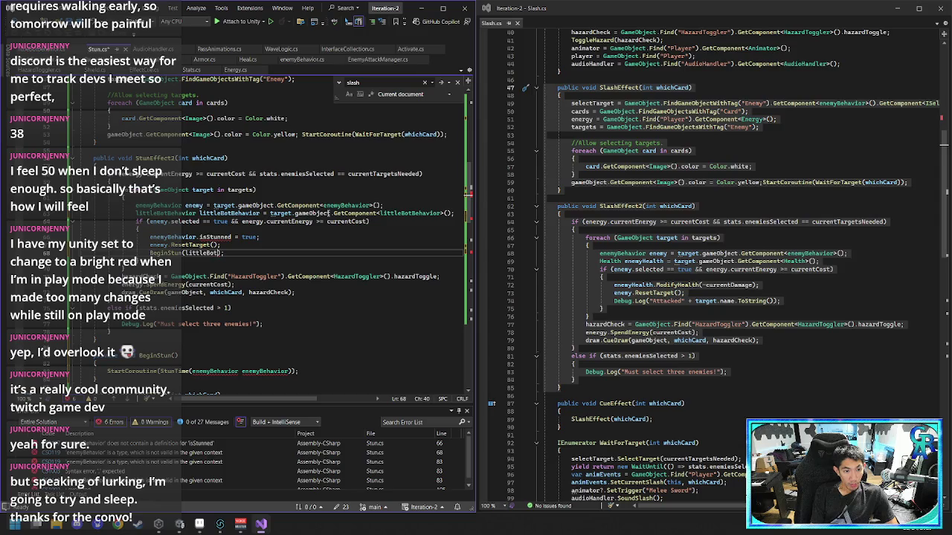
type("avior")
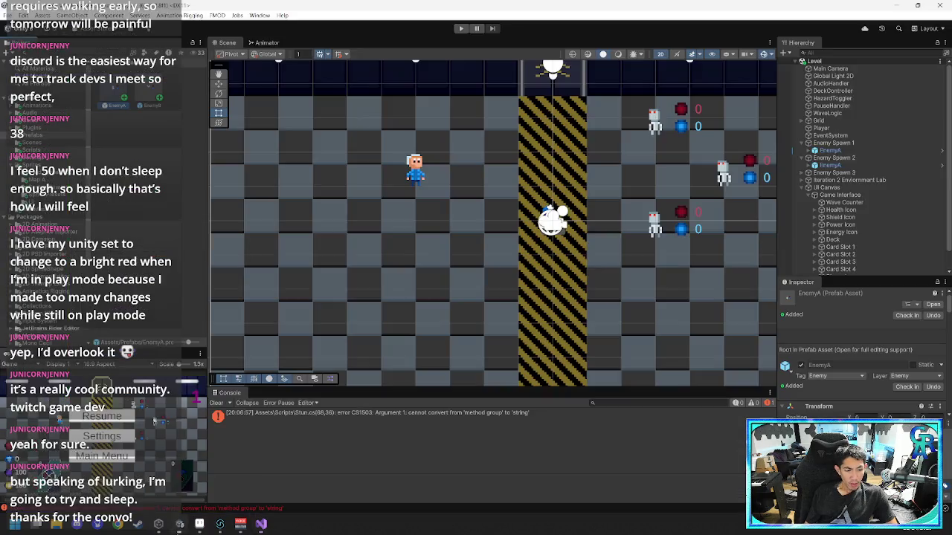
- Select EnemyA in Unity, review its components and open its Enemy Behavior script
key("alt+Tab")
left_click(855, 165)
scroll(829, 392, "down", 2)
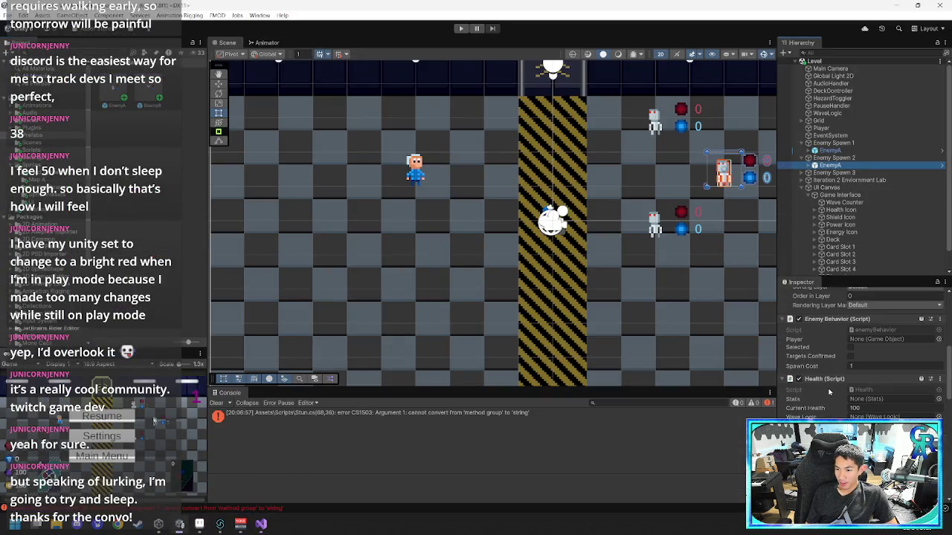
scroll(829, 392, "down", 5)
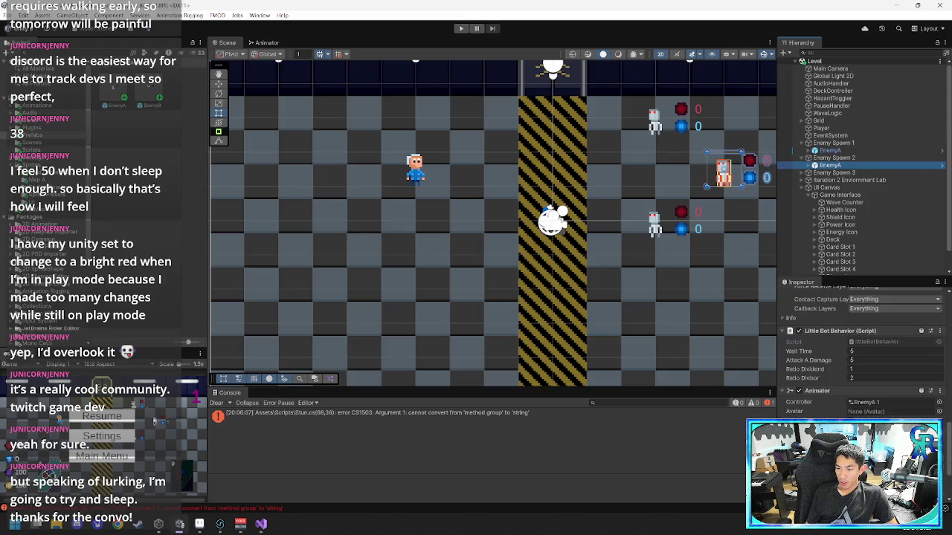
scroll(915, 331, "up", 3)
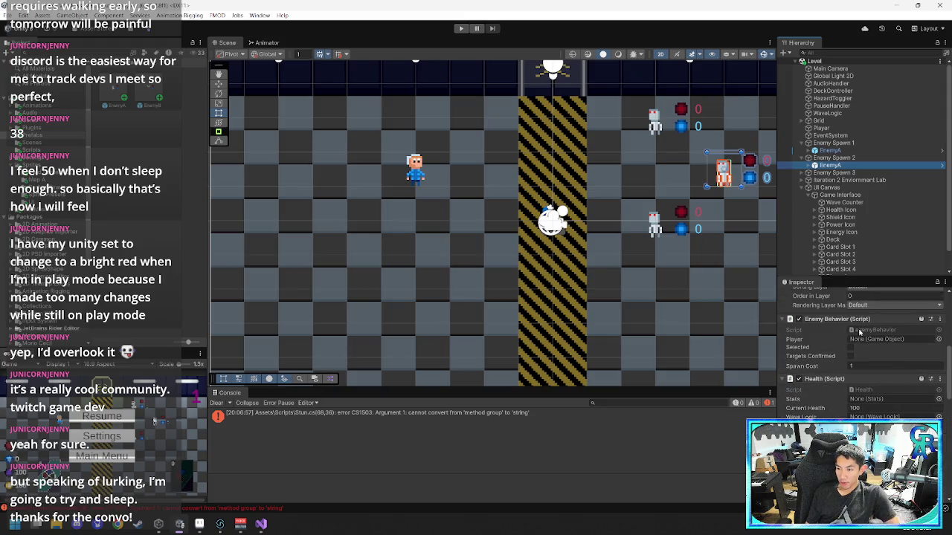
double_click(916, 331)
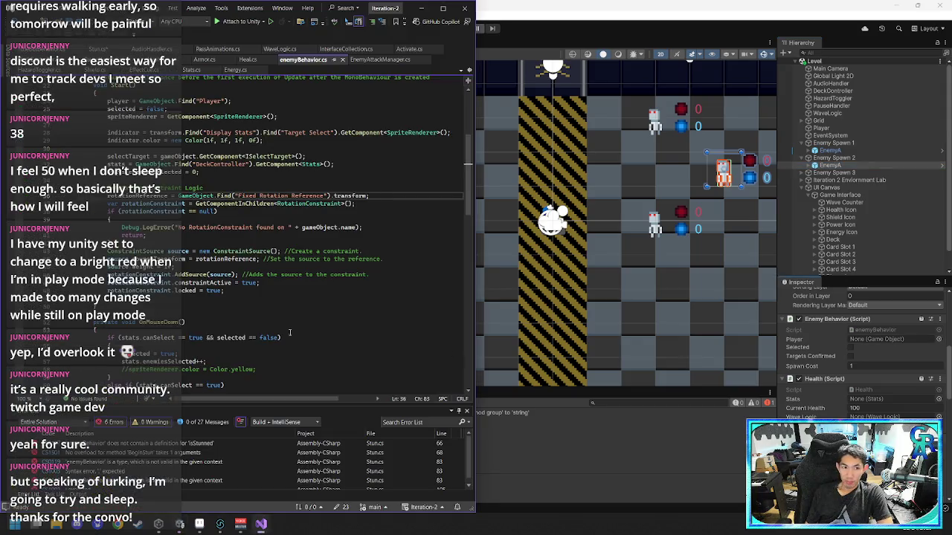
- Read enemyBehavior.cs's Start, OnMouseDown, ResetTarget and ChooseTarget methods, then return to Stun.cs
scroll(301, 301, "up", 4)
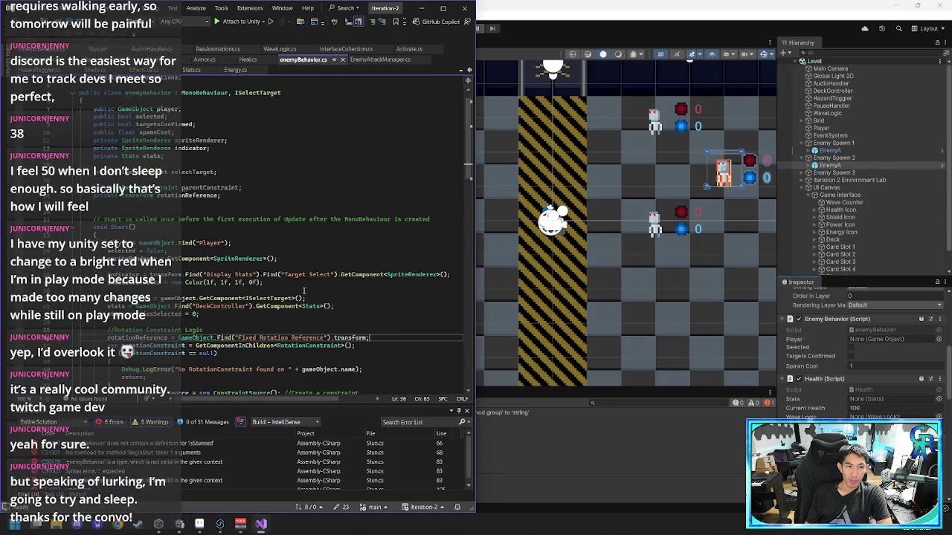
scroll(303, 291, "down", 3)
scroll(303, 290, "down", 5)
scroll(305, 288, "down", 13)
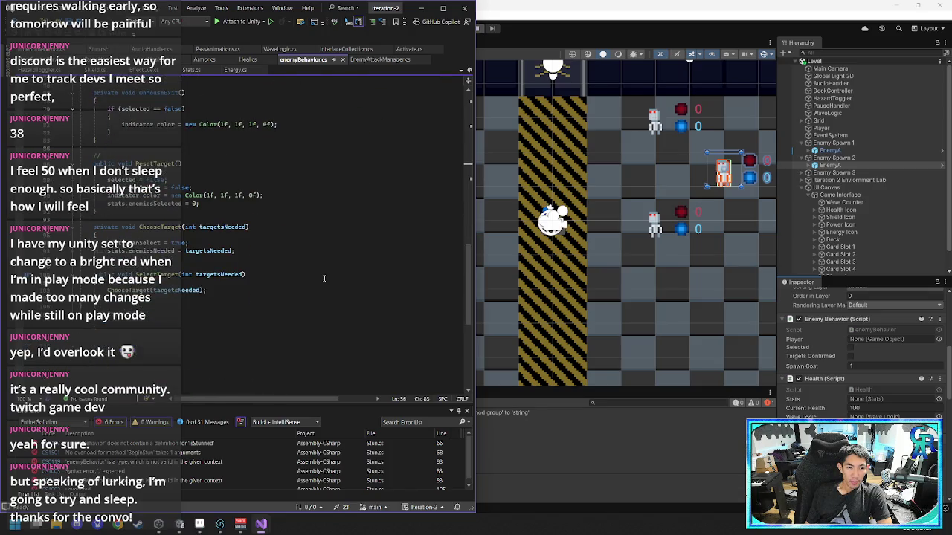
scroll(323, 278, "up", 13)
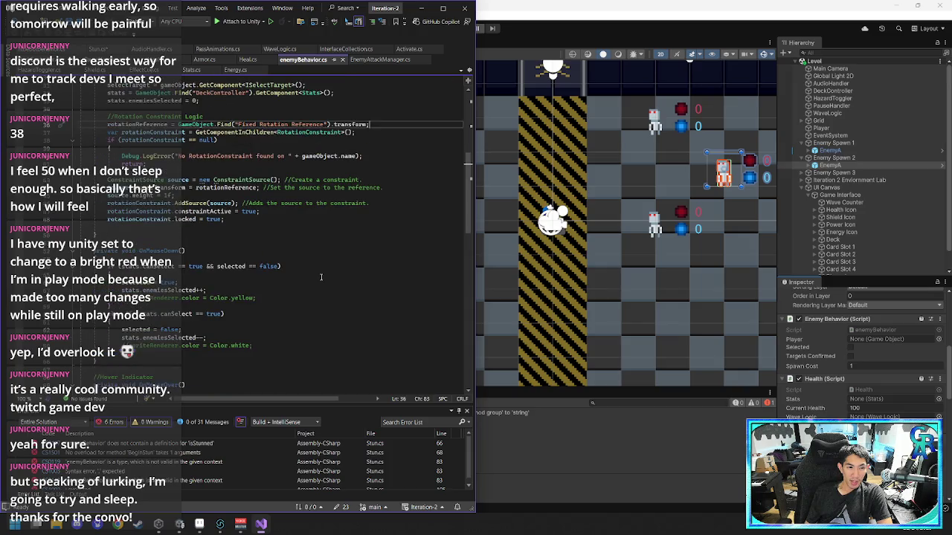
scroll(321, 277, "up", 5)
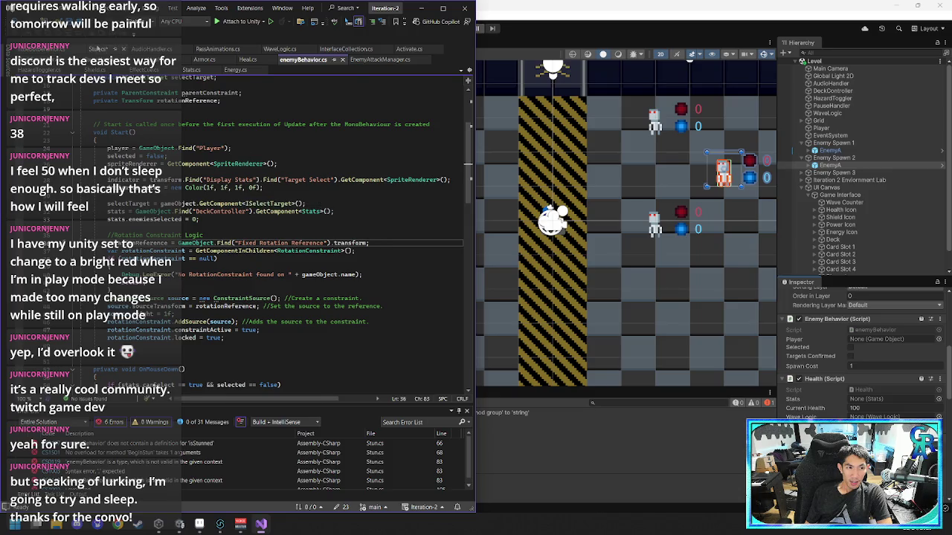
left_click(99, 49)
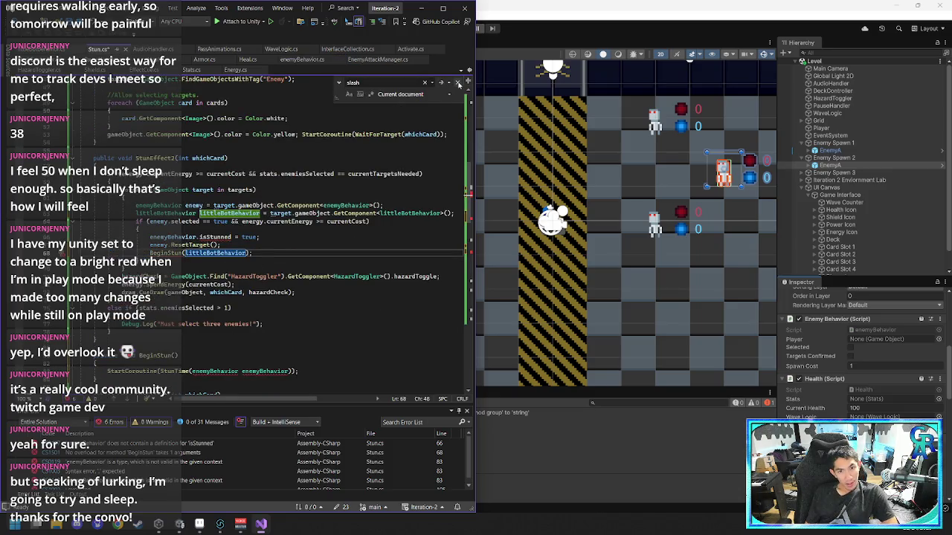
- Close the find box and re-indent the BeginStun() line at line 81
left_click(457, 82)
left_click(283, 201)
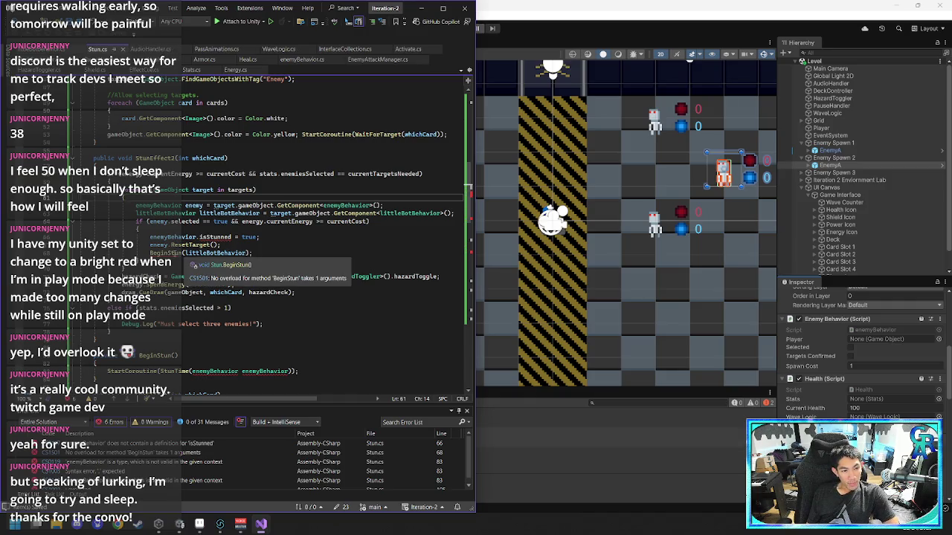
left_click(138, 355)
key("BackSpace")
key("BackSpace")
key("BackSpace")
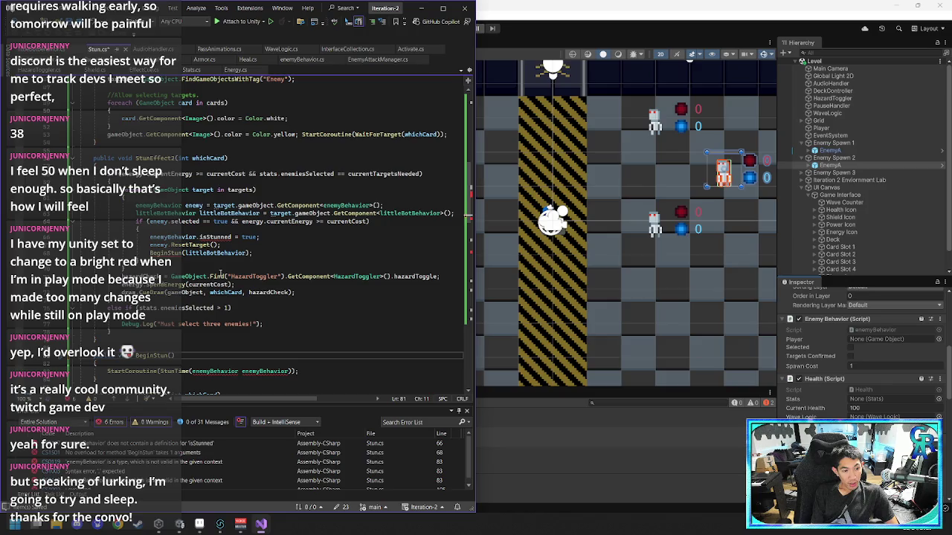
key("Home")
key("Tab")
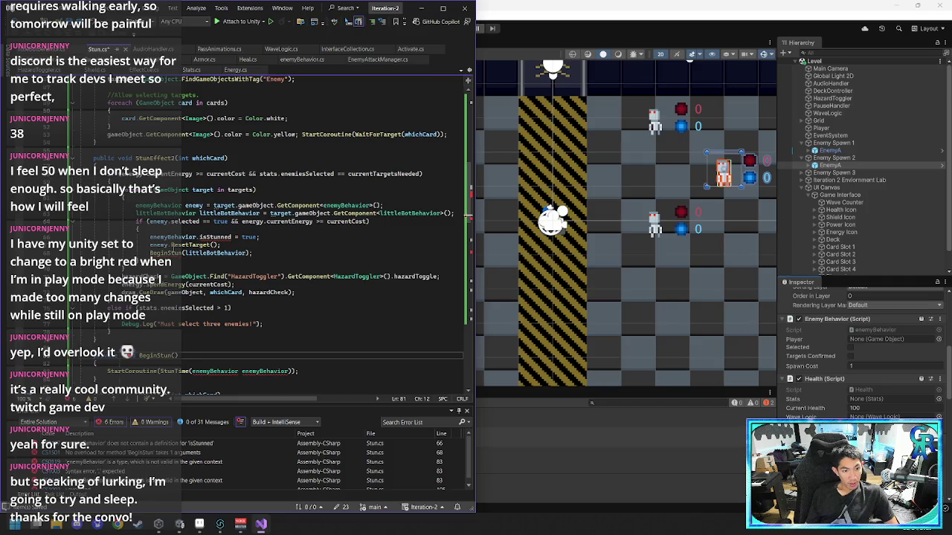
- Make line 66 set littleBotBehavior.isStunned = true instead of enemyBehavior
left_click(230, 236)
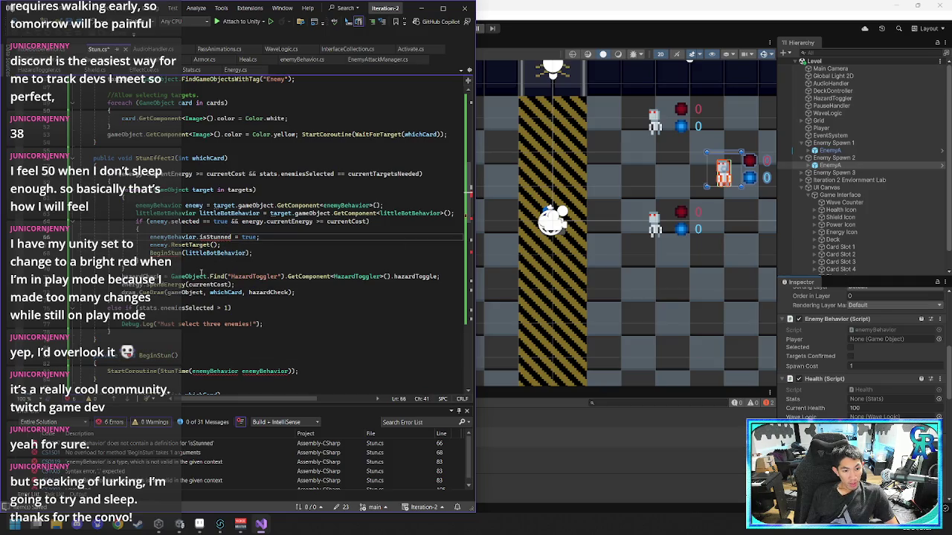
left_click(221, 237)
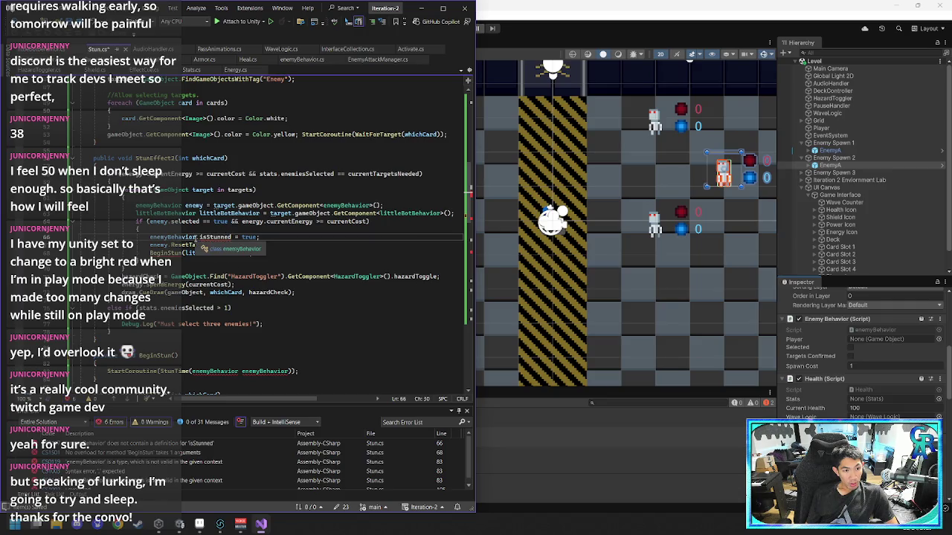
left_click(195, 237)
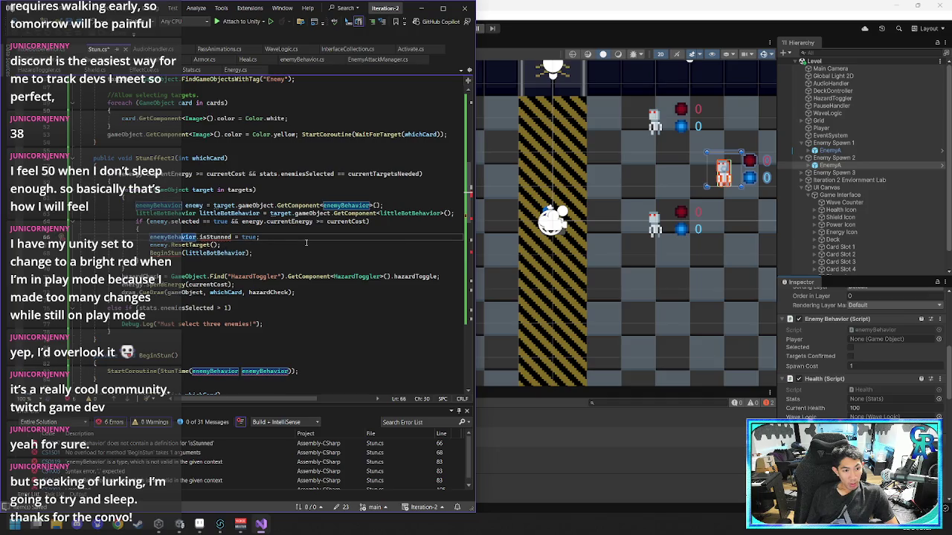
type("littleBehavior")
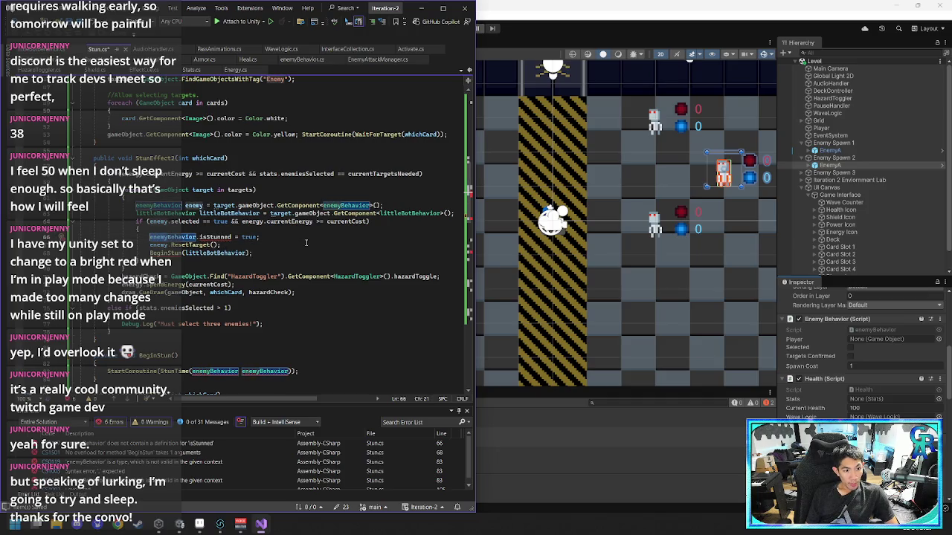
type("Bot")
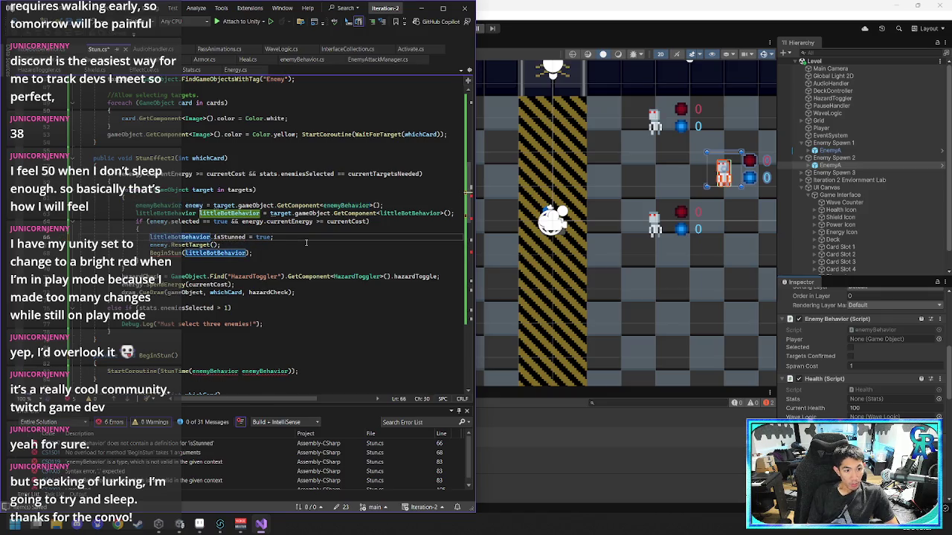
left_click(280, 245)
left_click(174, 253)
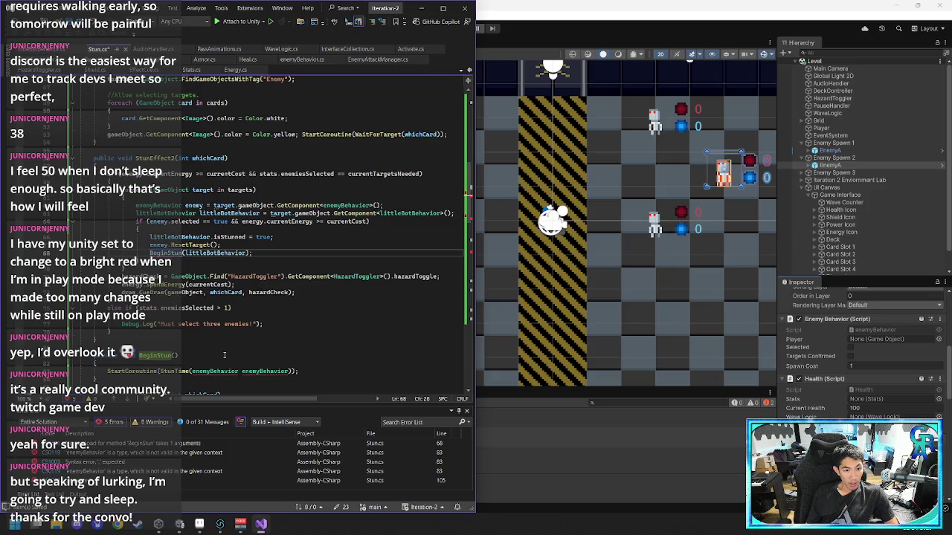
- Give BeginStun on line 81 a littleBotBehavior behavior parameter
scroll(237, 347, "down", 1)
left_click(173, 331)
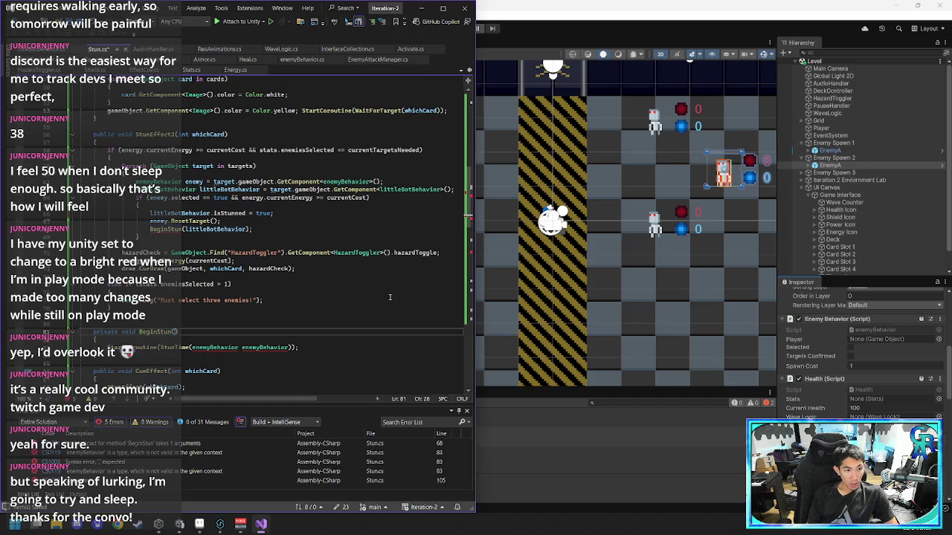
type("littleBotB")
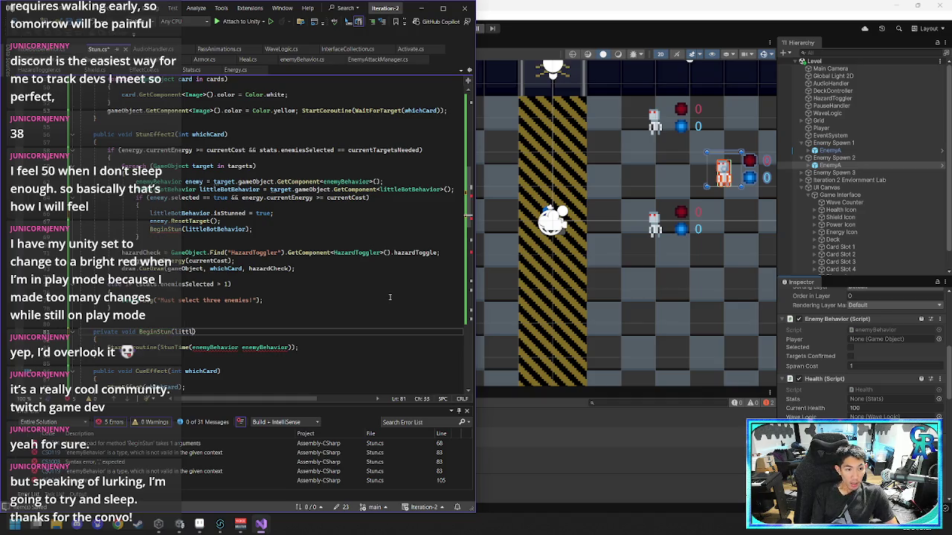
type("ehavior")
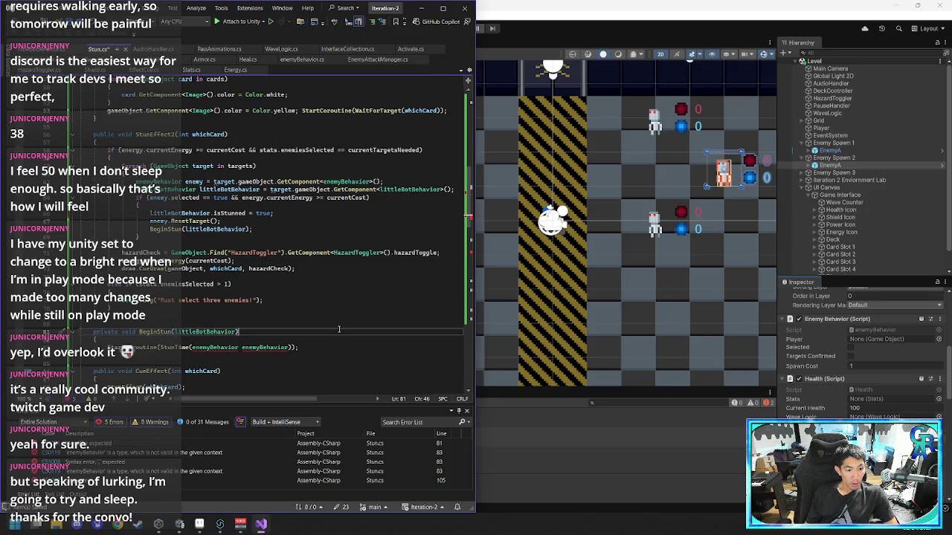
key("Left")
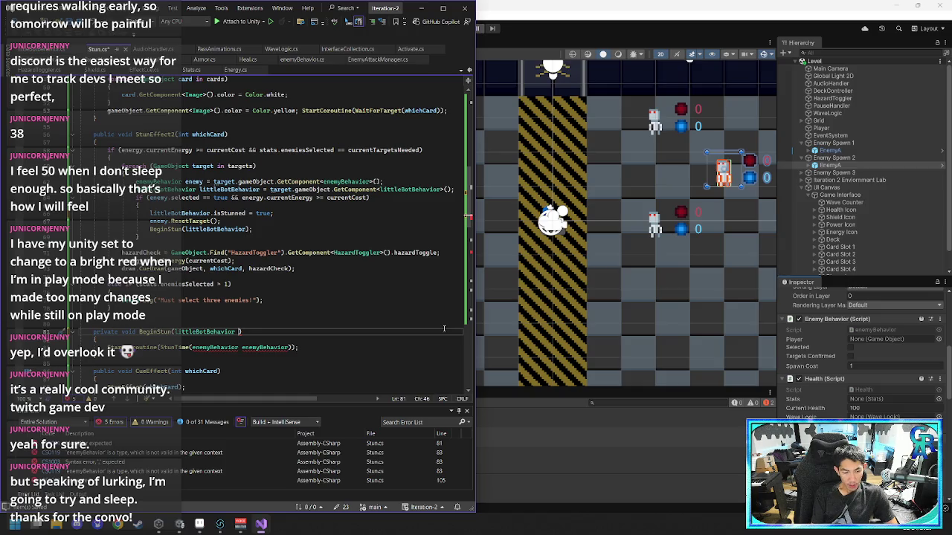
type("behavior")
- Change the StunTime call on line 83 to StunTime(behavior), removing the stray type name
key("Down")
key("Down")
key("ctrl+BackSpace")
key("ctrl+BackSpace")
type("littleBotBehavior be")
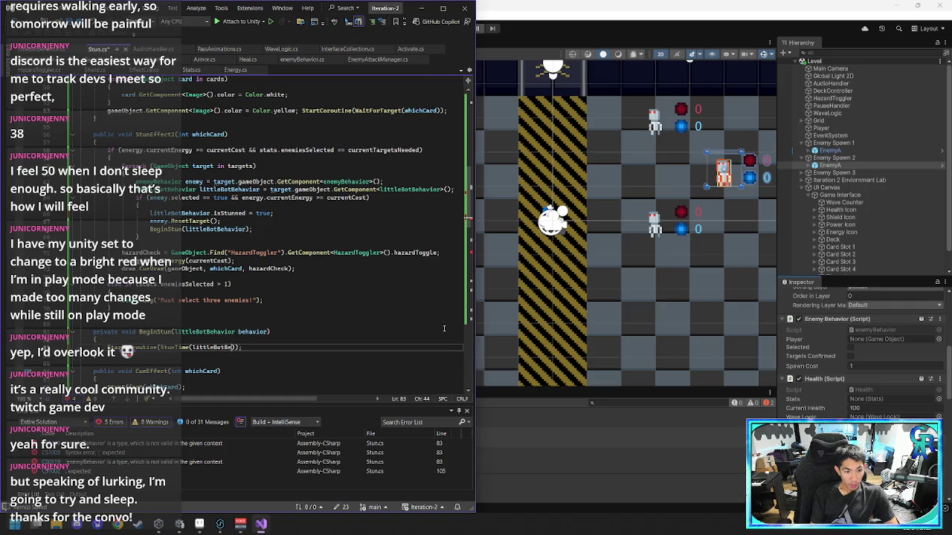
type("havior")
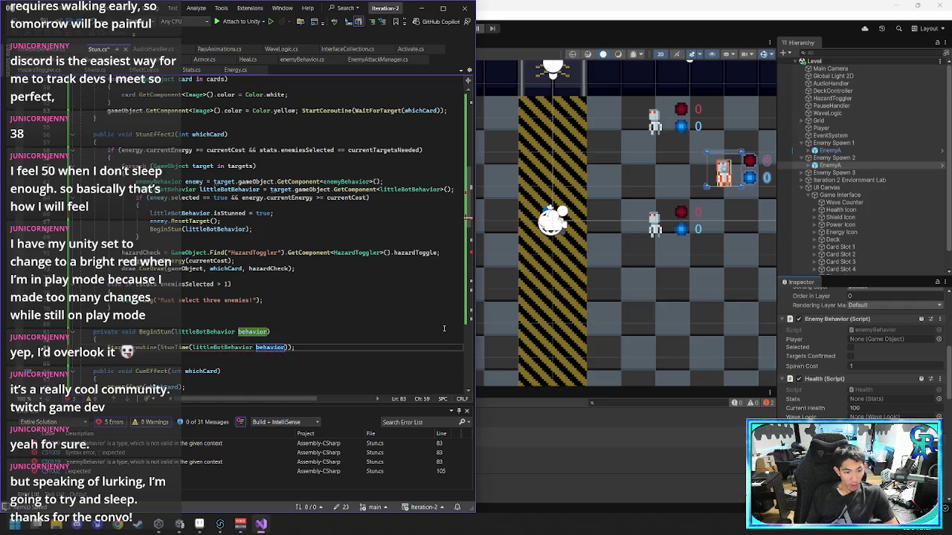
scroll(269, 335, "down", 10)
scroll(261, 223, "up", 5)
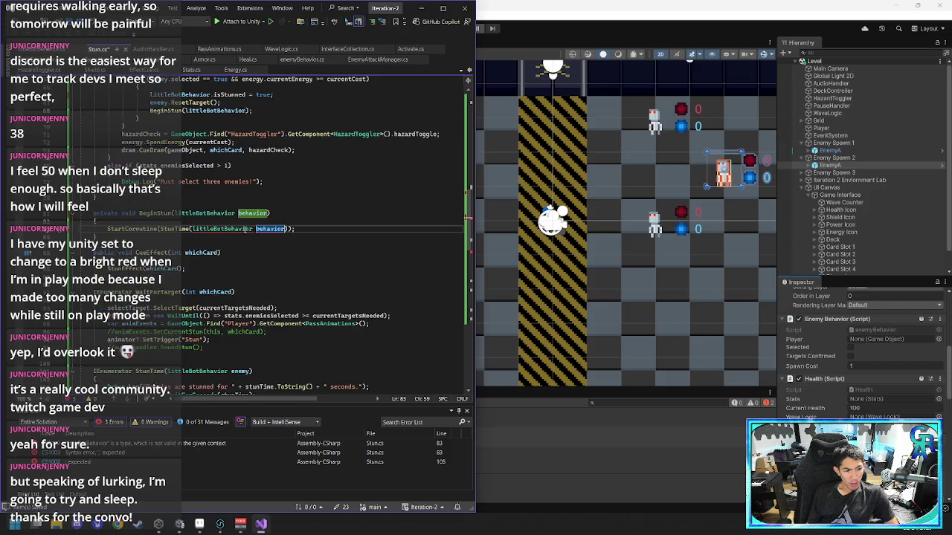
scroll(245, 229, "down", 5)
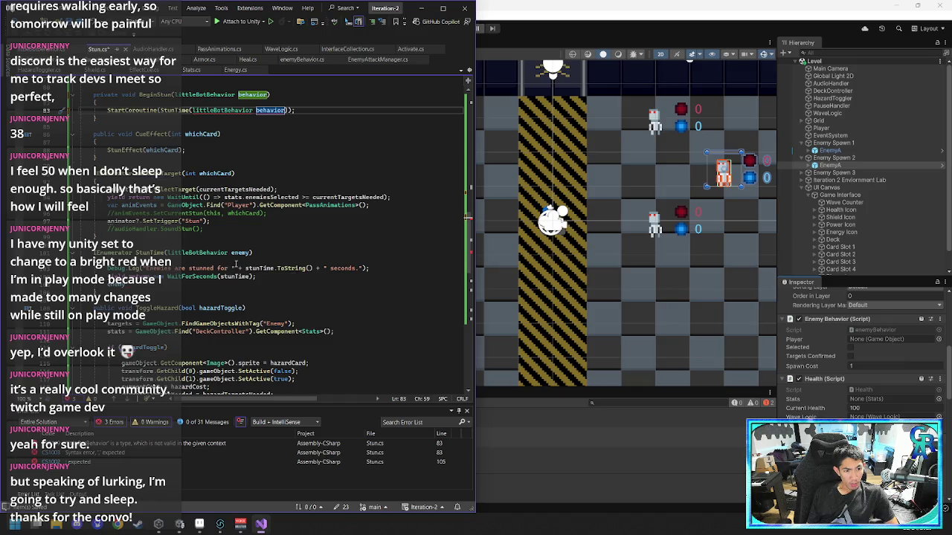
scroll(235, 269, "up", 2)
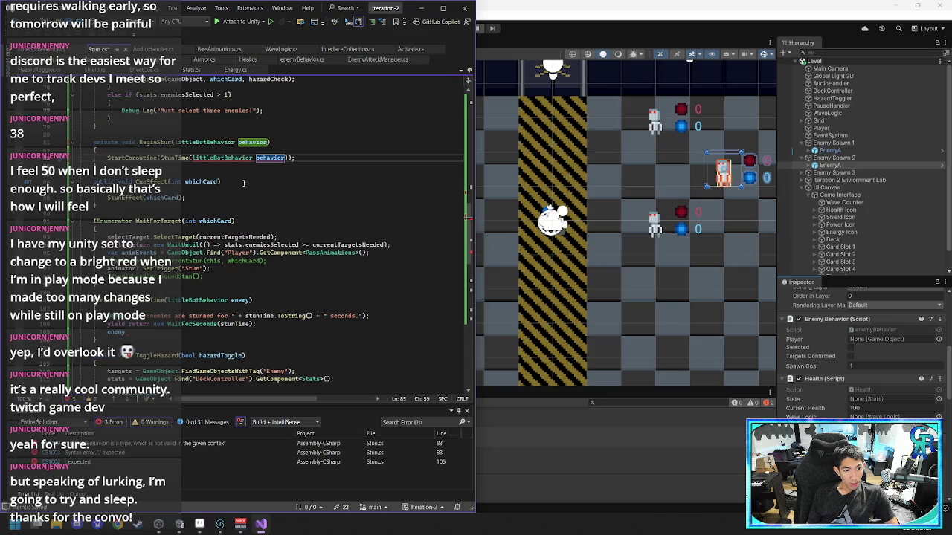
double_click(245, 157)
key("Delete")
key("Delete")
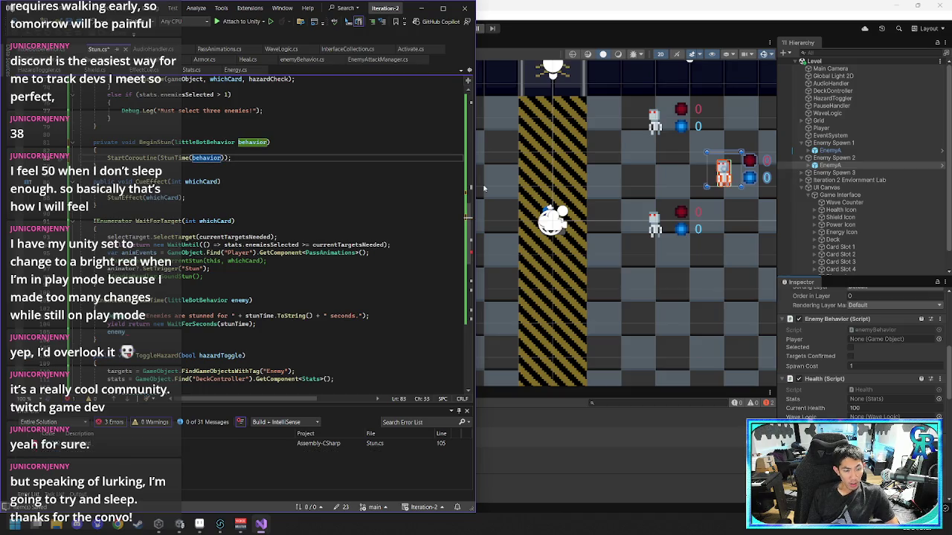
left_click(185, 332)
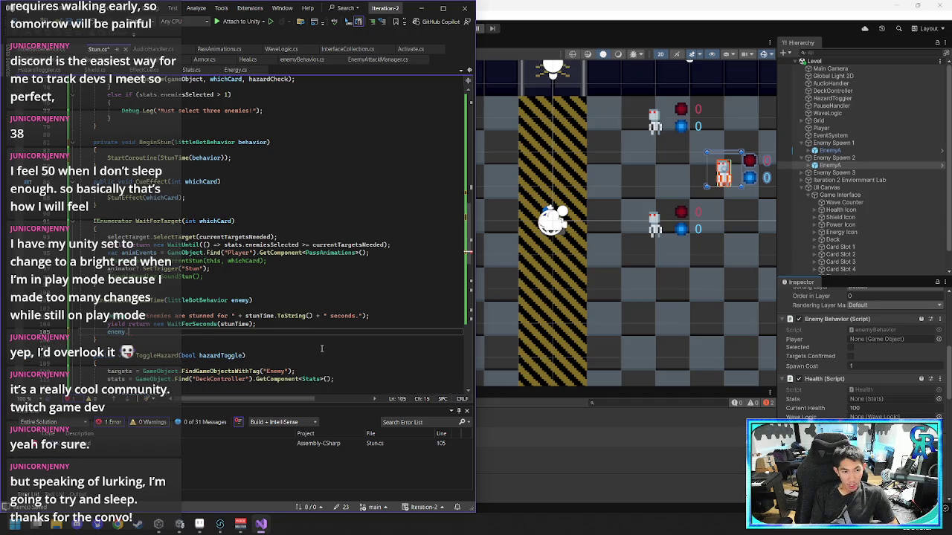
scroll(297, 312, "up", 5)
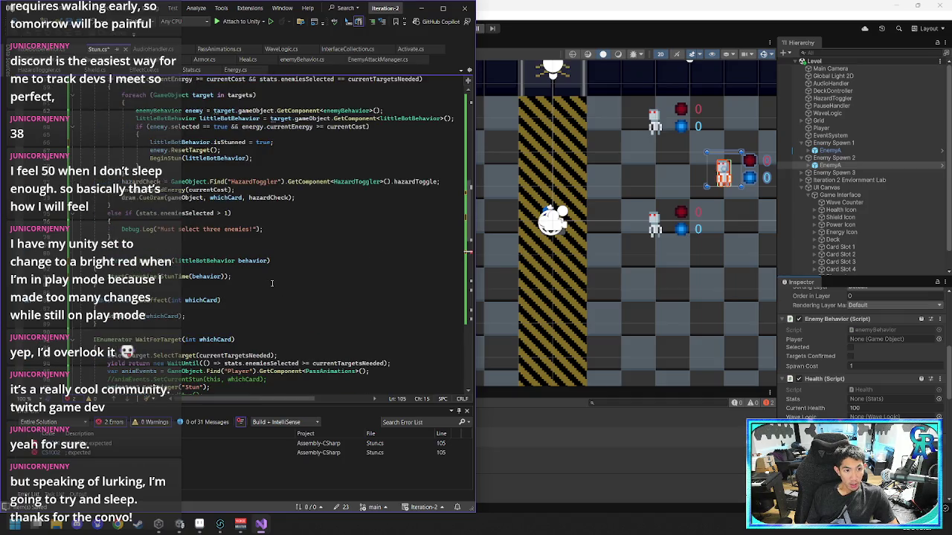
- After checking isStunned in enemyBehavior.cs, finish line 105 as enemy.isStunned = false; and save Stun.cs
scroll(268, 294, "down", 5)
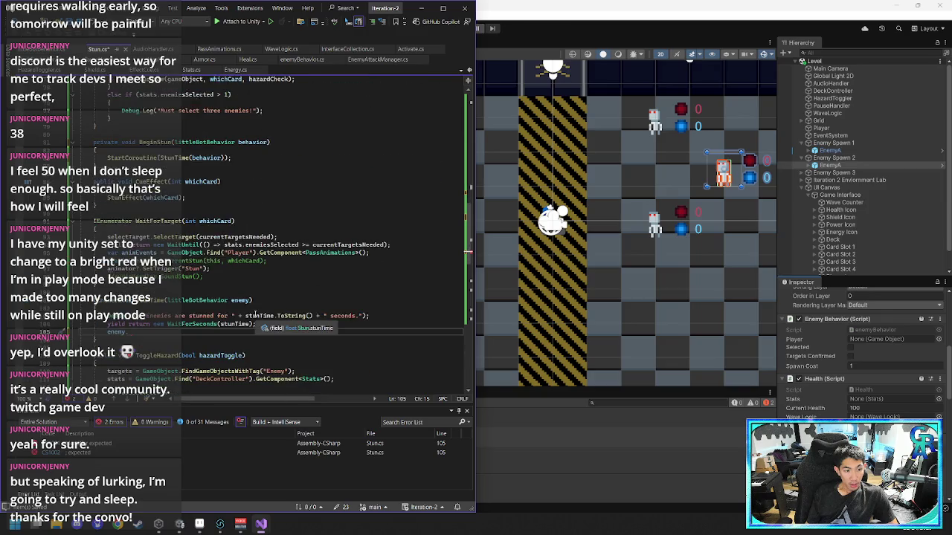
scroll(255, 315, "up", 1)
scroll(255, 316, "up", 3)
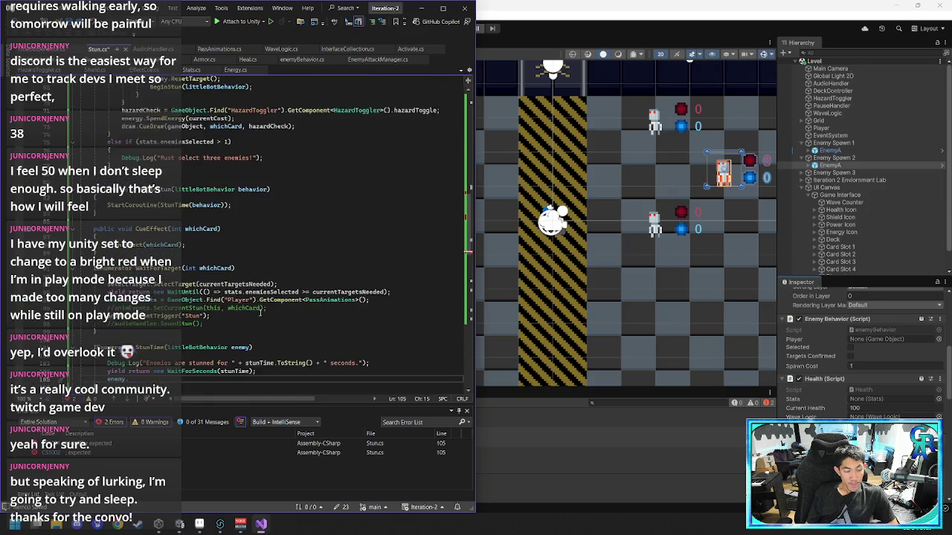
left_click(47, 51)
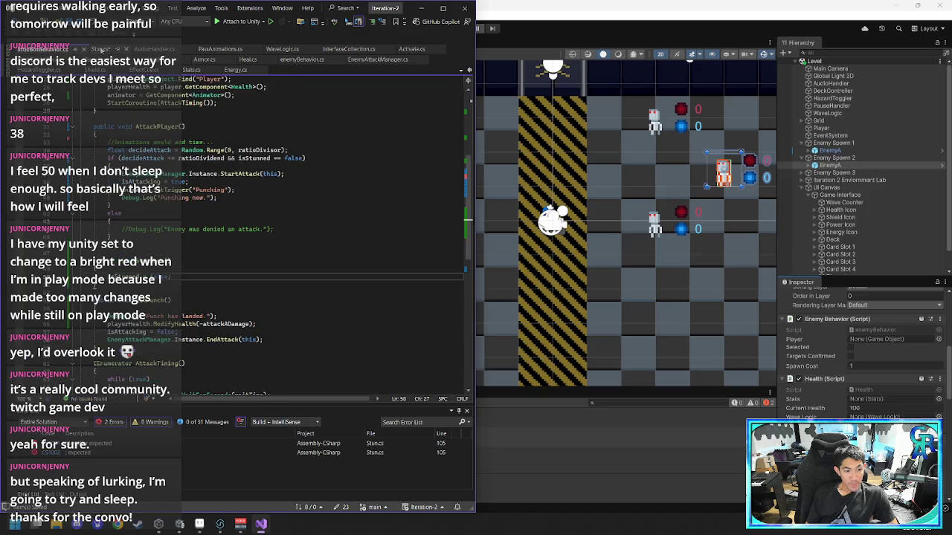
left_click(99, 49)
type("Stunned ")
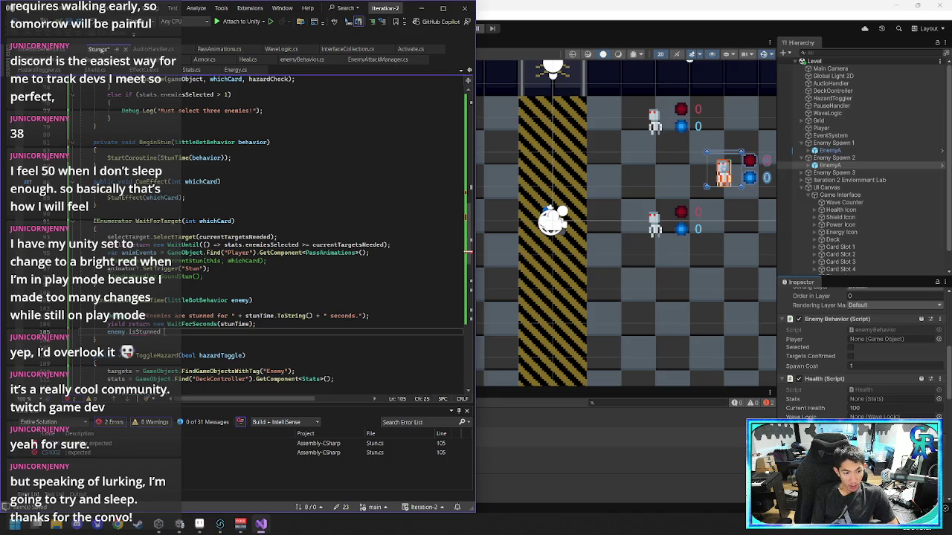
type("= false;")
key("ctrl+s")
left_click(235, 164)
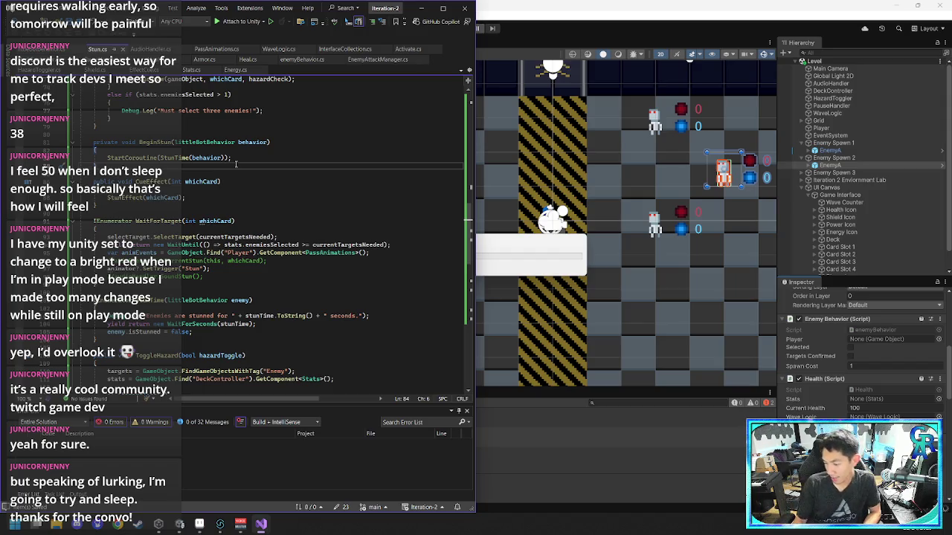
scroll(306, 178, "up", 15)
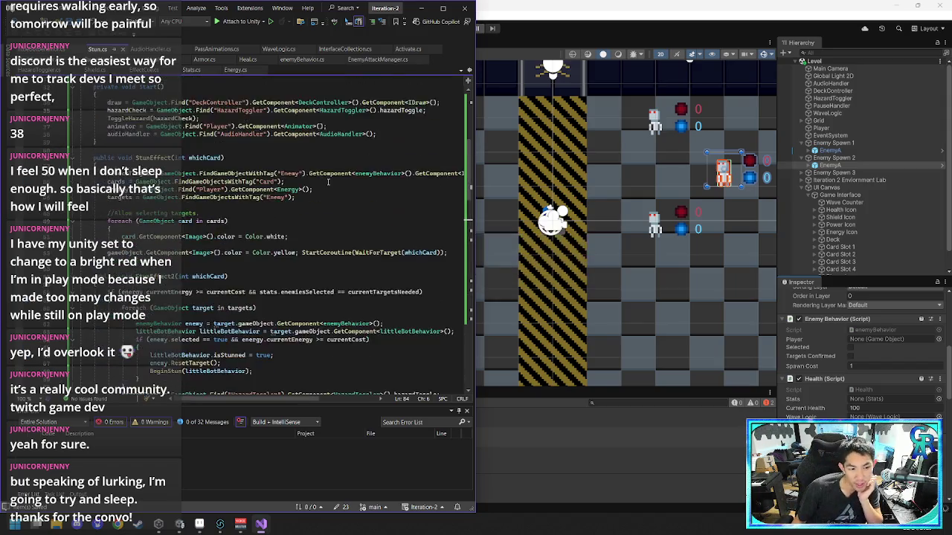
scroll(328, 182, "down", 20)
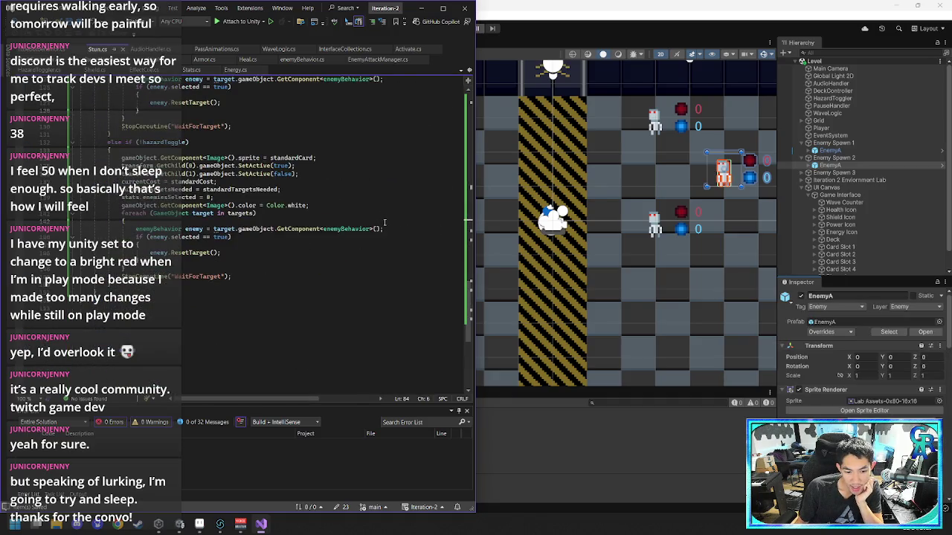
left_click(422, 9)
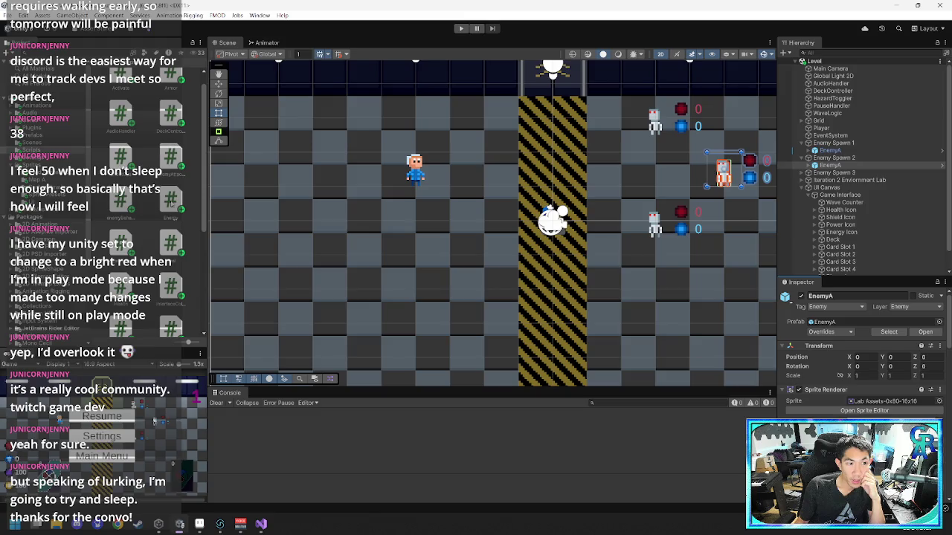
- Inspect Card Slot 4, UI Canvas and Game Interface in the Hierarchy, then open the Cards prefab folder
scroll(824, 213, "down", 2)
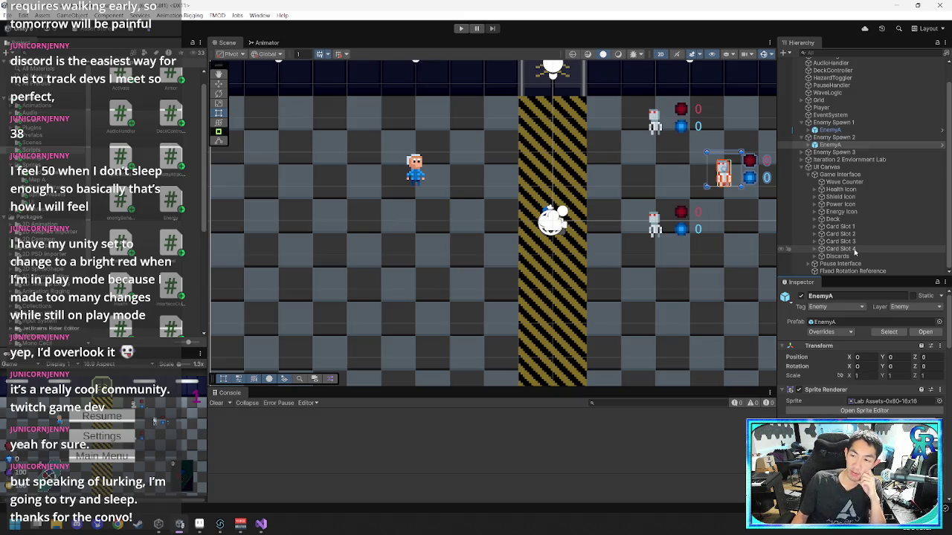
left_click(866, 248)
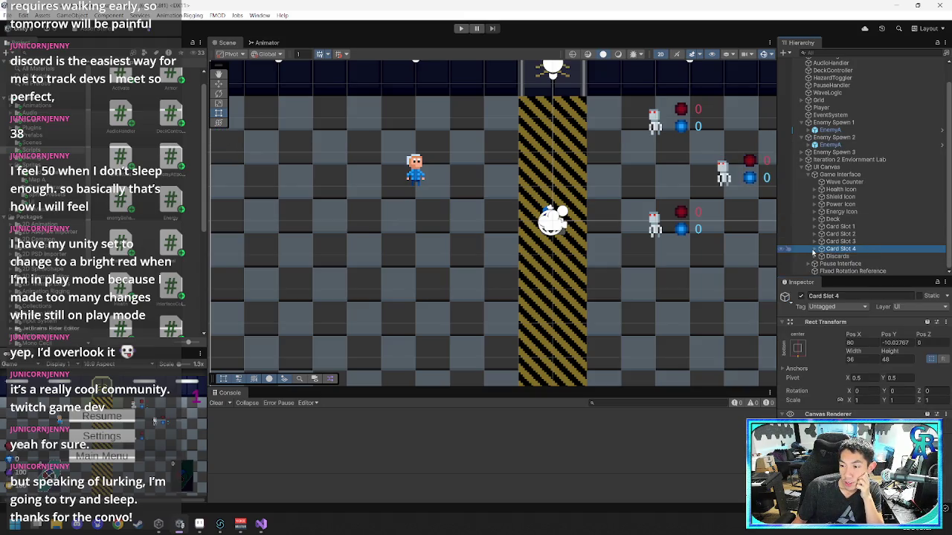
scroll(146, 201, "down", 5)
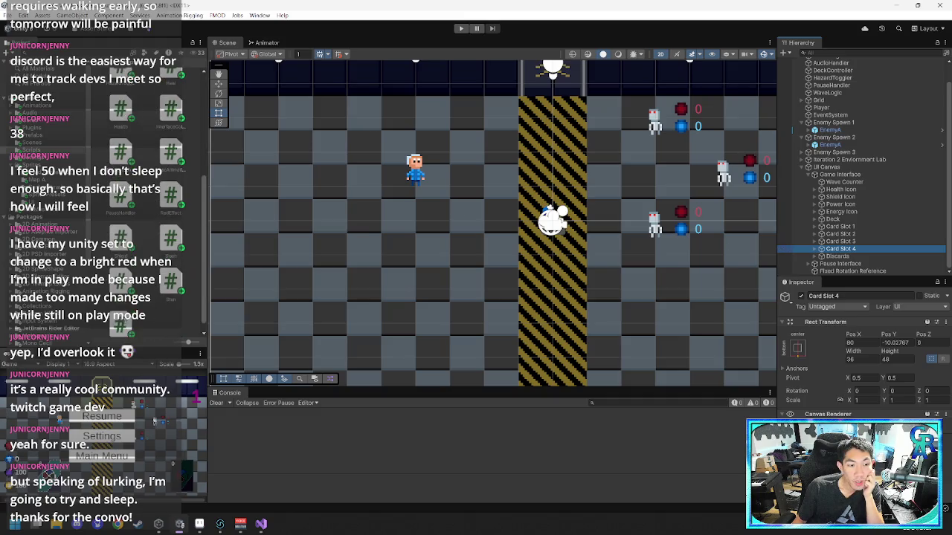
scroll(182, 279, "down", 1)
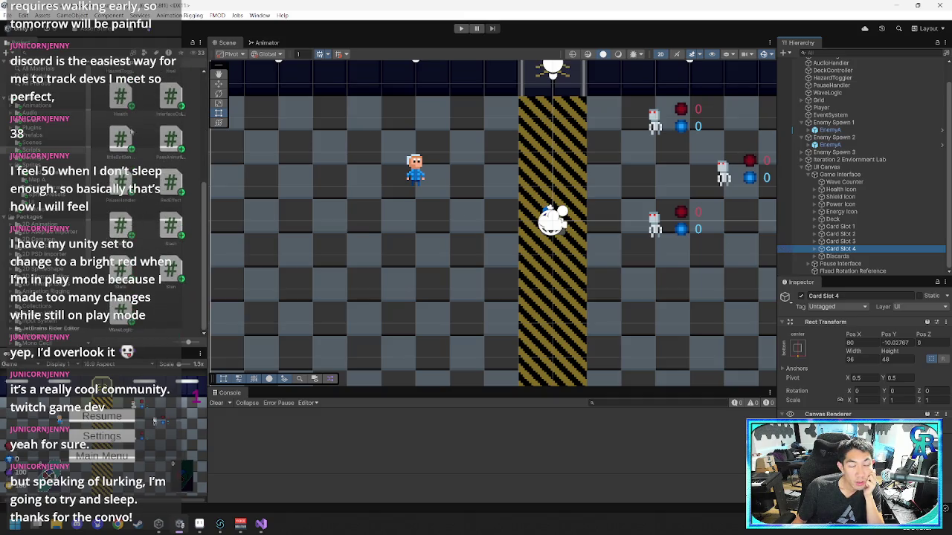
scroll(149, 186, "up", 6)
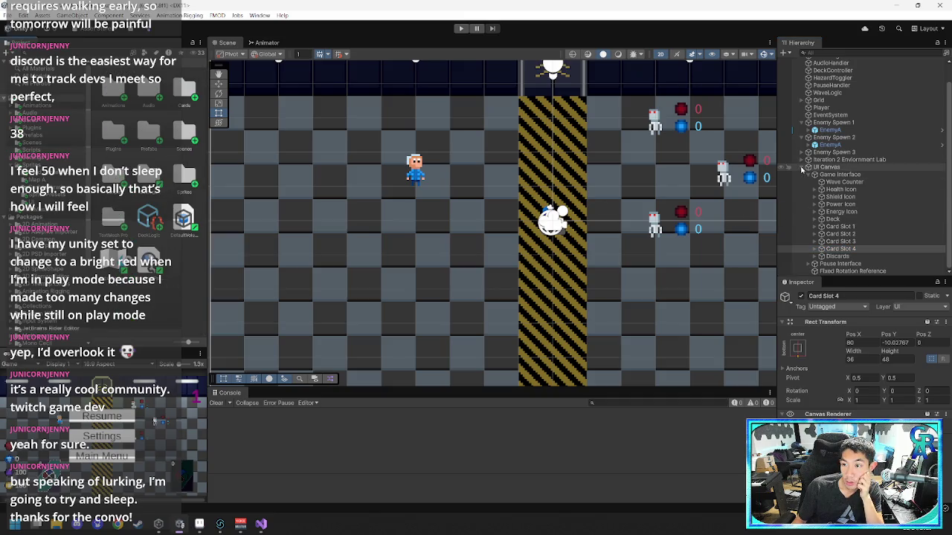
left_click(803, 167)
left_click(809, 189)
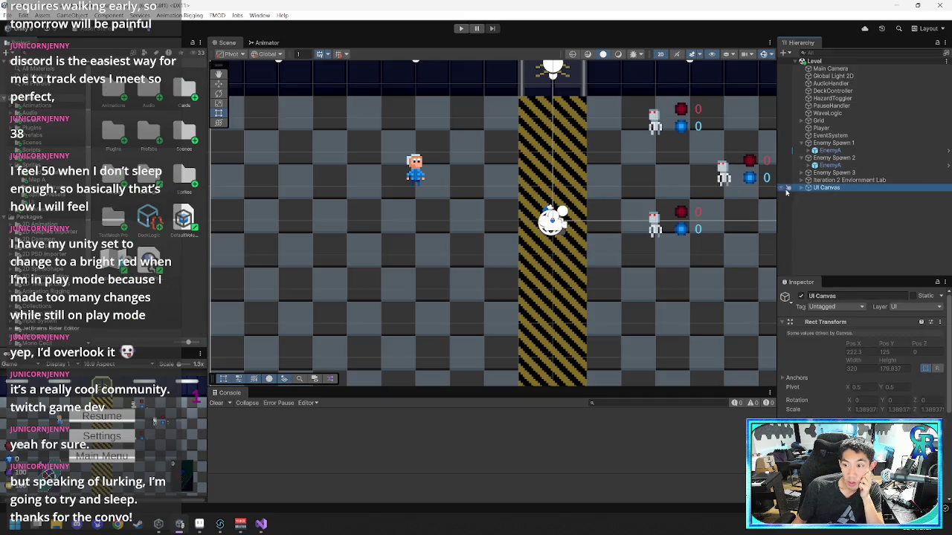
left_click(801, 189)
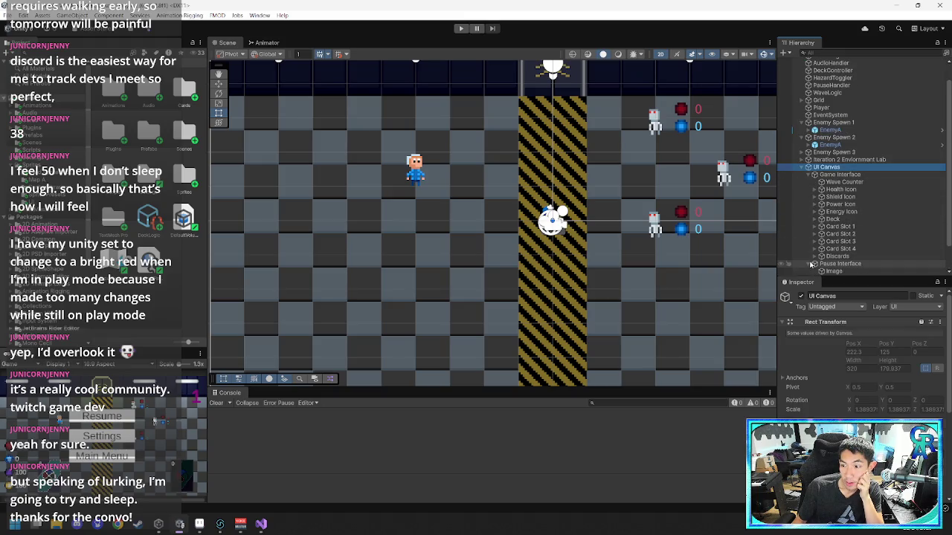
left_click(814, 174)
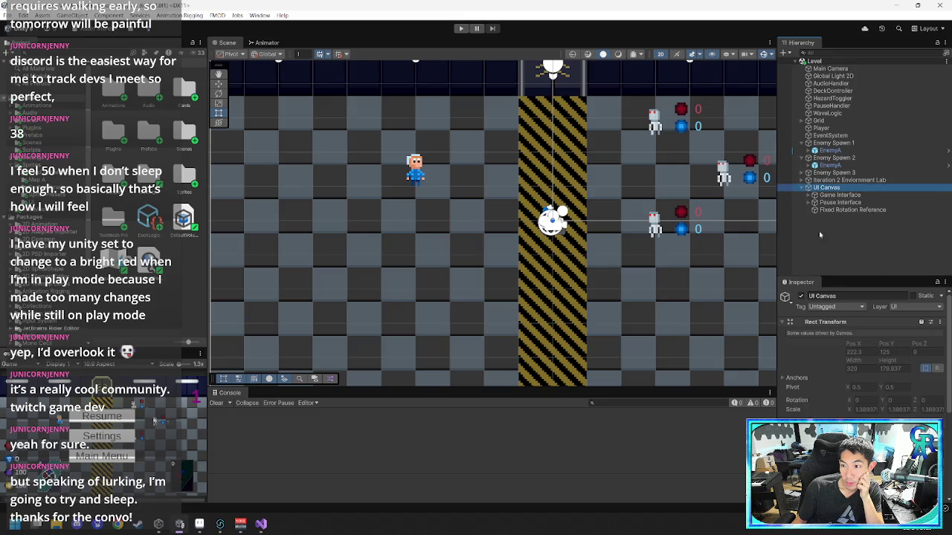
double_click(186, 91)
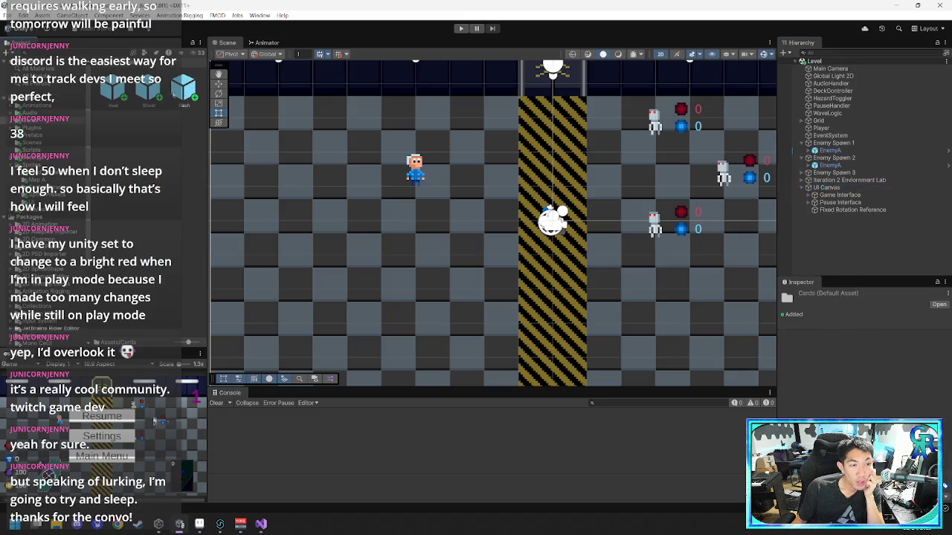
- Add a Slash card prefab instance under UI Canvas and frame it in the Scene view
left_click(183, 91)
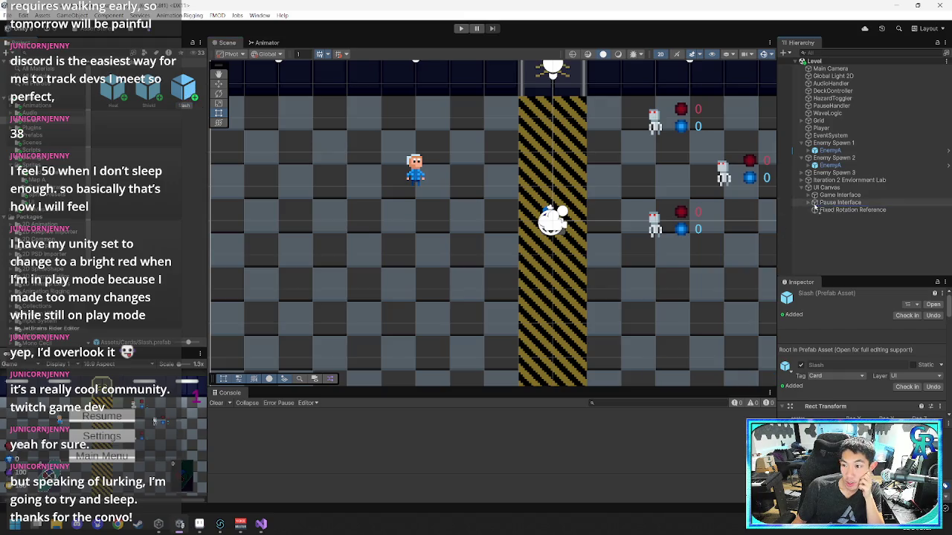
left_click_drag(834, 202, 839, 217)
scroll(513, 282, "down", 10)
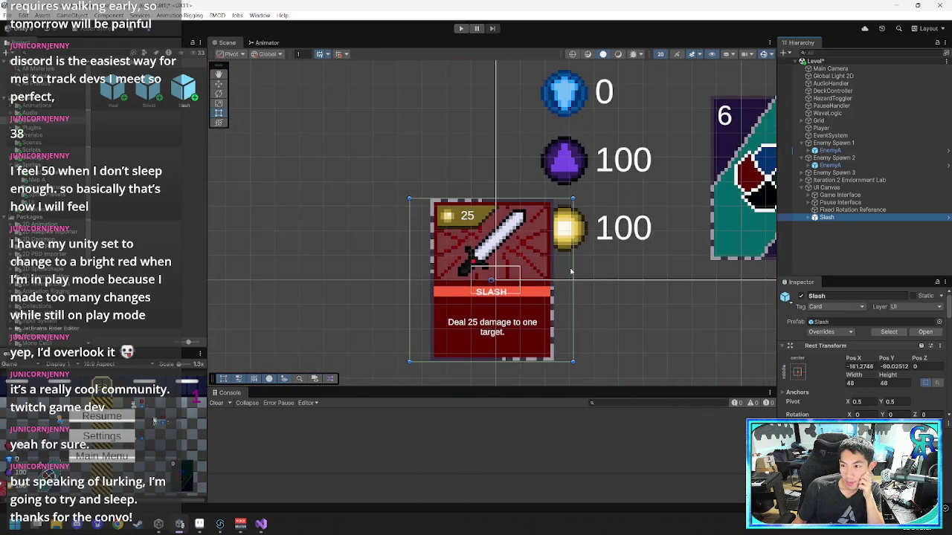
scroll(571, 272, "up", 5)
key("ctrl+z")
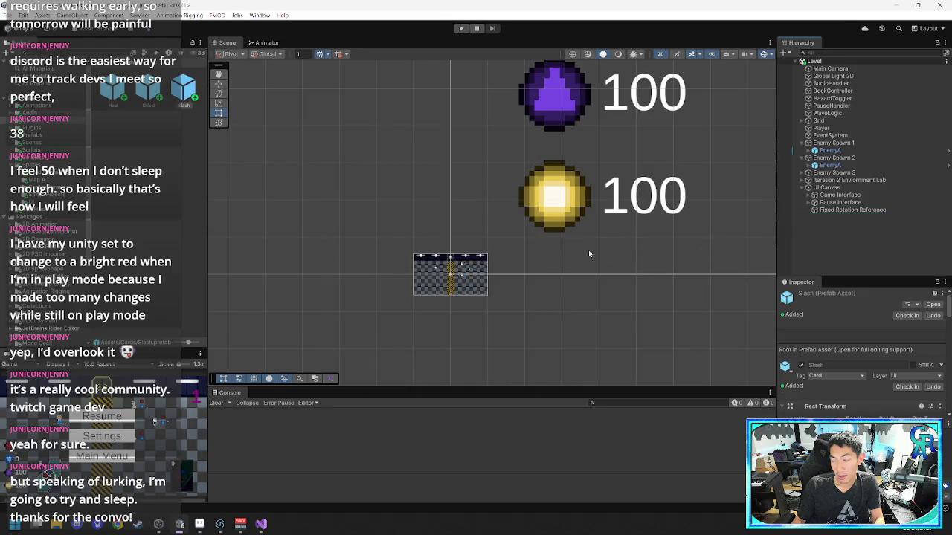
scroll(444, 289, "up", 5)
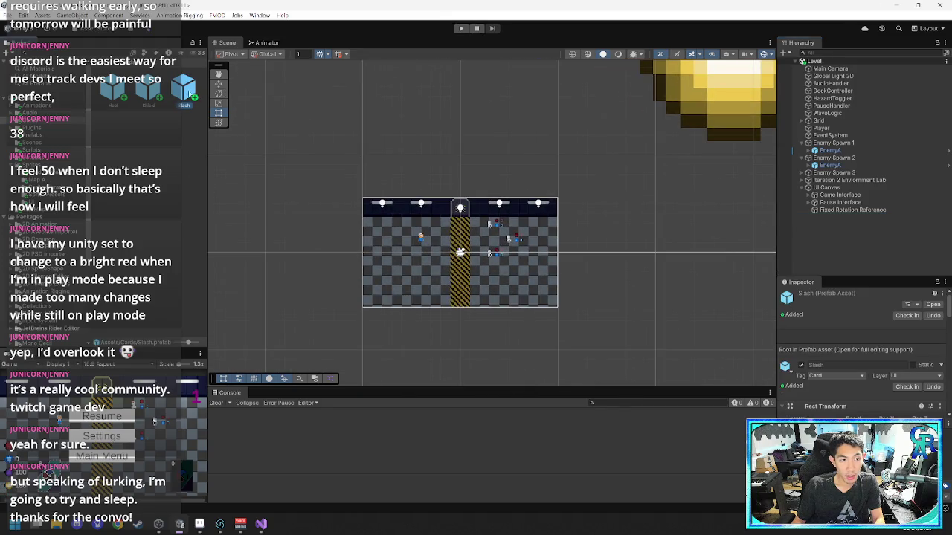
left_click_drag(823, 181, 827, 189)
key("f")
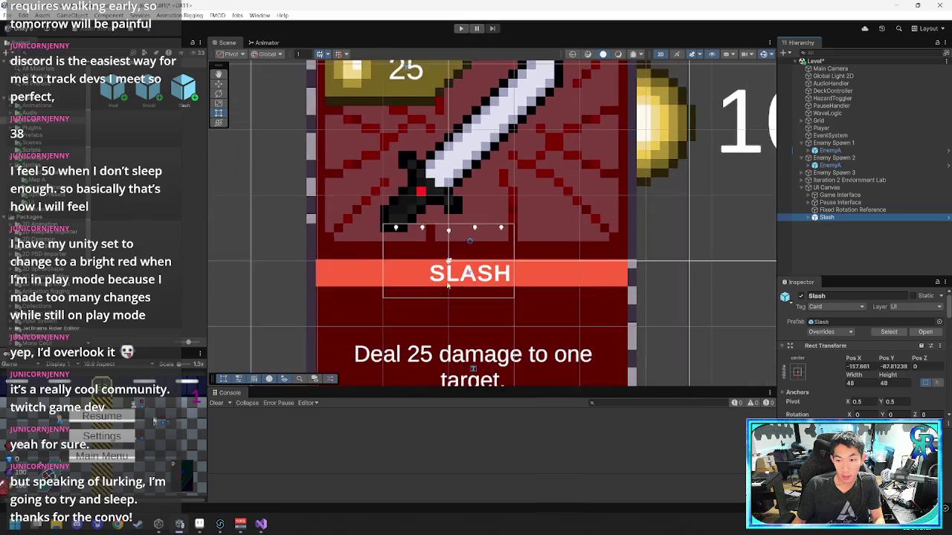
- Inspect the Slash card's Standard child and script settings, then remove it and recentre the level
scroll(461, 284, "down", 1)
scroll(511, 297, "down", 1)
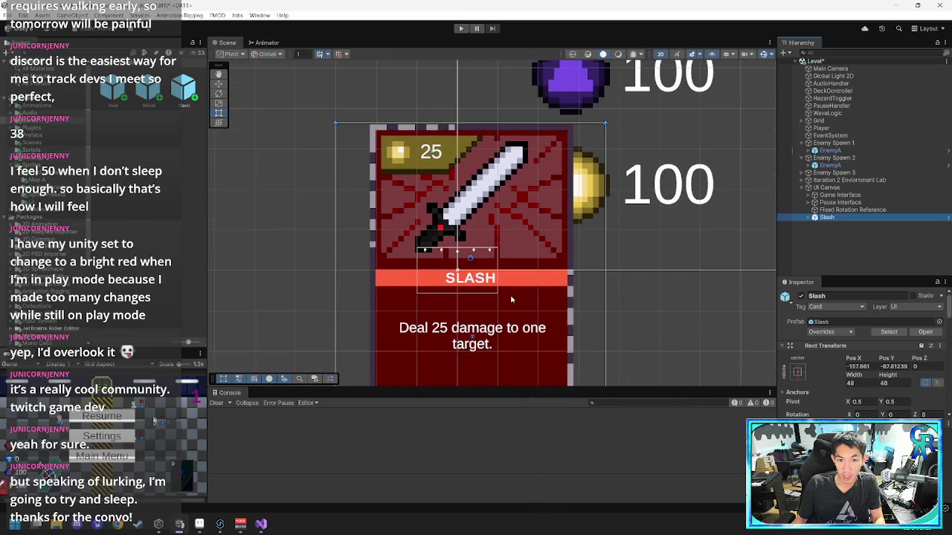
left_click(571, 340)
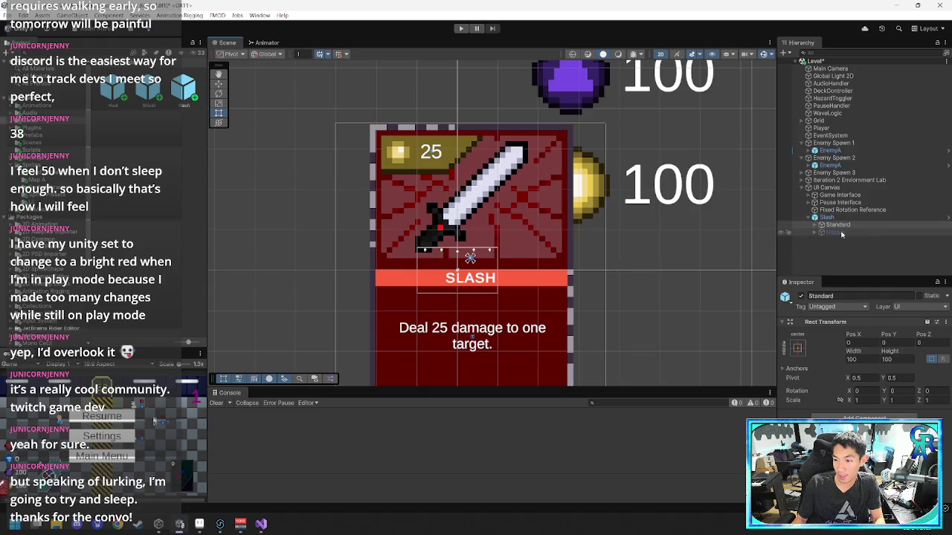
left_click(827, 217)
scroll(823, 399, "down", 2)
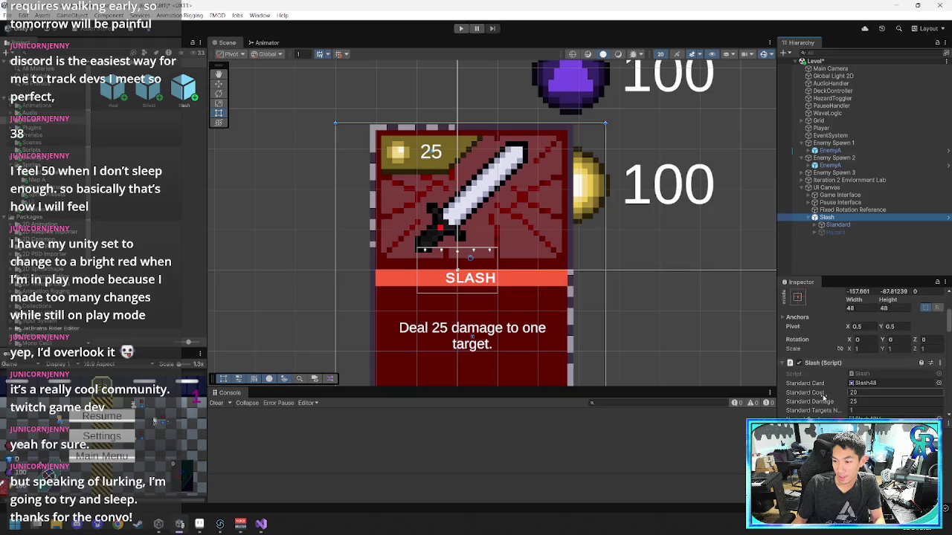
left_click(654, 266)
left_click(801, 61)
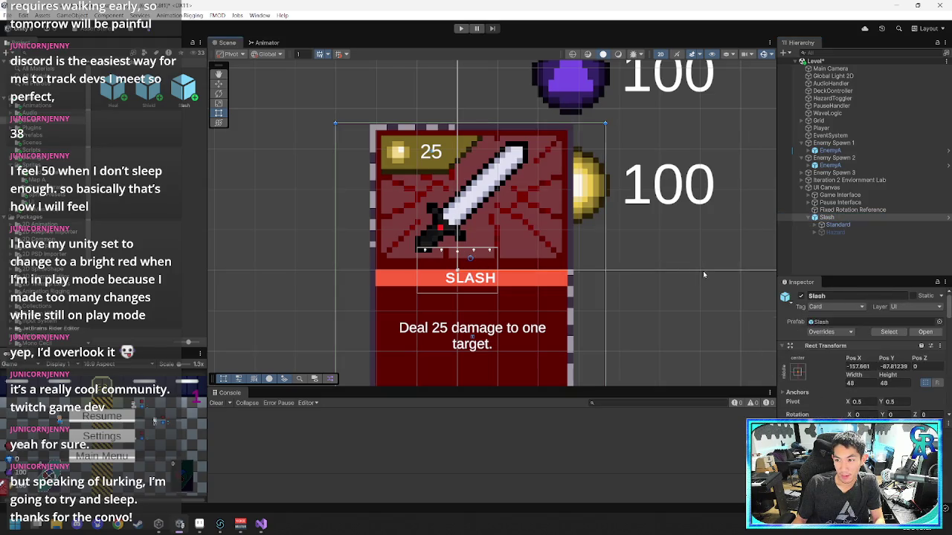
scroll(521, 277, "up", 3)
scroll(480, 273, "up", 3)
mouse_move(480, 274)
left_mouse_down()
mouse_move(453, 241)
mouse_move(601, 193)
left_mouse_up()
left_click(813, 205)
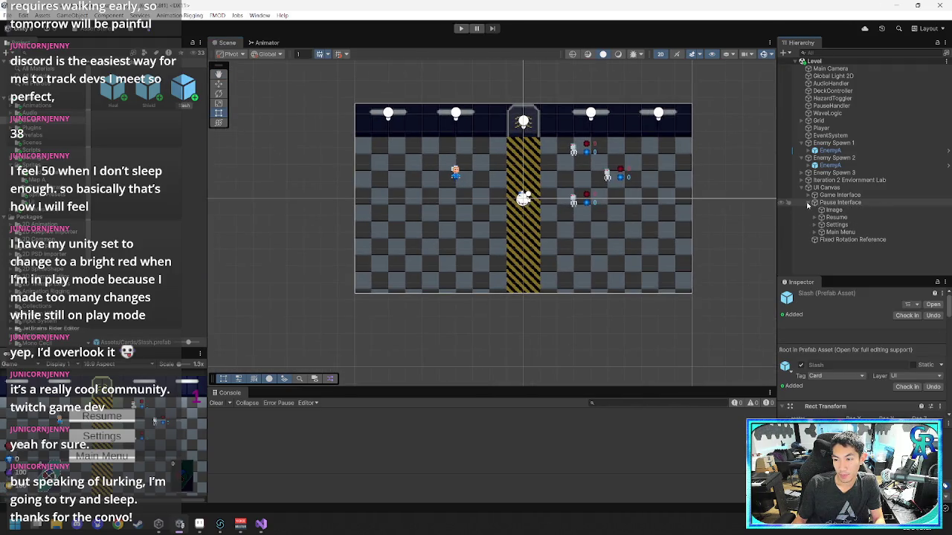
- Locate Card Slot 1's card under Game Interface and exit Play mode
left_click(809, 201)
left_click(808, 195)
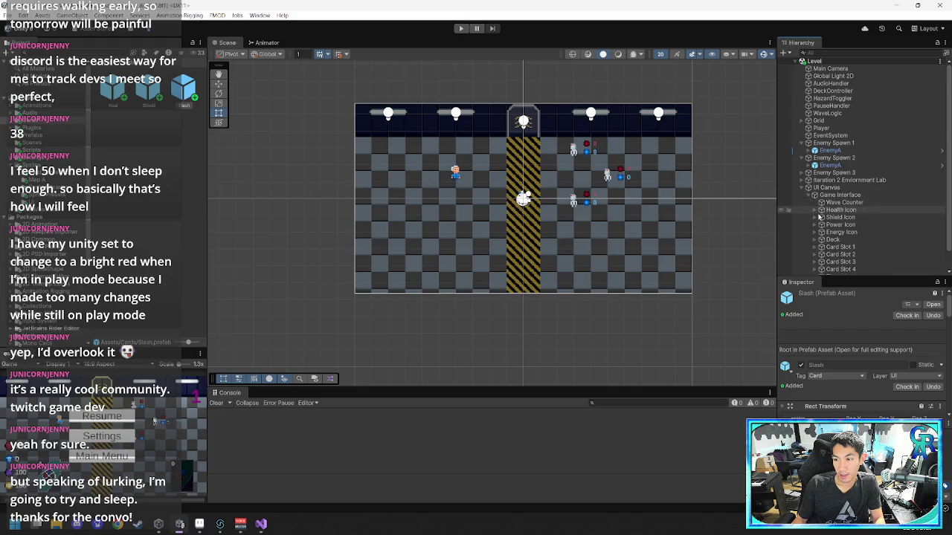
scroll(841, 224, "down", 1)
left_click(840, 226)
left_click(816, 226)
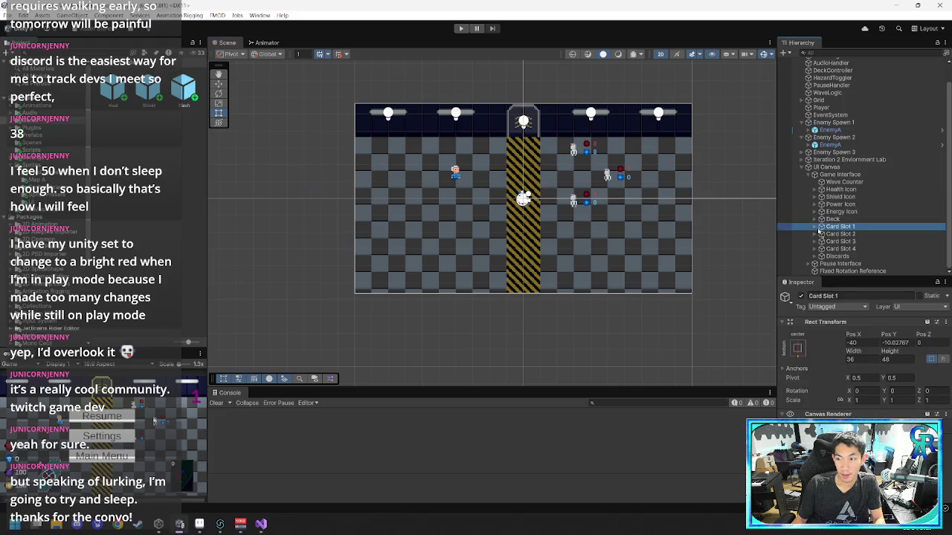
double_click(839, 241)
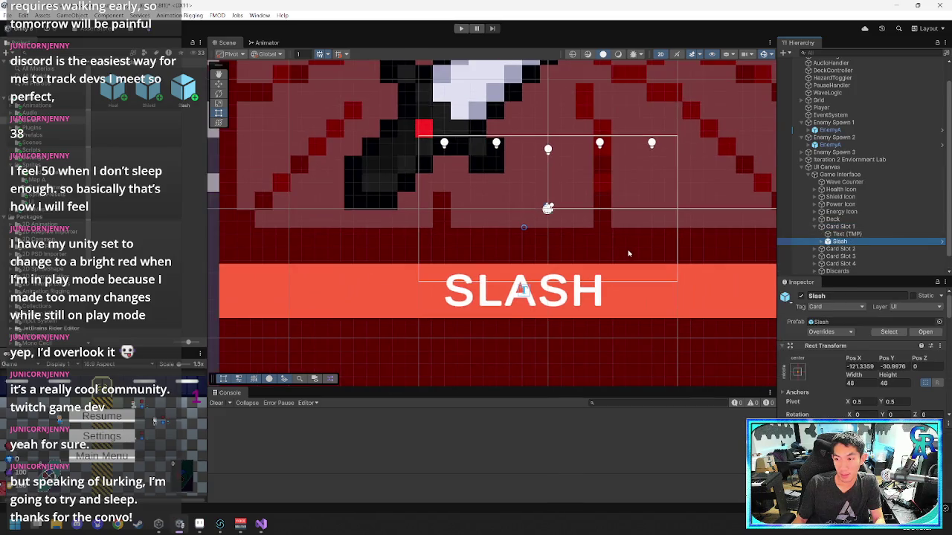
scroll(808, 361, "down", 3)
key("ctrl+p")
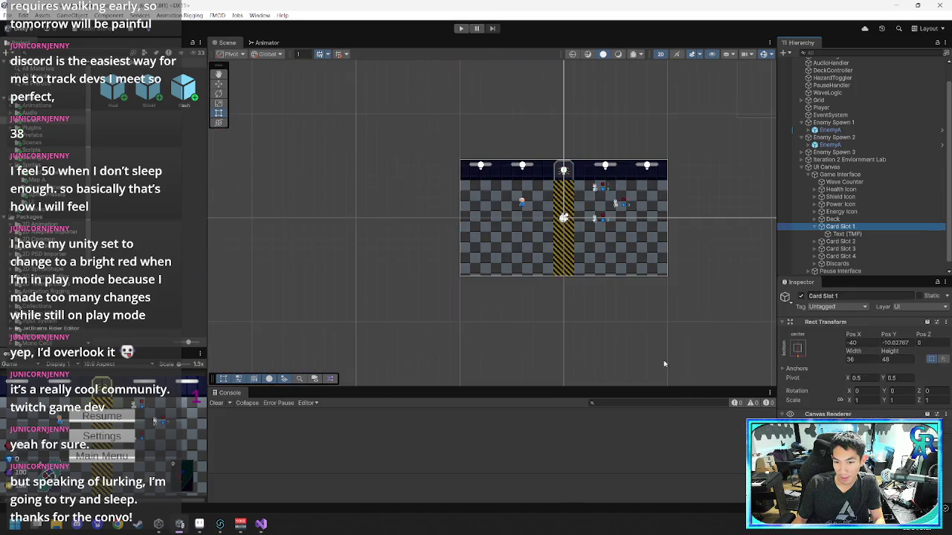
- Drag the Slash prefab into the scene and recentre the room in view
mouse_move(183, 90)
left_mouse_down()
mouse_move(598, 349)
mouse_move(579, 292)
left_mouse_up()
scroll(580, 292, "down", 5)
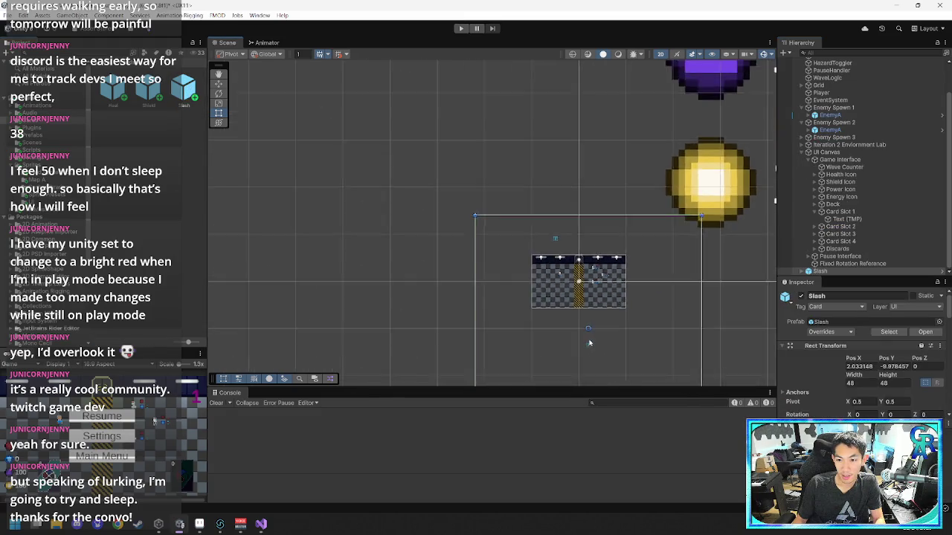
left_click_drag(444, 146, 420, 263)
scroll(461, 223, "up", 5)
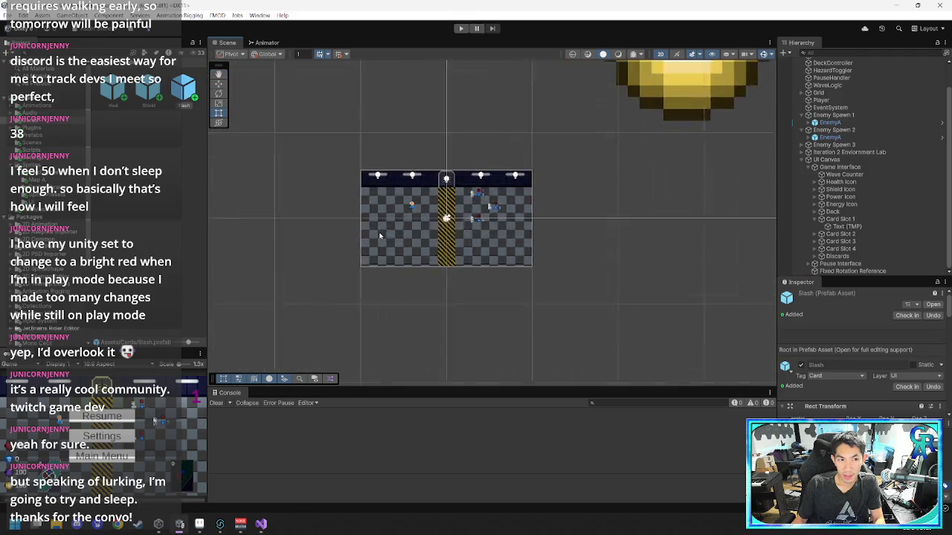
scroll(588, 281, "up", 3)
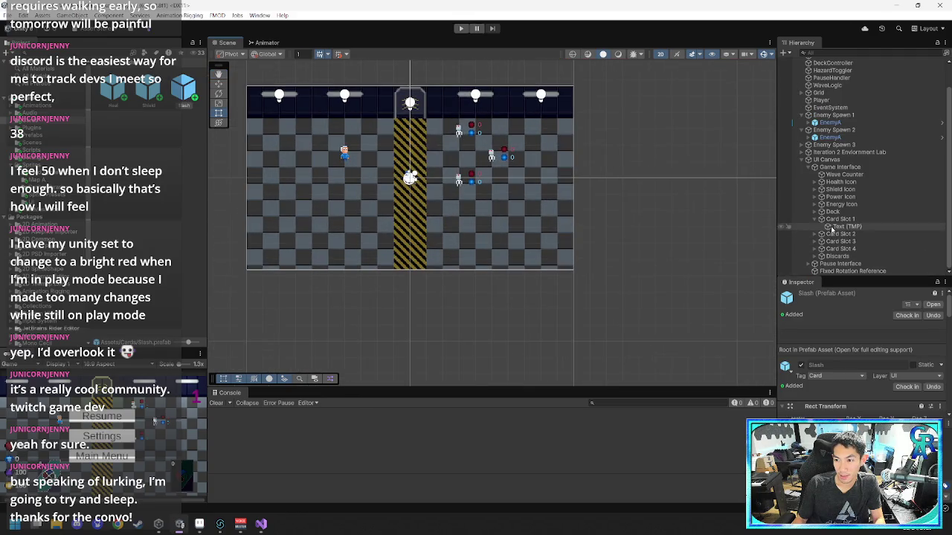
- Delete the Heal card from Card Slot 1
left_click(833, 226)
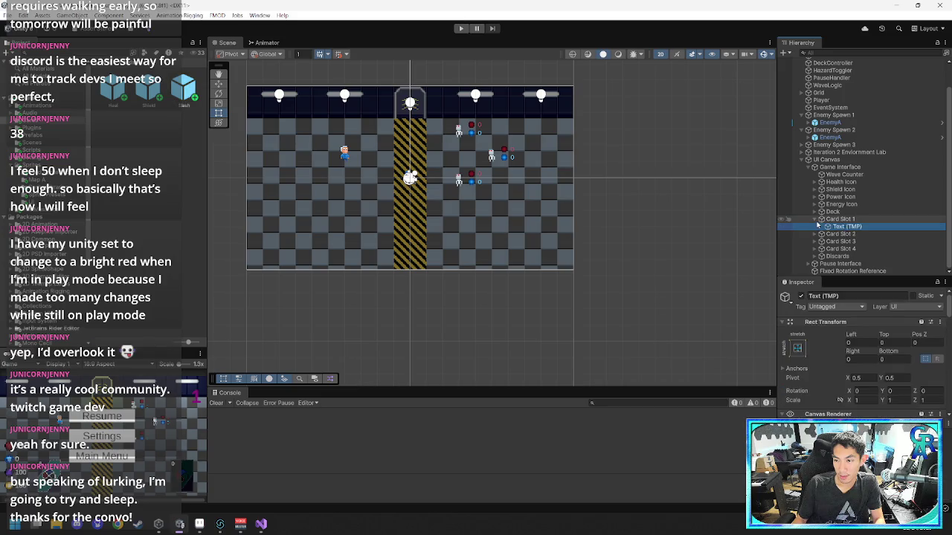
left_click(816, 223)
left_click(839, 226)
left_click(817, 226)
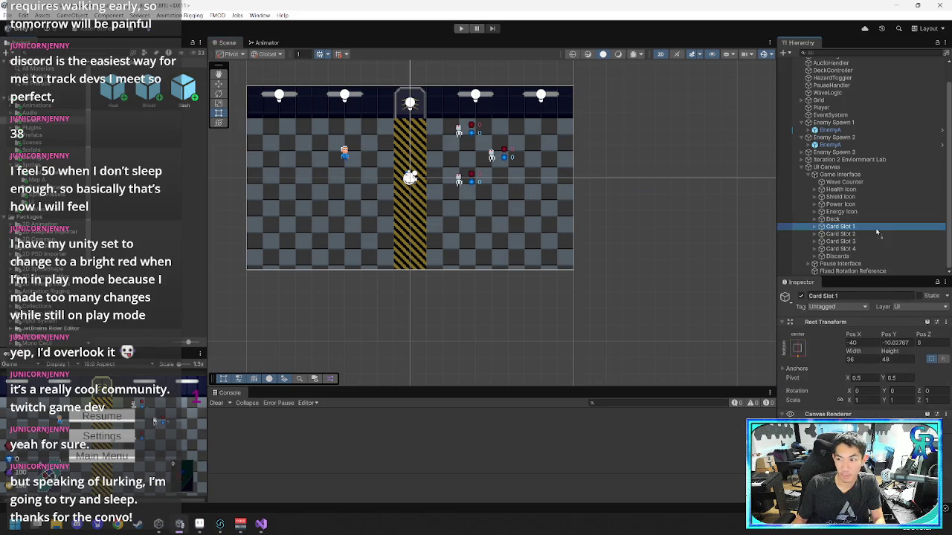
left_click(838, 241)
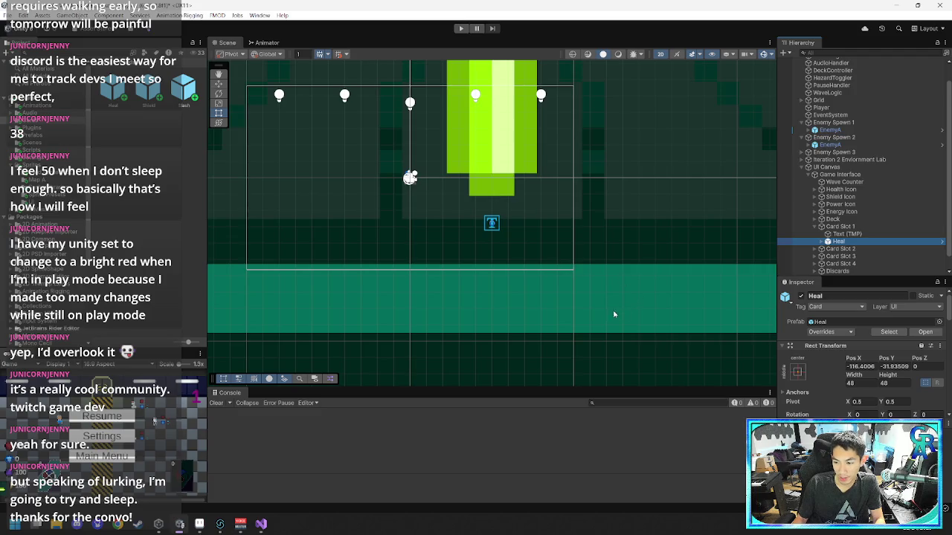
scroll(613, 315, "down", 10)
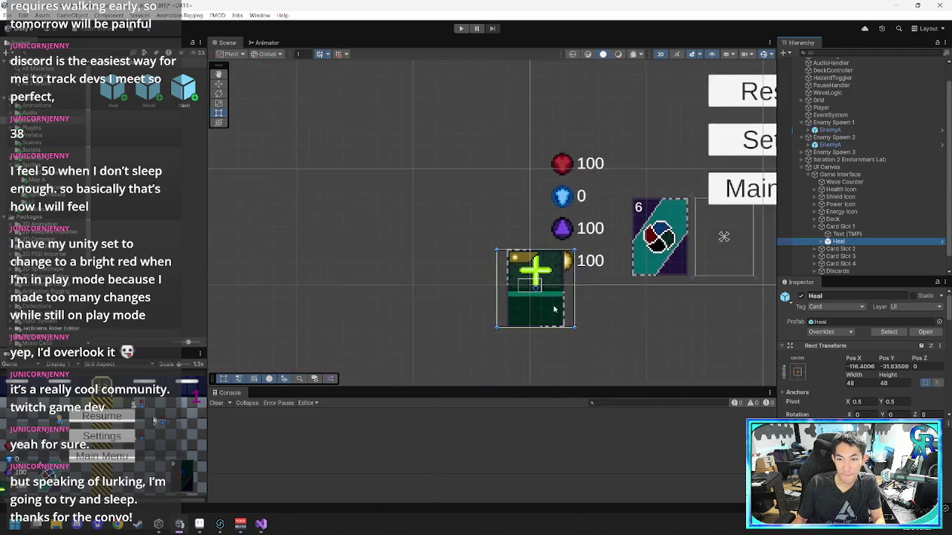
scroll(554, 309, "down", 5)
key("Delete")
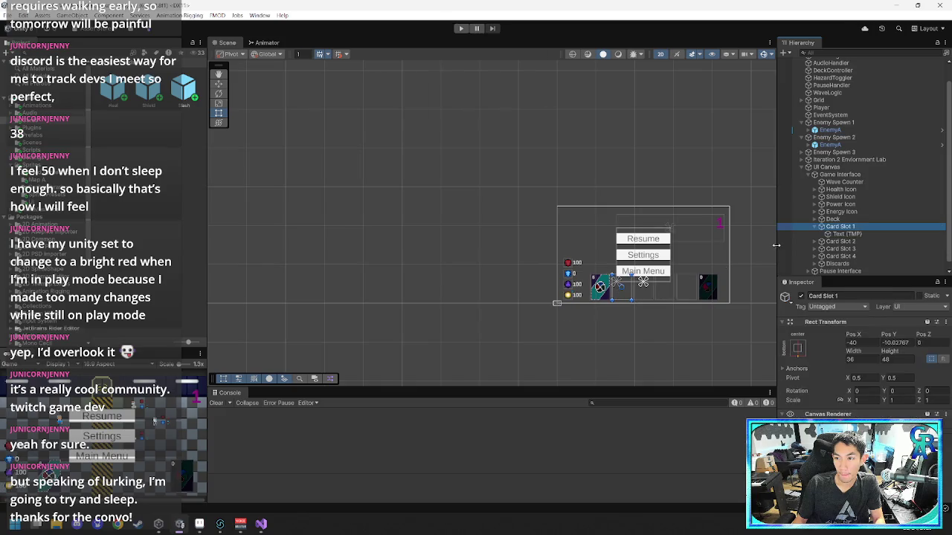
scroll(629, 334, "up", 8)
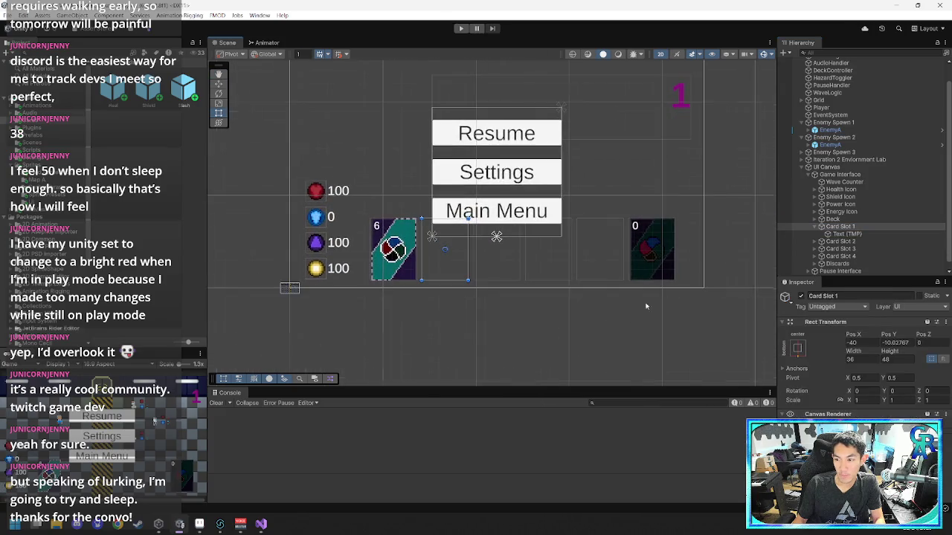
- Make the Slash card a child of Card Slot 1 at Pos X 0, Pos Y 0
left_click(836, 227)
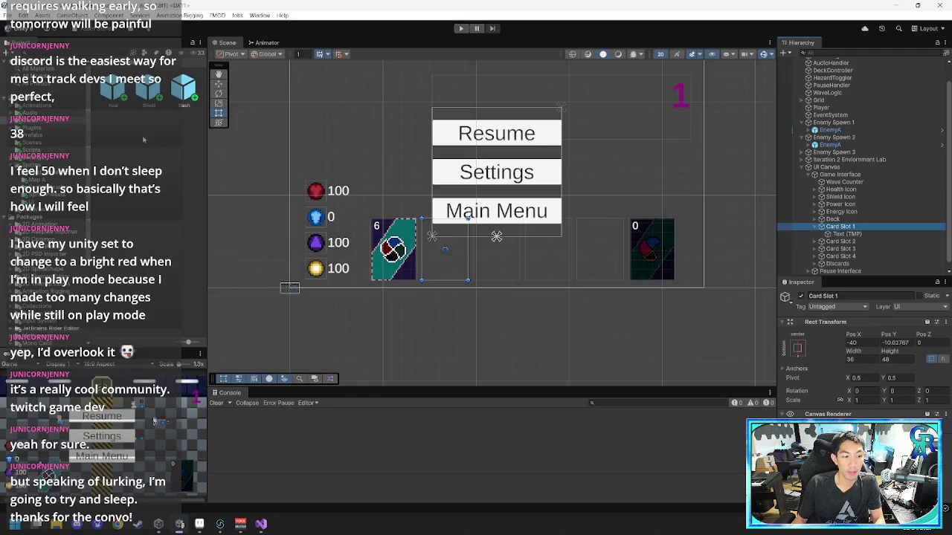
left_click(496, 237)
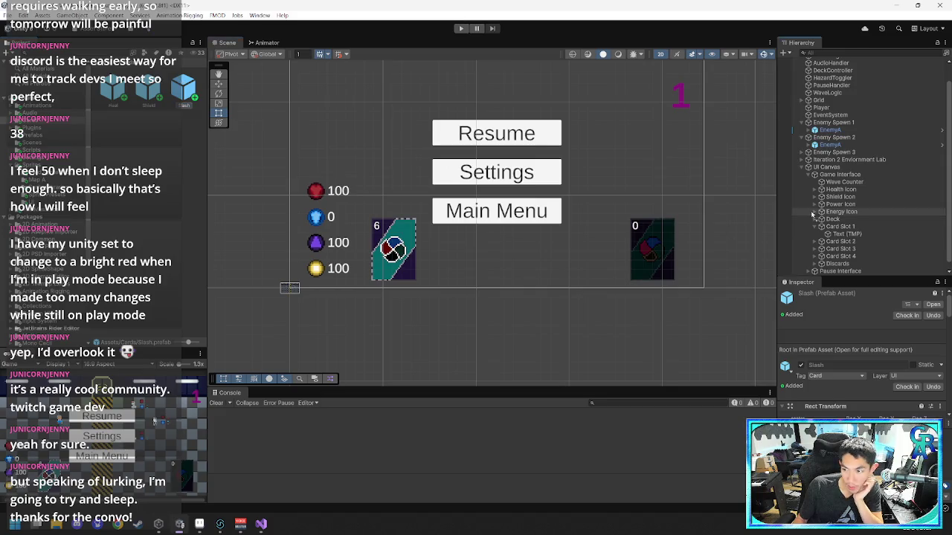
left_click_drag(841, 228, 839, 228)
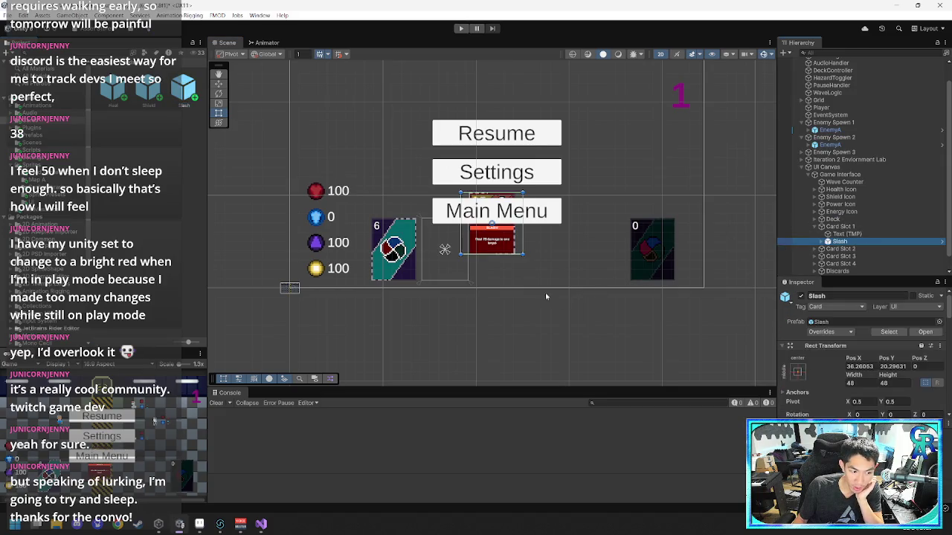
double_click(867, 366)
type("0")
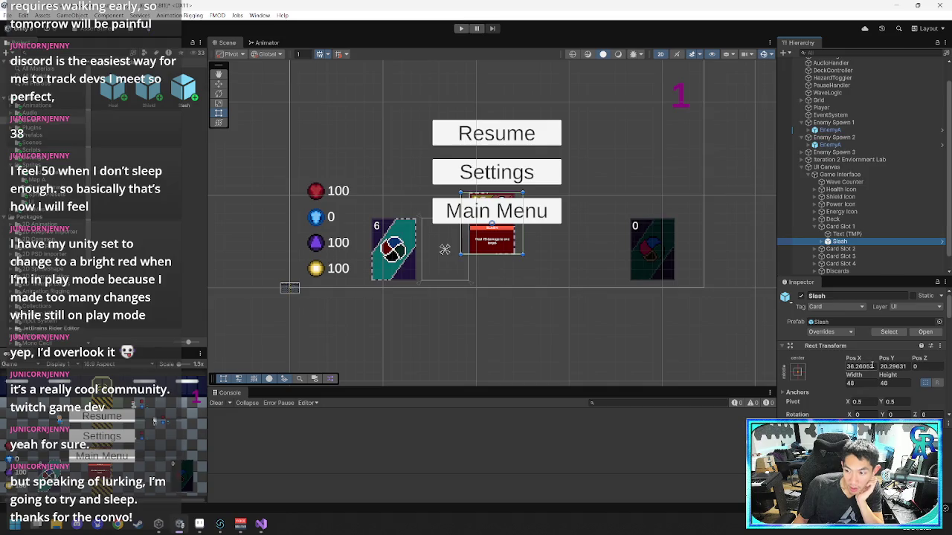
key("Tab")
type("0")
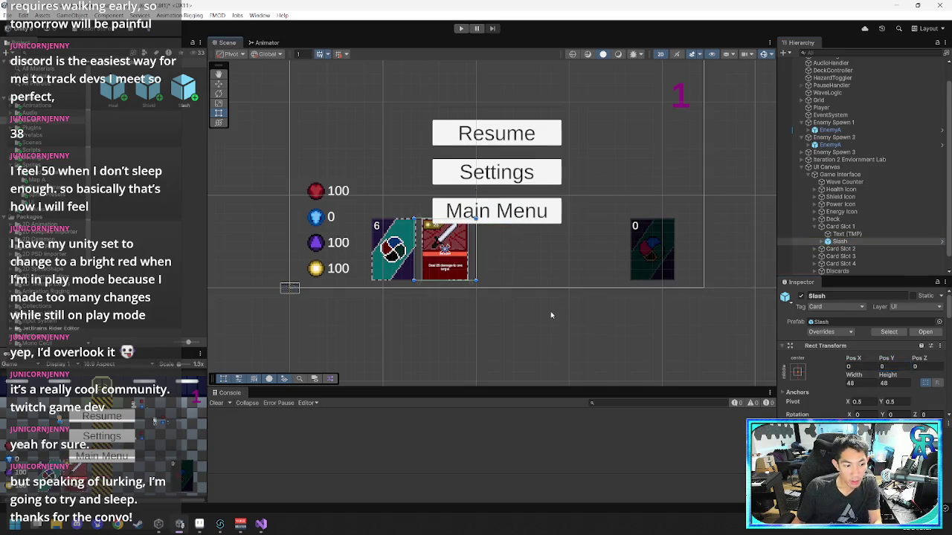
- Open the Sprites folder and select the Stun48 sprite
left_click(554, 314)
left_click(815, 234)
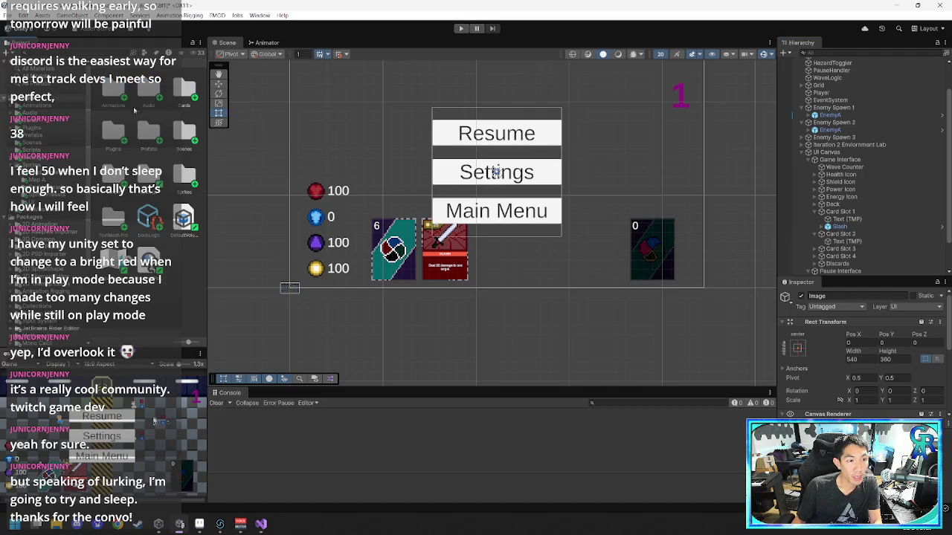
double_click(192, 97)
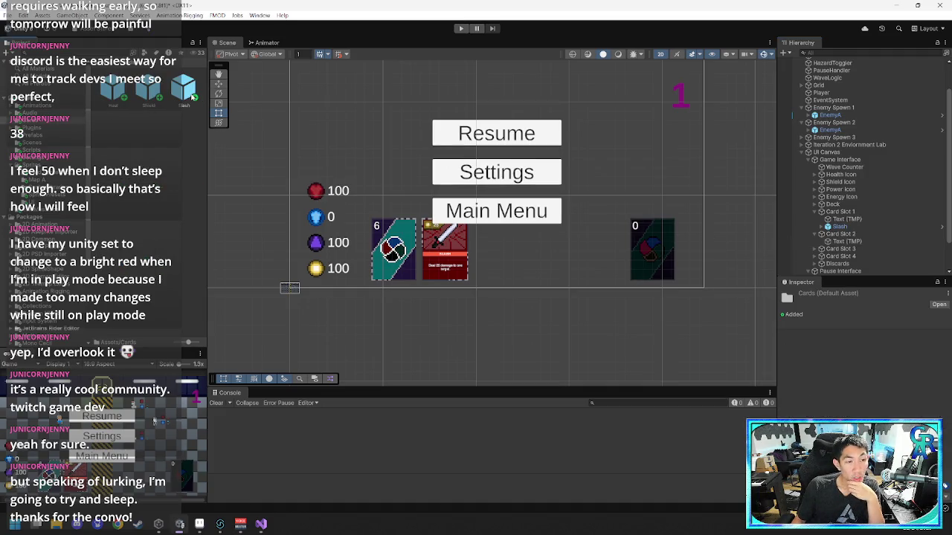
left_click(182, 91)
left_click(102, 67)
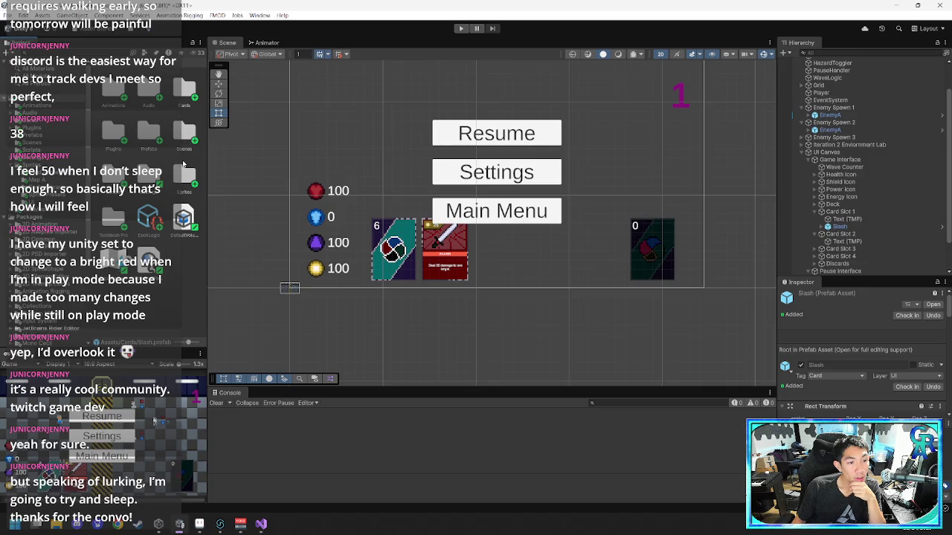
double_click(183, 167)
left_click(185, 186)
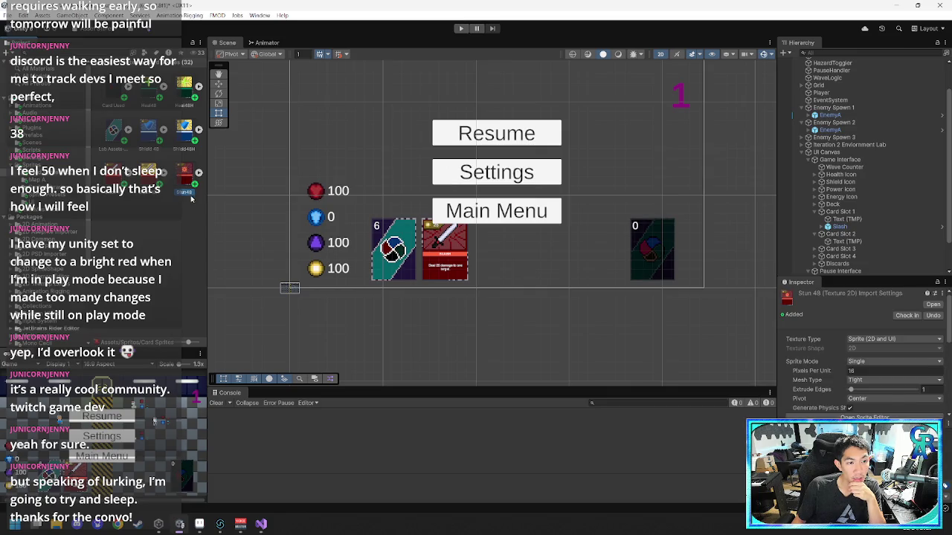
- Place the Stun48 sprite onto Card Slot 2 and frame it in the scene
scroll(850, 223, "down", 1)
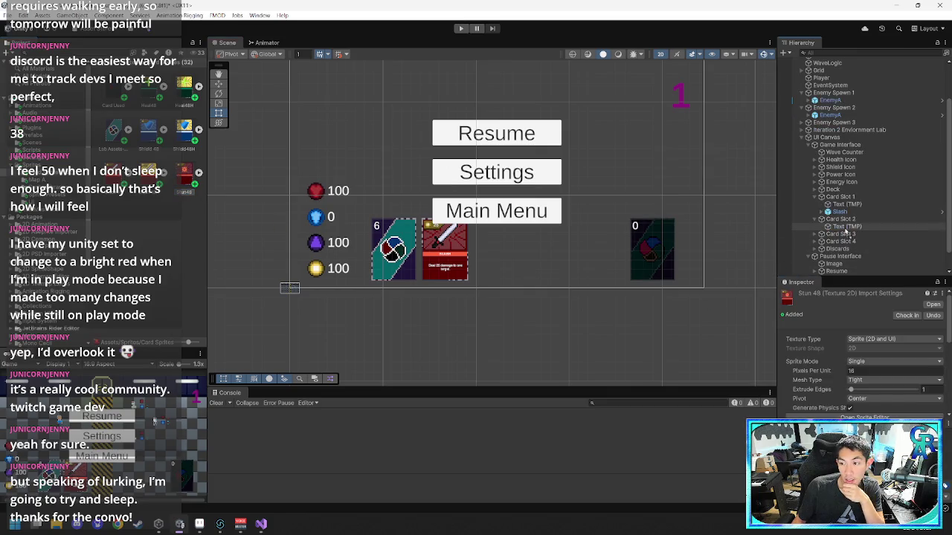
left_click_drag(850, 223, 849, 225)
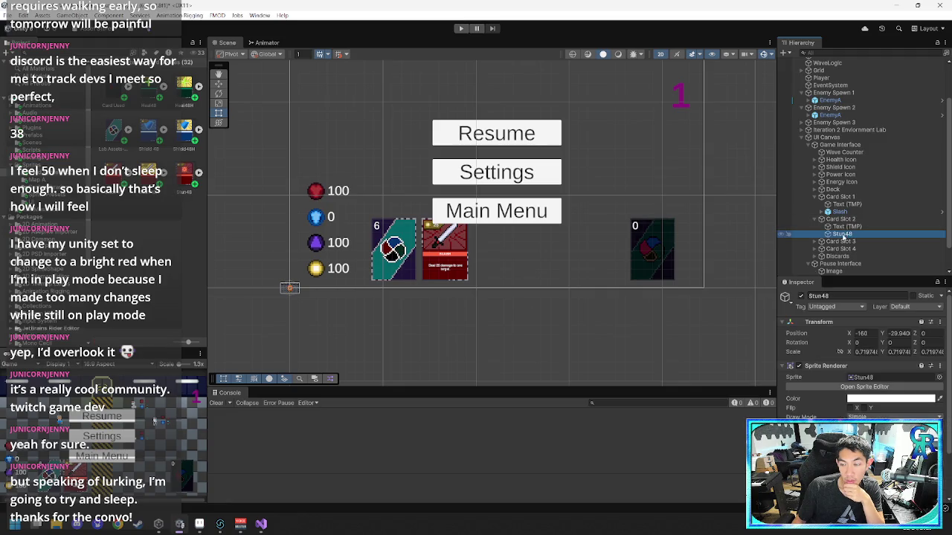
scroll(588, 283, "down", 3)
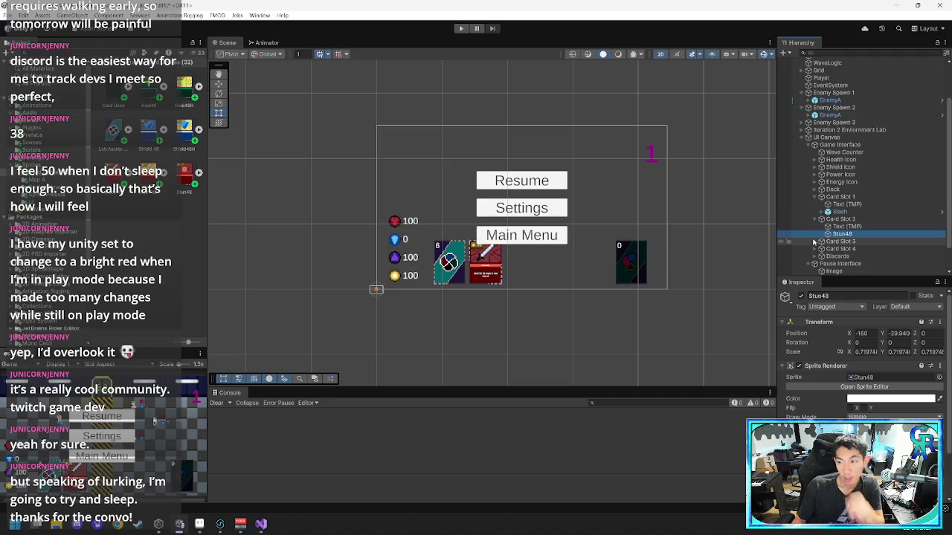
key("ctrl+z")
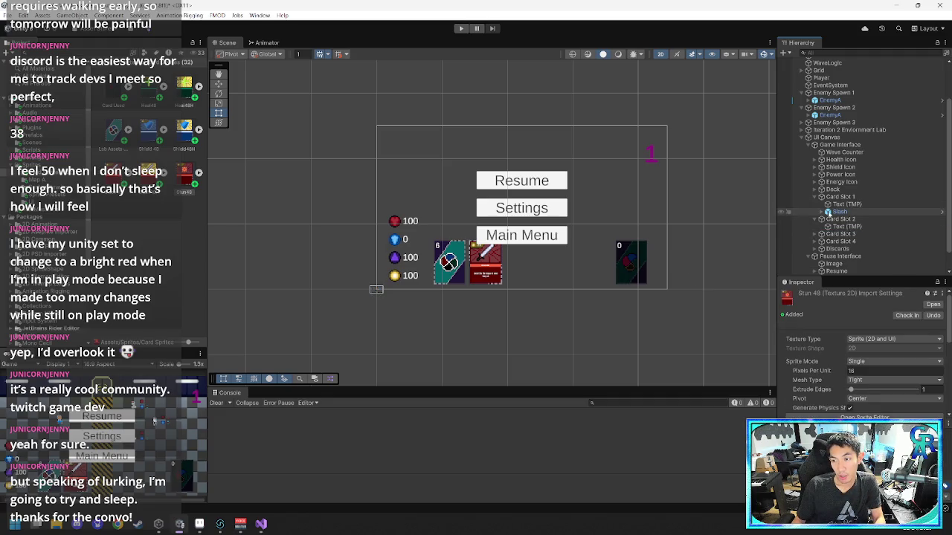
left_click(838, 213)
scroll(815, 368, "down", 5)
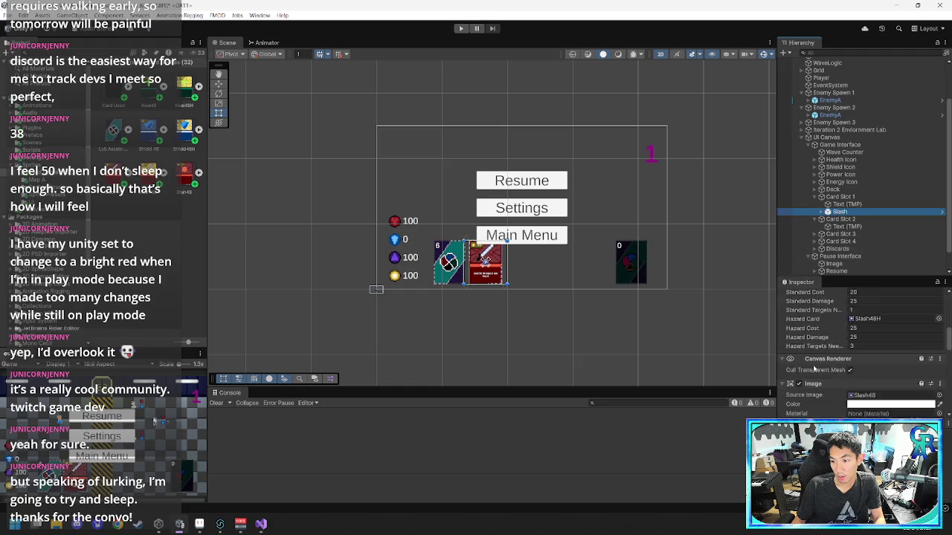
scroll(814, 368, "down", 2)
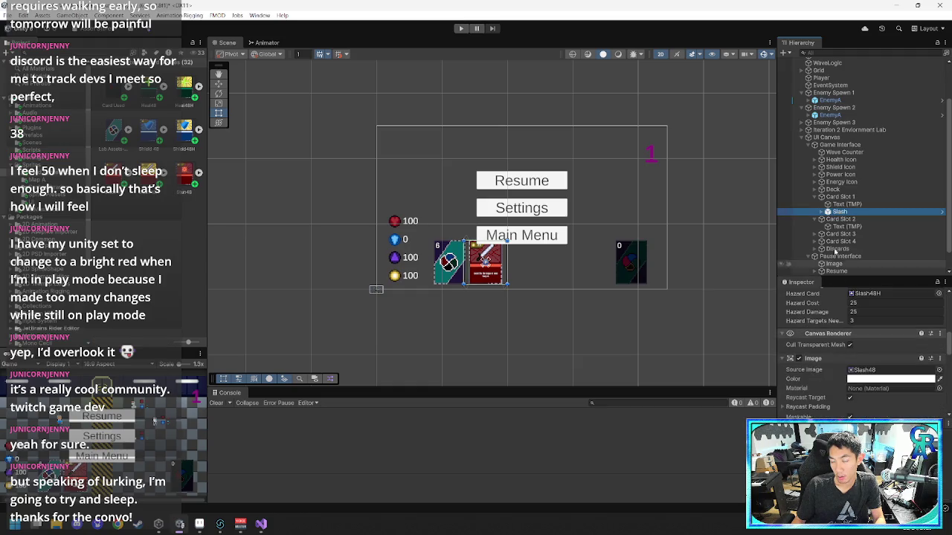
left_click(840, 219)
mouse_move(174, 189)
left_mouse_down()
mouse_move(855, 253)
mouse_move(842, 221)
left_mouse_up()
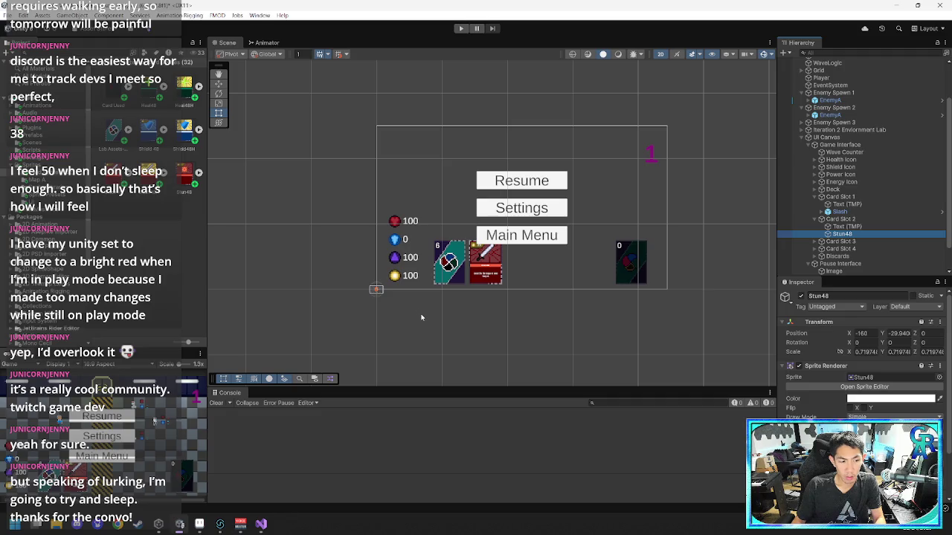
scroll(421, 318, "up", 10)
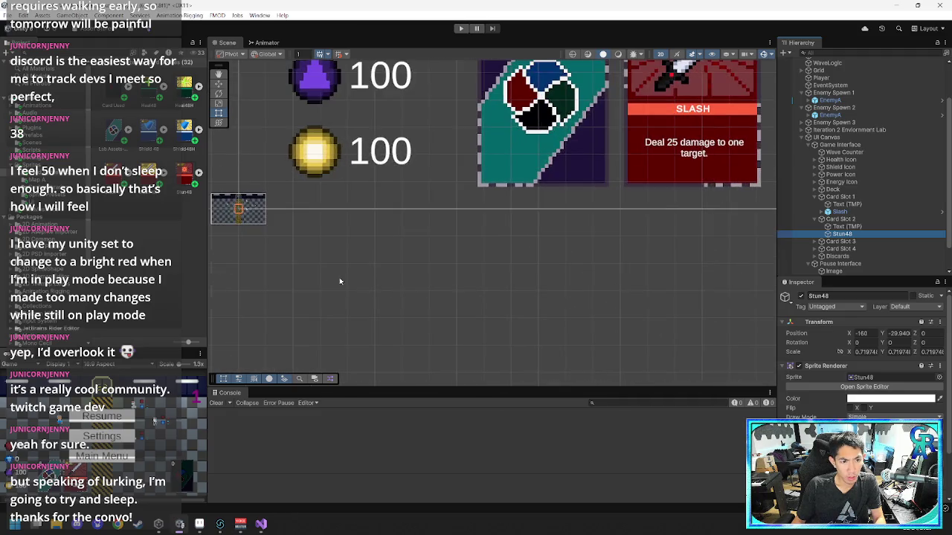
key("f")
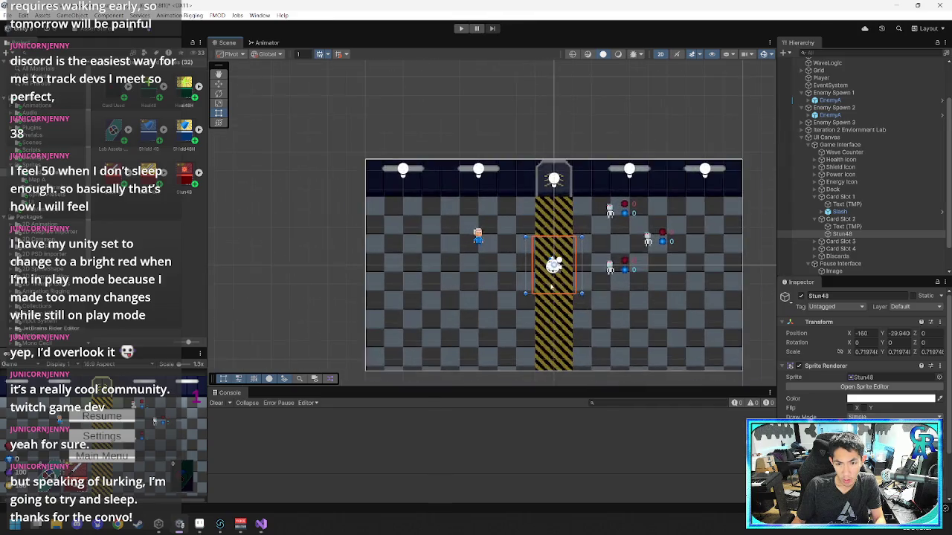
- Adjust Stun48's Z position, setting it to 0 then nudging it to -0.05
scroll(552, 288, "down", 10)
scroll(401, 327, "down", 10)
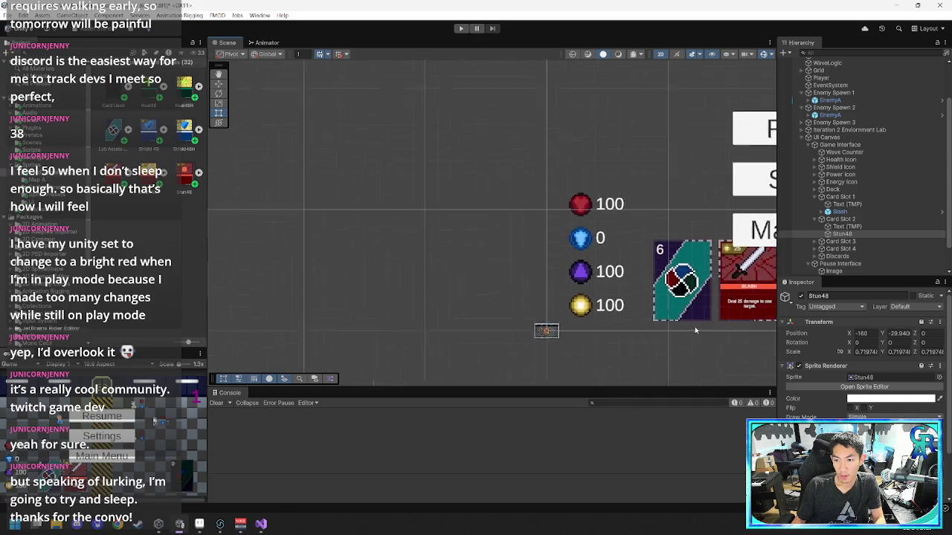
scroll(695, 330, "down", 1)
mouse_move(916, 336)
left_mouse_down()
mouse_move(864, 346)
mouse_move(913, 338)
mouse_move(473, 287)
mouse_move(944, 321)
mouse_move(116, 341)
left_mouse_up()
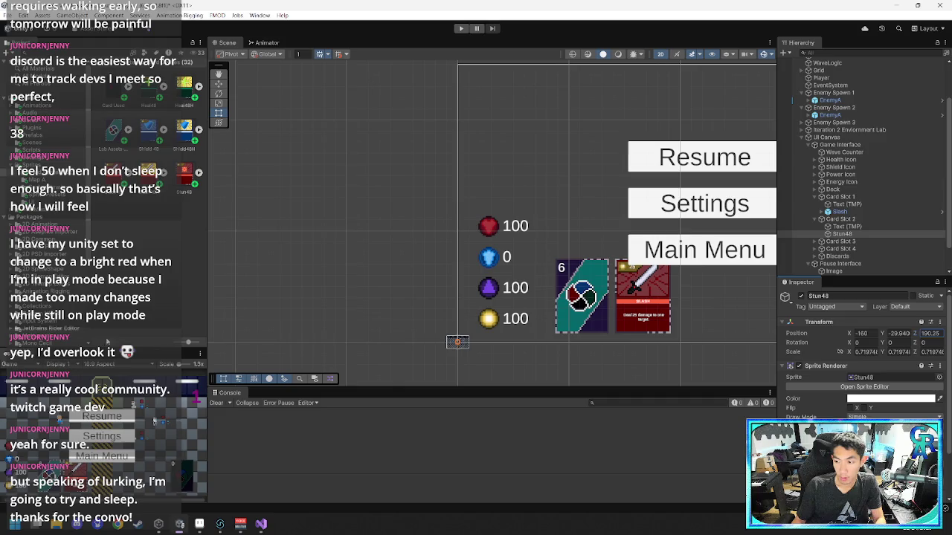
type("0")
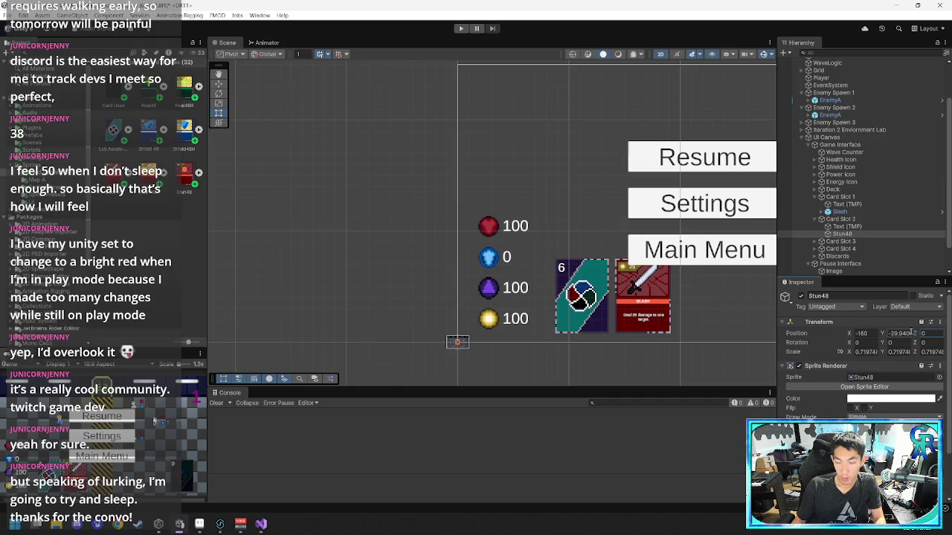
left_click_drag(911, 333, 911, 335)
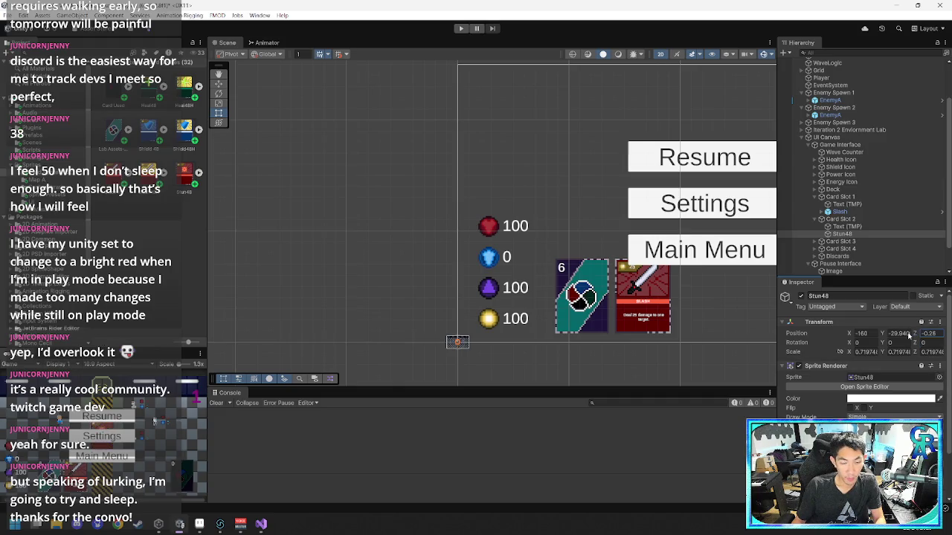
- Compare with the Slash card, then delete the Stun48 object from Card Slot 2
double_click(841, 212)
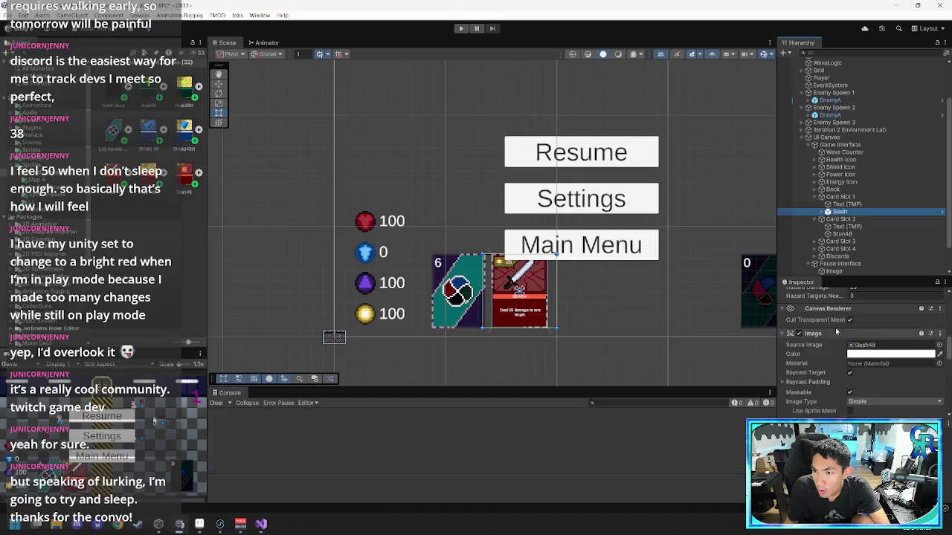
left_click(850, 234)
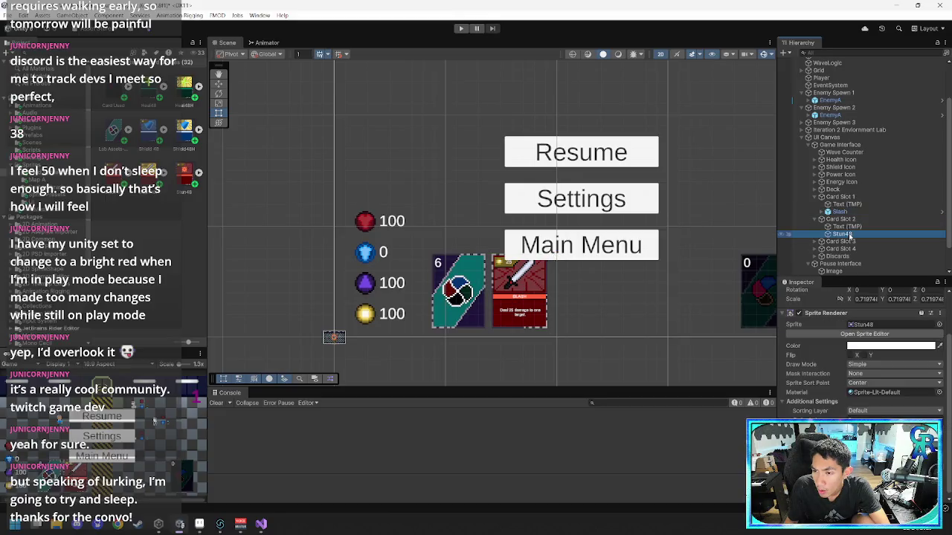
key("Delete")
left_click(860, 219)
right_click(860, 219)
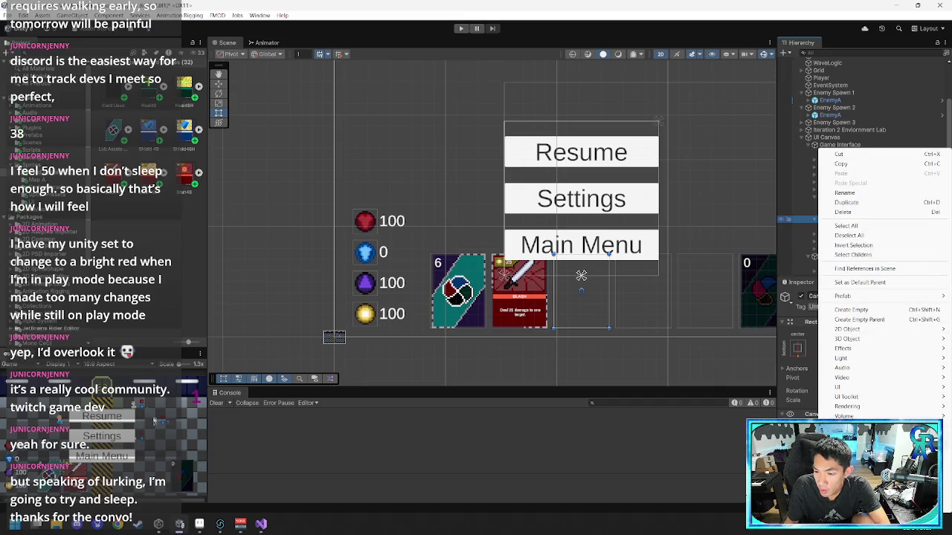
- Create a UI Image named Stun under Card Slot 2 using the Stun48 sprite as Source Image
mouse_move(848, 387)
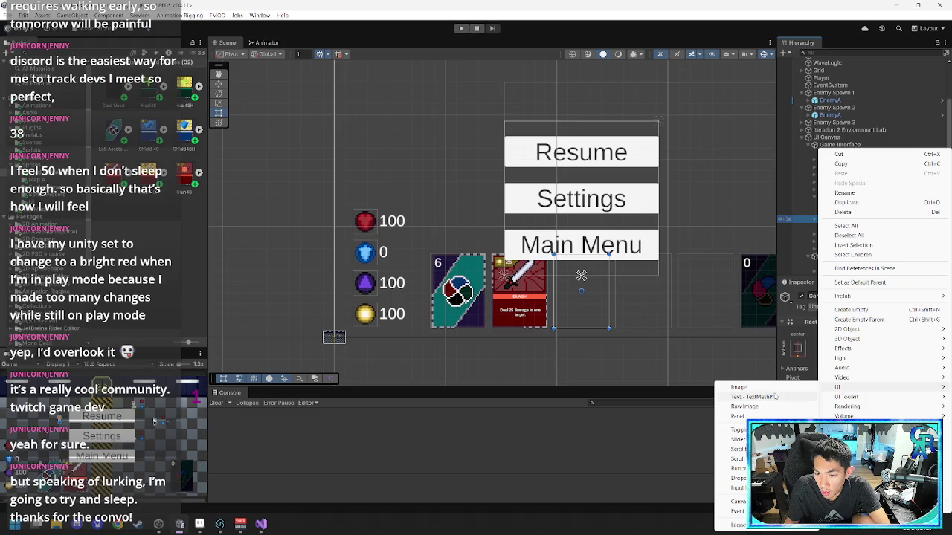
left_click(740, 388)
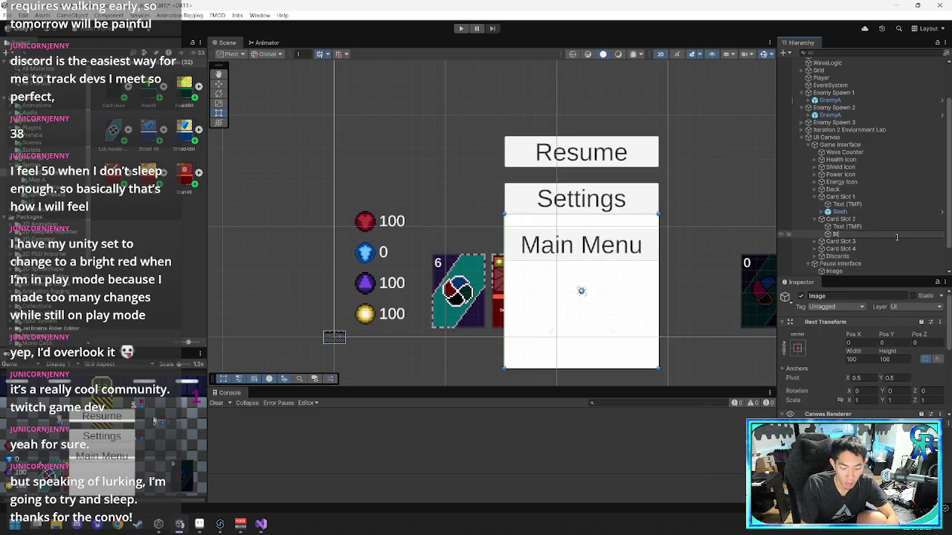
type("un")
key("Return")
scroll(850, 387, "down", 3)
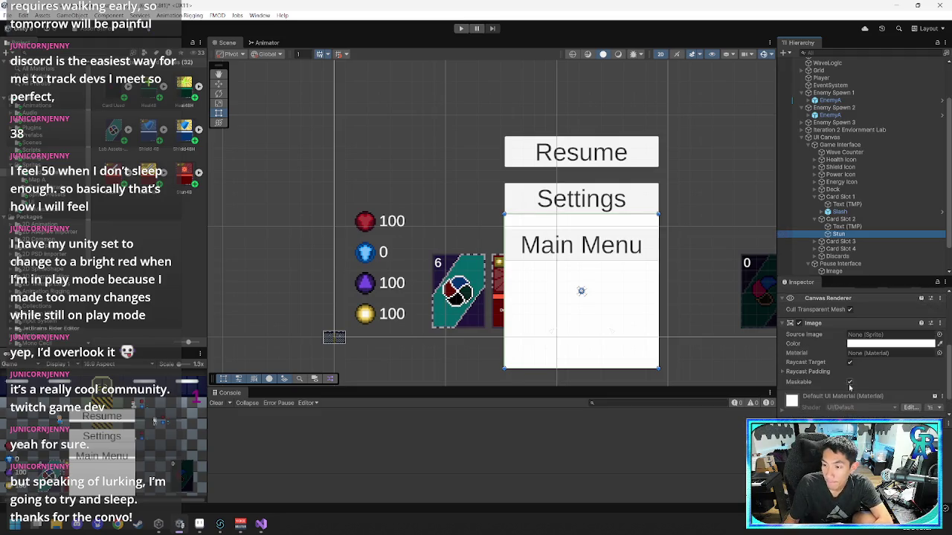
left_click_drag(170, 173, 889, 335)
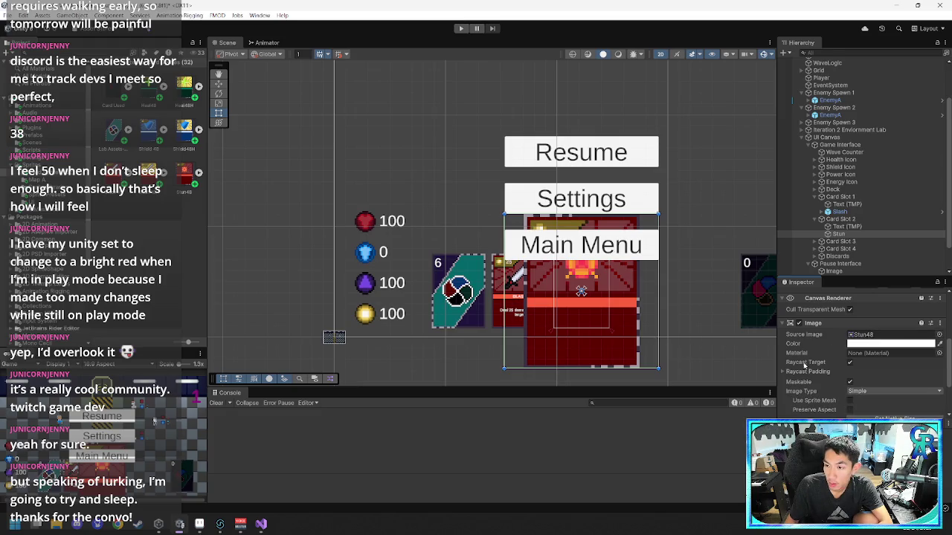
scroll(835, 351, "up", 3)
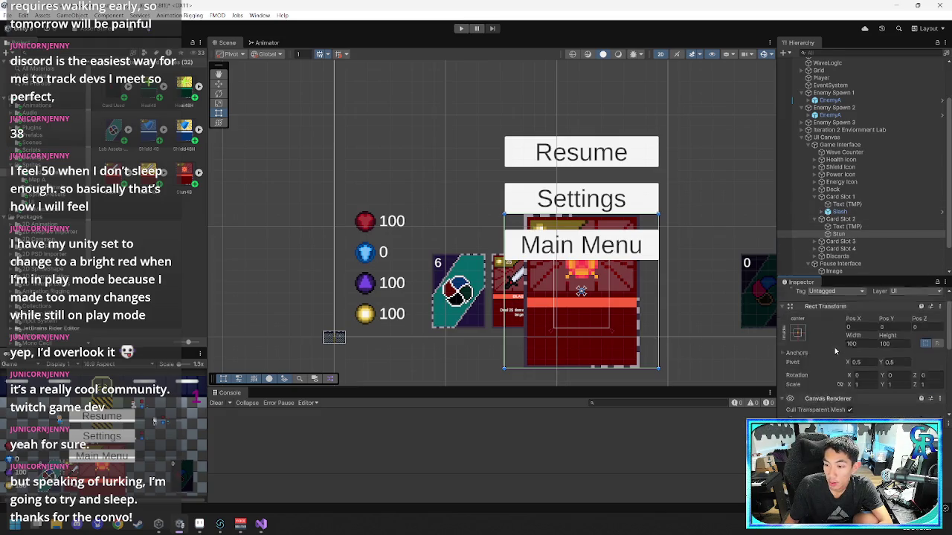
scroll(836, 351, "up", 1)
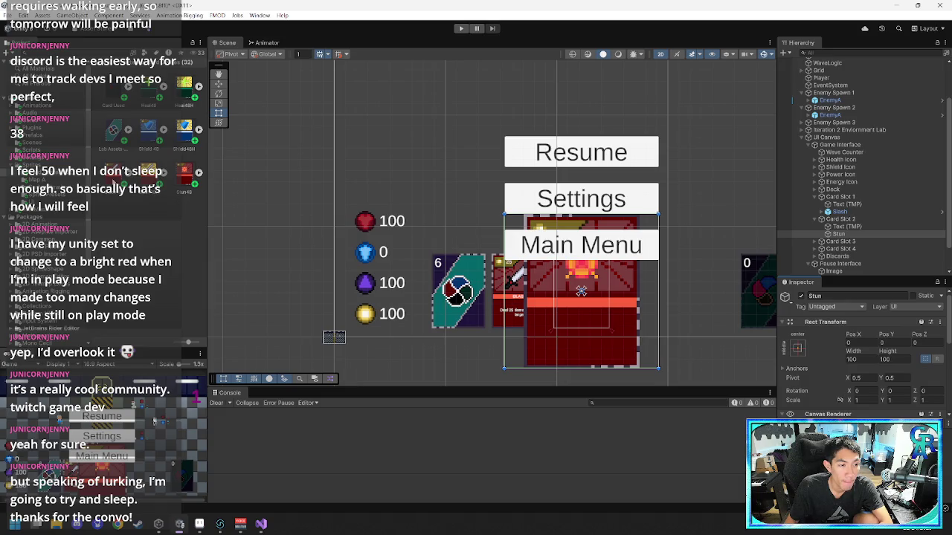
- Compare against the Slash card and set the Stun image's Width and Height to 48
left_click(184, 86)
left_click(840, 212)
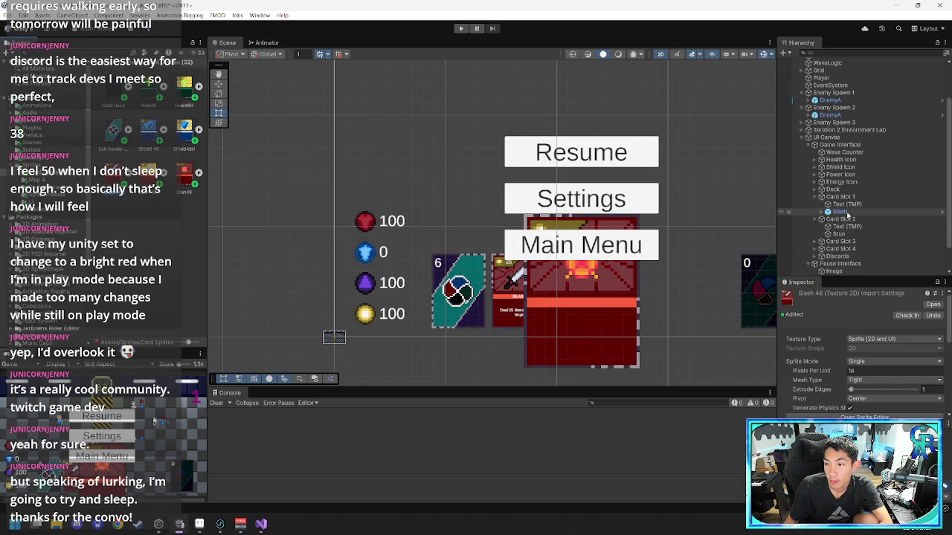
left_click(850, 234)
left_click(852, 213)
left_click(839, 235)
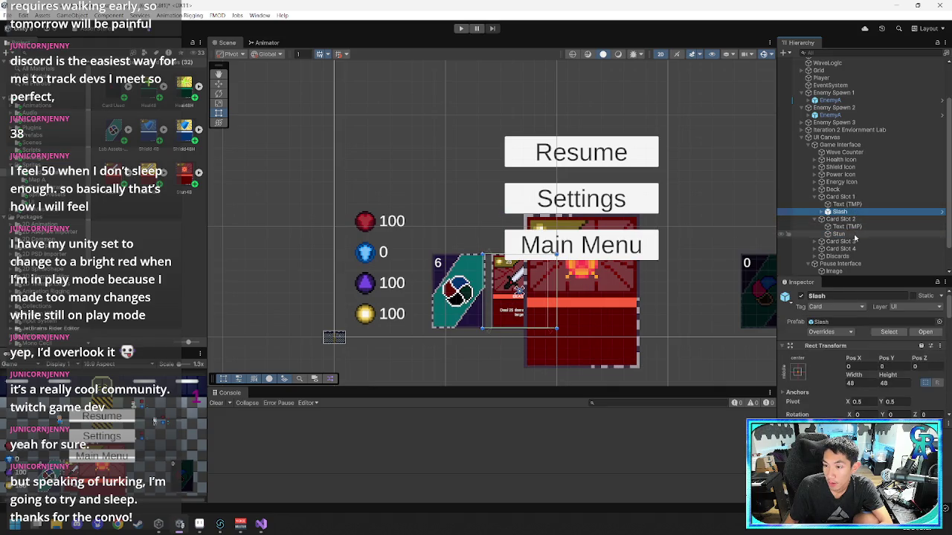
left_click(866, 359)
type("48")
key("Tab")
type("48")
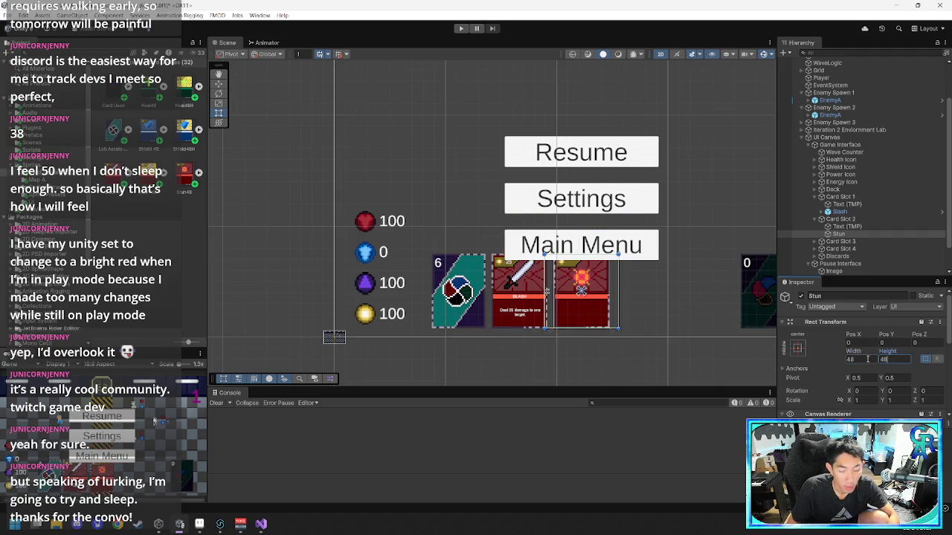
left_click_drag(839, 233, 841, 220)
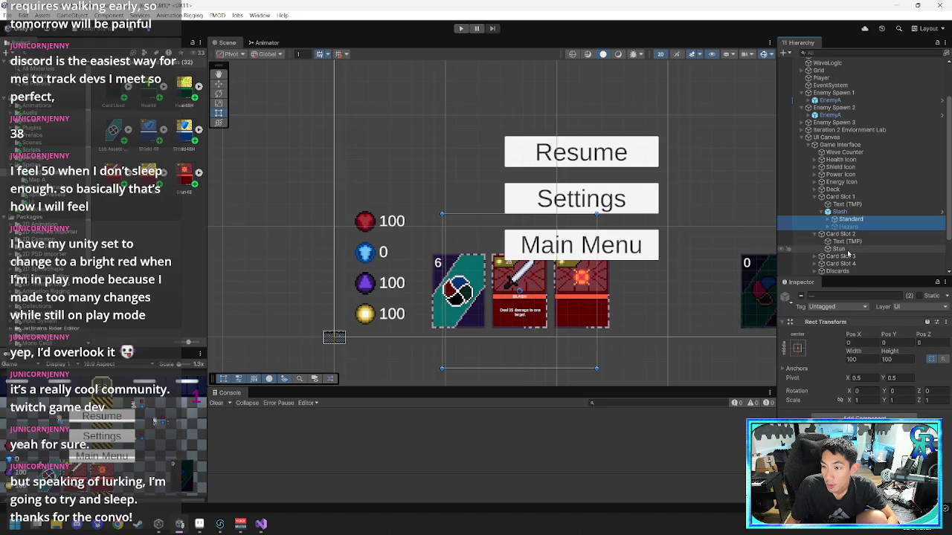
- Paste the copied Standard layout into Card Slot 2 and move it under Stun
left_click(844, 249)
key("ctrl+v")
left_click_drag(839, 259, 839, 250)
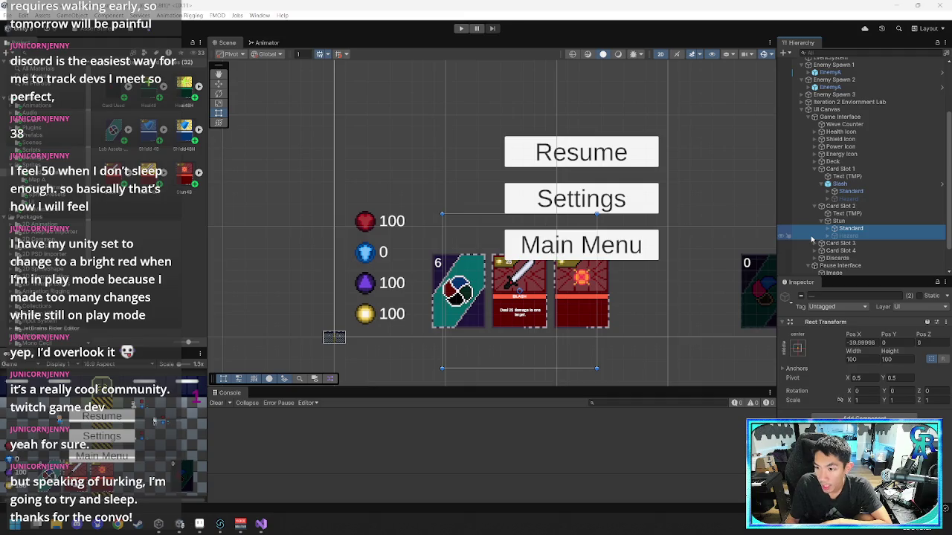
- Expand Stun's Standard layout and inspect its Cost and Name texts
left_click(847, 228)
left_click(828, 228)
left_click(852, 236)
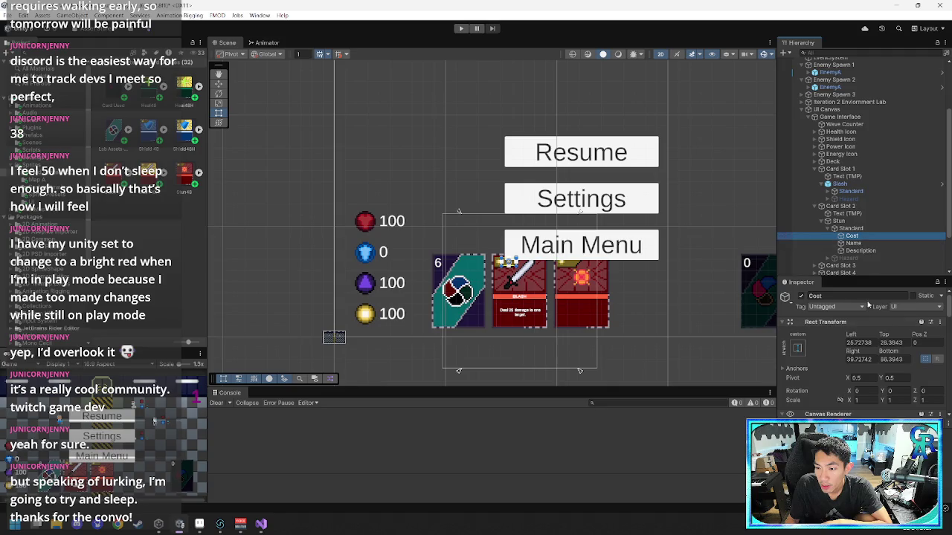
scroll(815, 367, "down", 2)
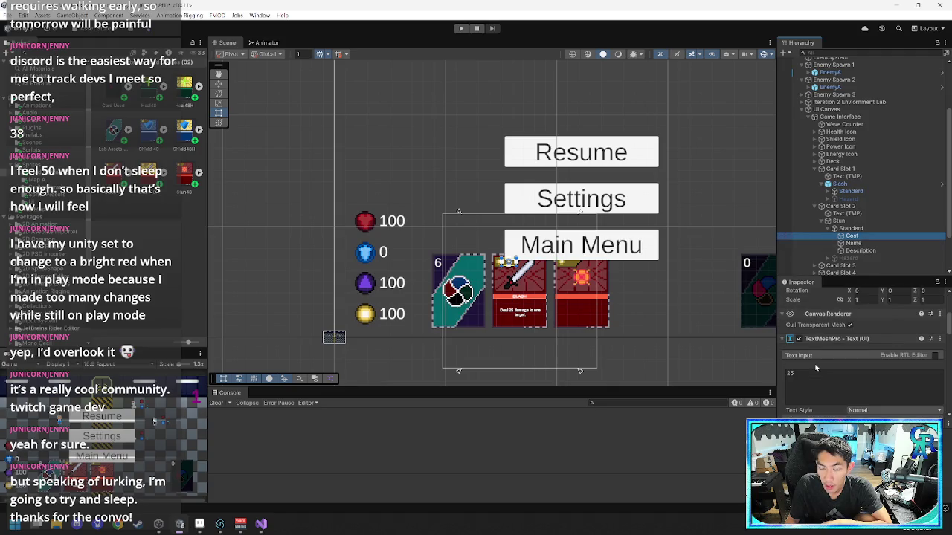
scroll(822, 359, "up", 3)
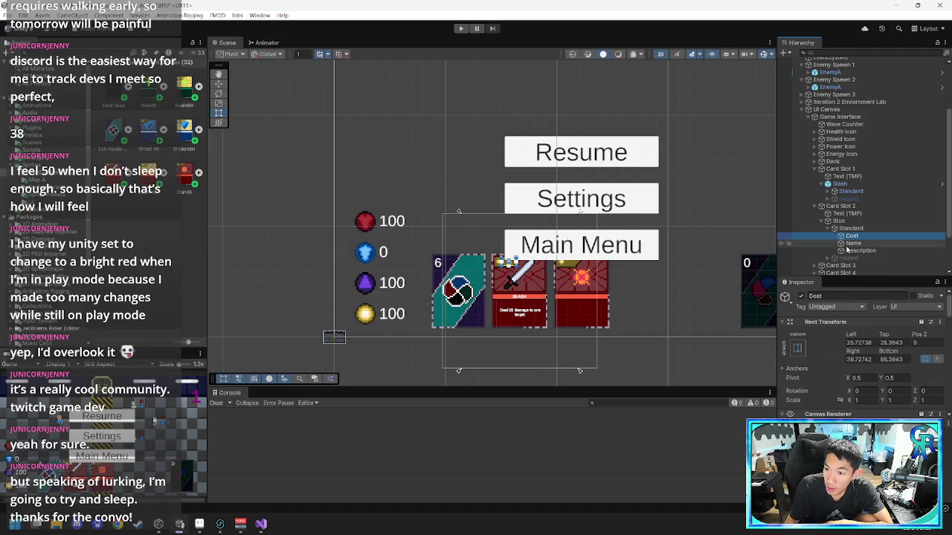
key("Down")
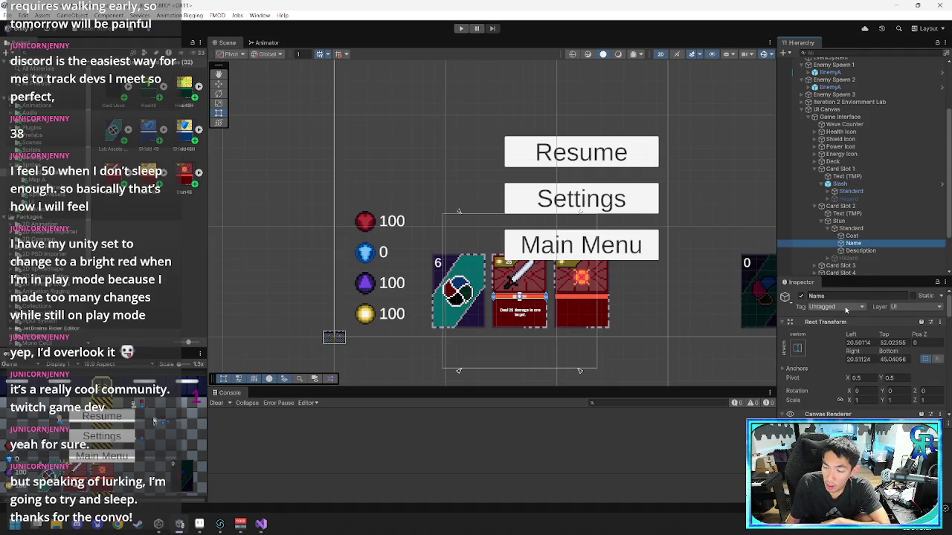
scroll(818, 364, "down", 4)
- Replace the card's SLASH name text with STUN
left_click(830, 341)
key("ctrl+a")
type("STUN")
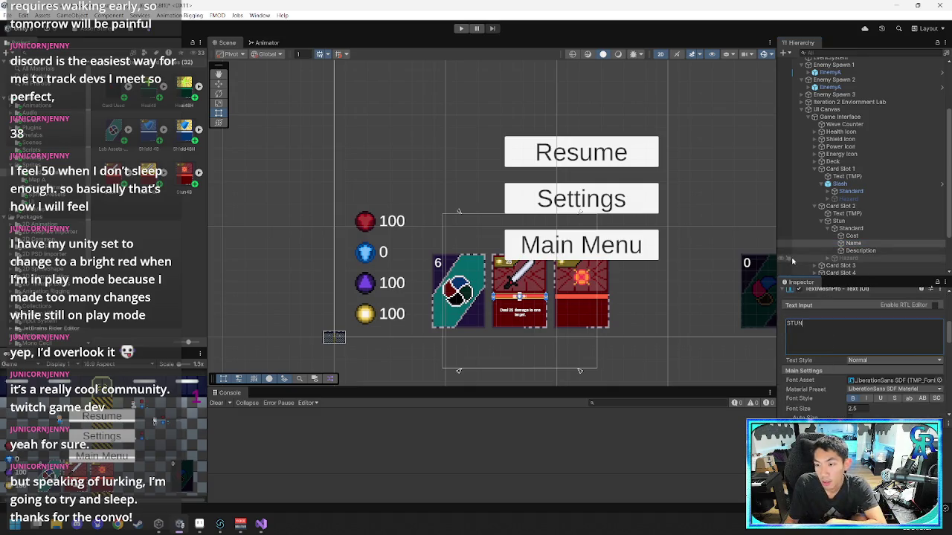
- Check the cards in a maximized Game view, then restore the normal editor layout
left_click(848, 254)
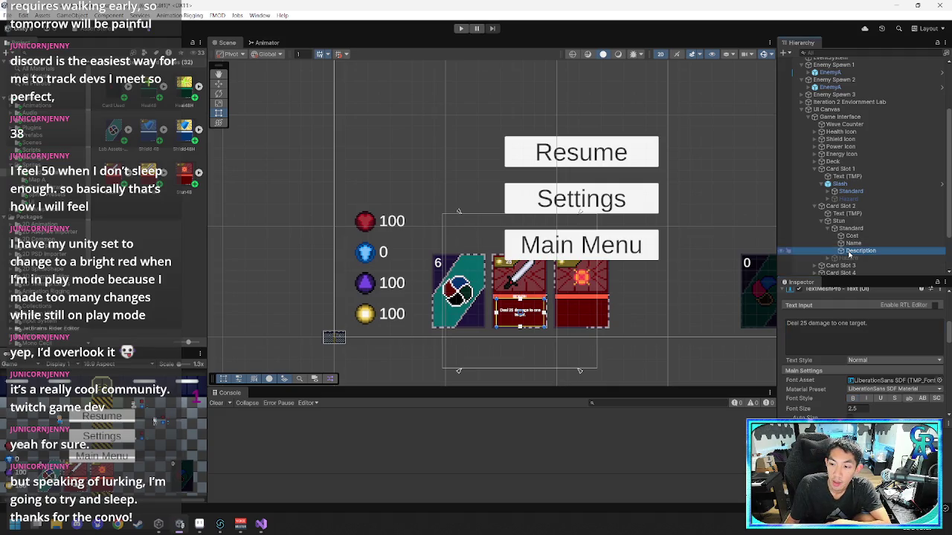
left_click(879, 342)
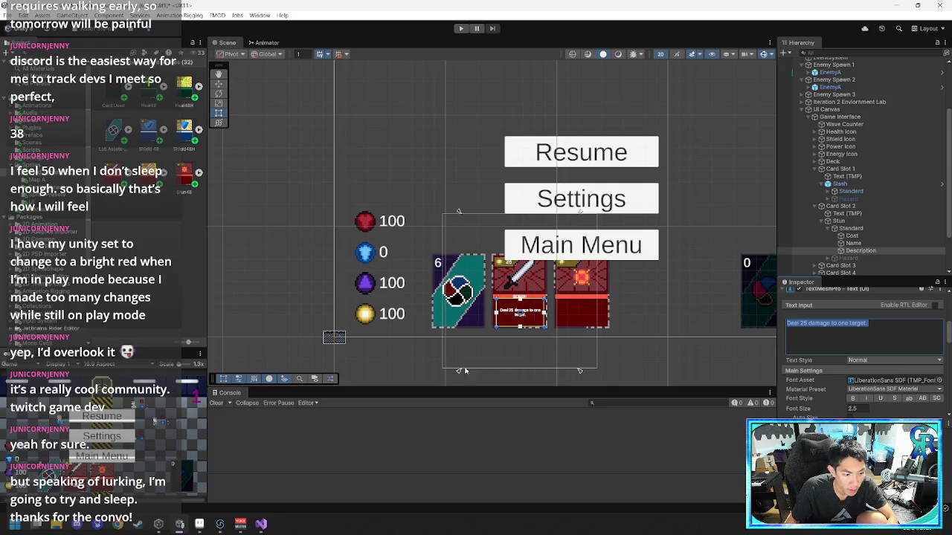
left_click(201, 355)
left_click(231, 362)
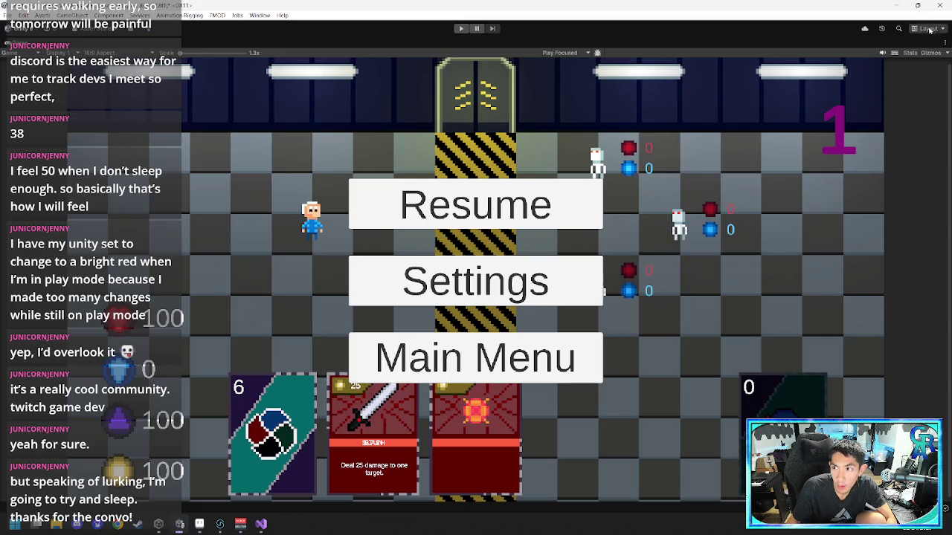
left_click(944, 44)
left_click(892, 76)
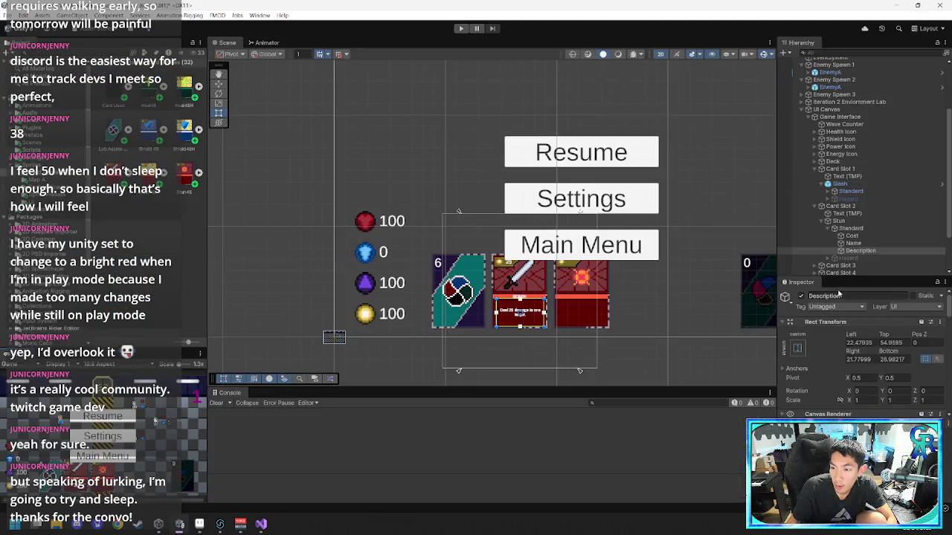
- Set the Name text's top offset to 0
left_click(852, 244)
left_click(893, 343)
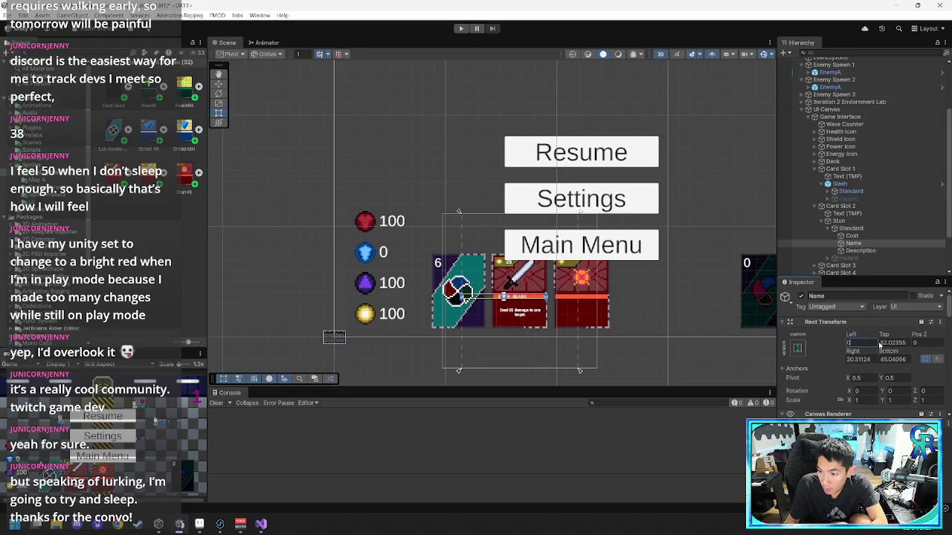
type("0")
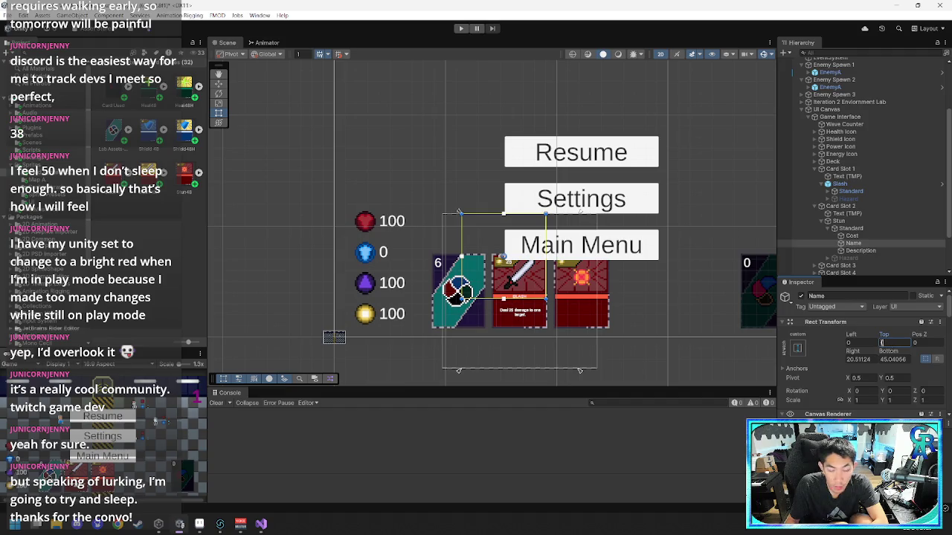
- Rewrite the Stun Description text as "Stun one target for 5 seconds."
left_click(870, 222)
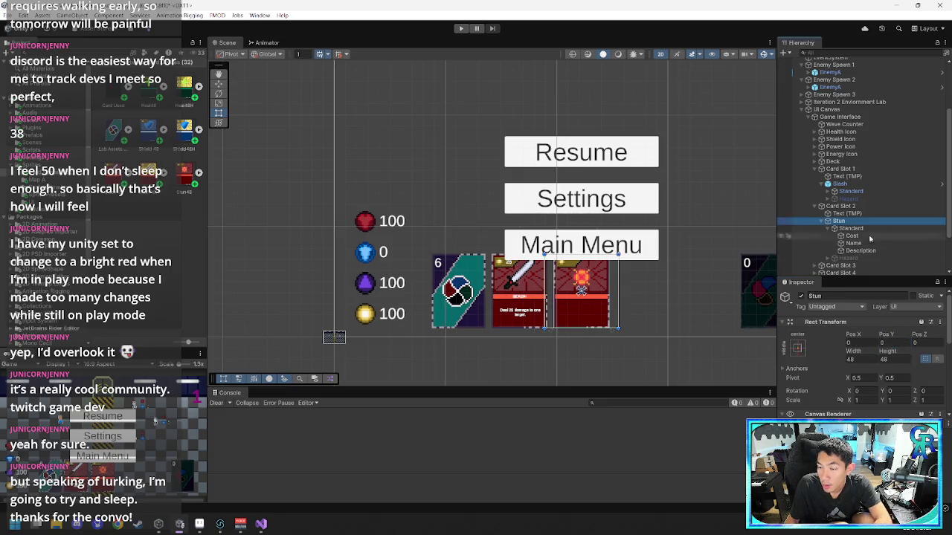
left_click(847, 230)
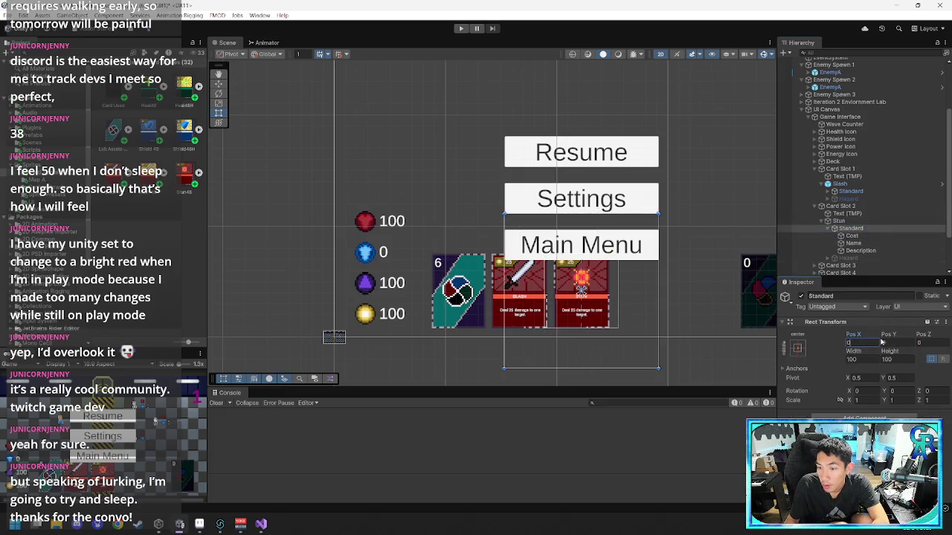
left_click(856, 258)
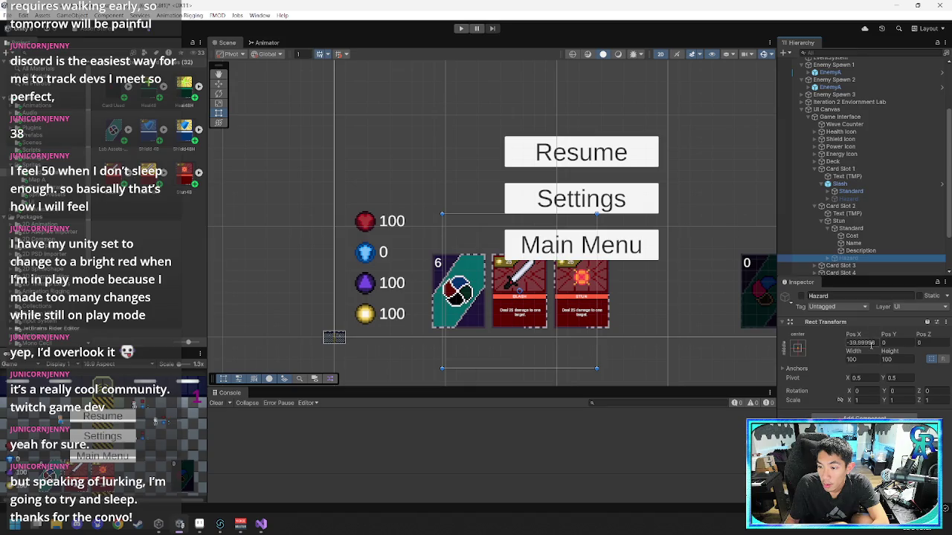
left_click(860, 251)
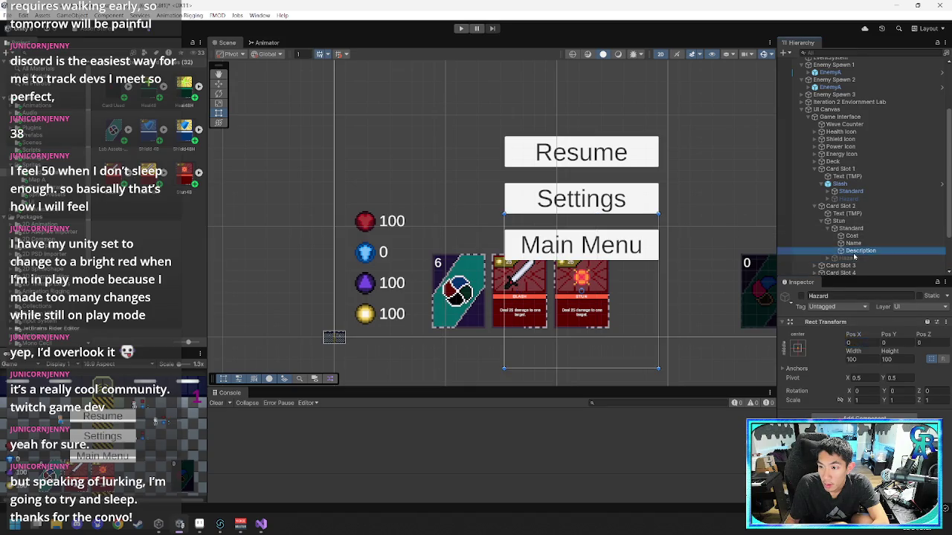
left_click(876, 364)
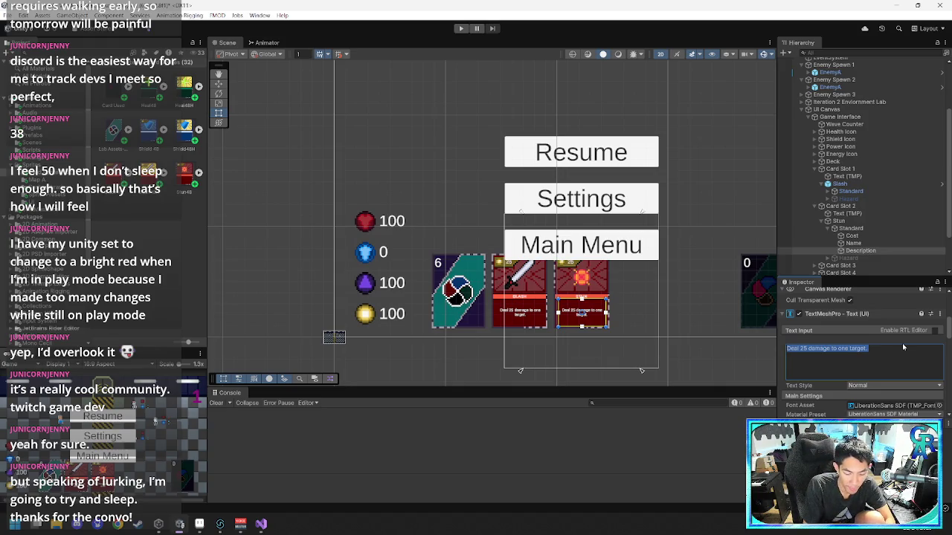
type("Stun one target for")
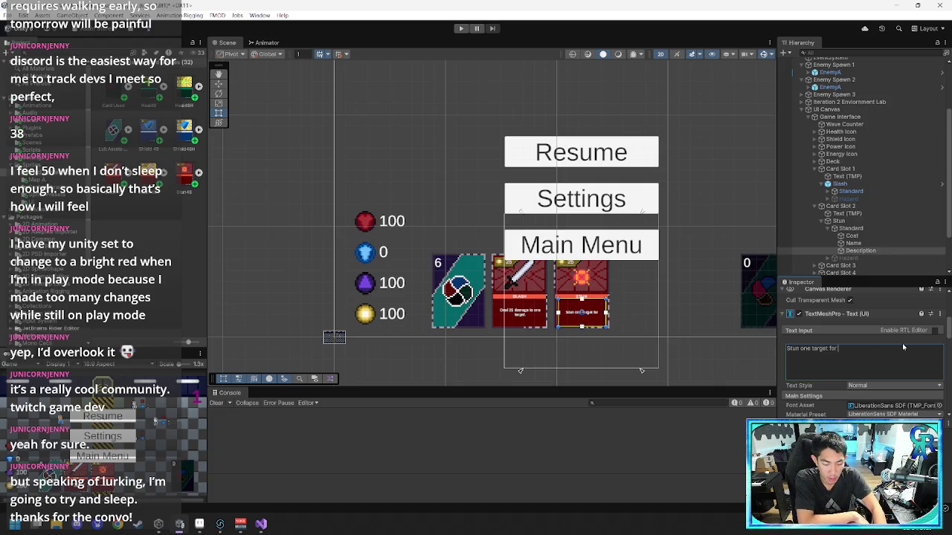
type("5 seconds.")
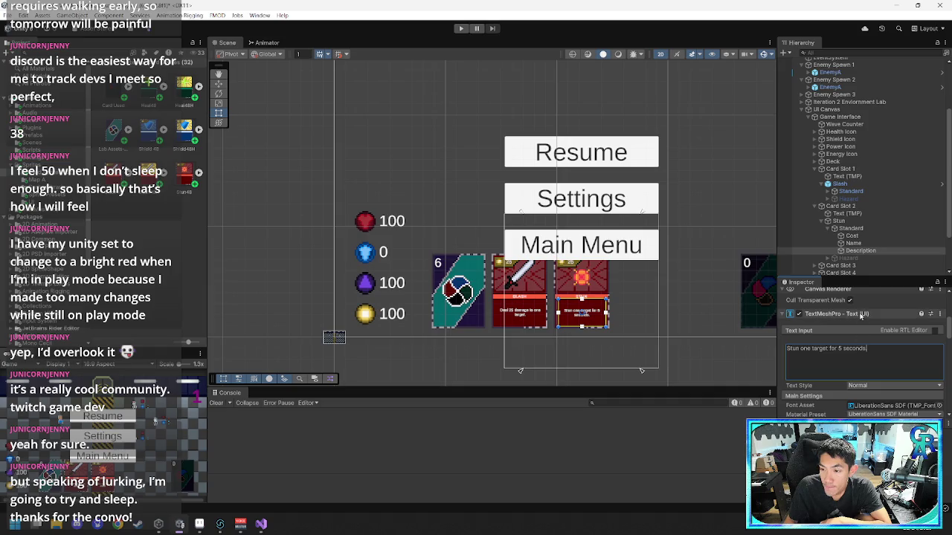
left_click(828, 259)
left_click(828, 259)
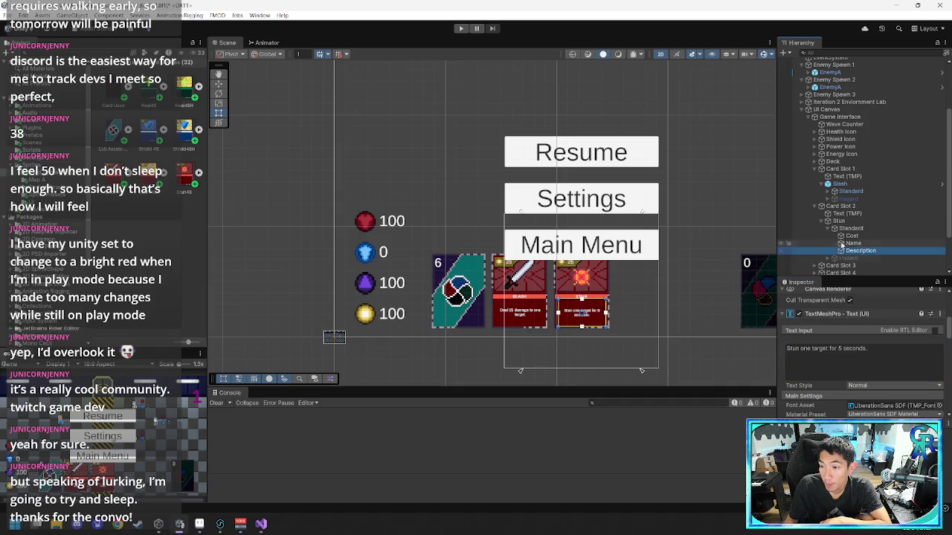
- Switch between the Slash and Stun objects, and open the Assets/Scripts folder
left_click(837, 220)
key("Up")
key("Up")
key("Up")
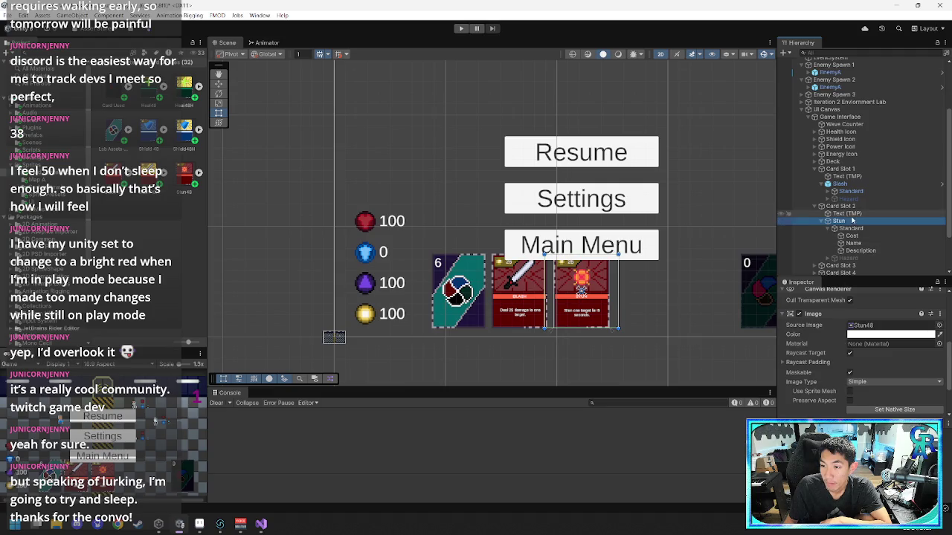
scroll(818, 357, "up", 2)
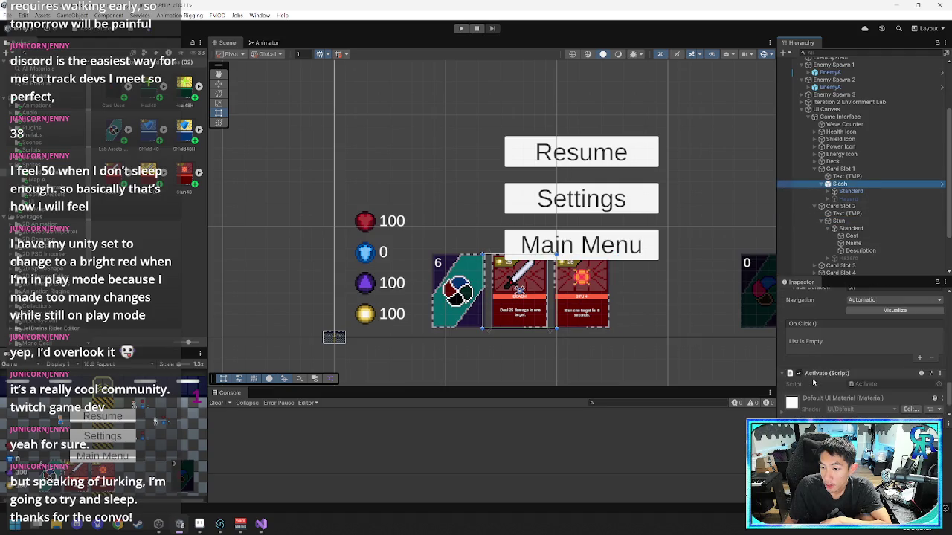
key("Down")
key("Down")
key("Down")
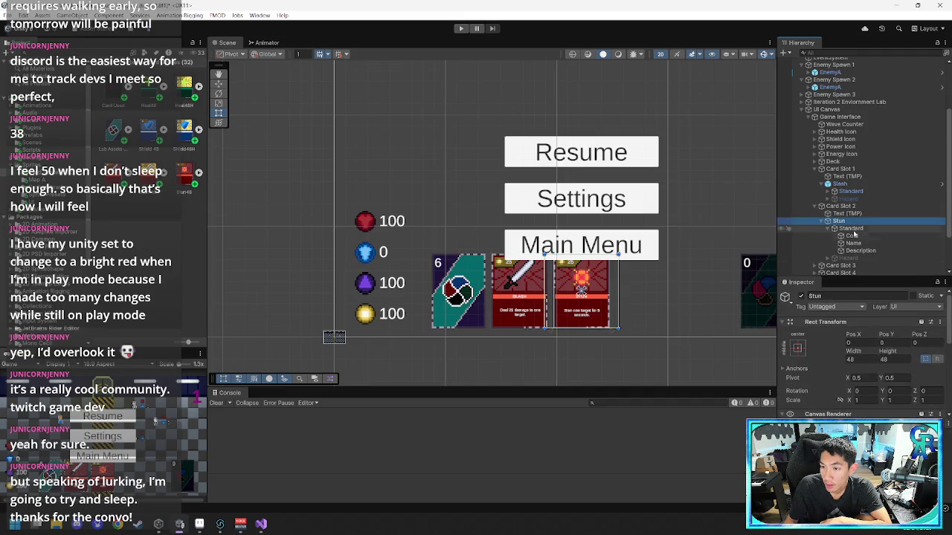
left_click(26, 96)
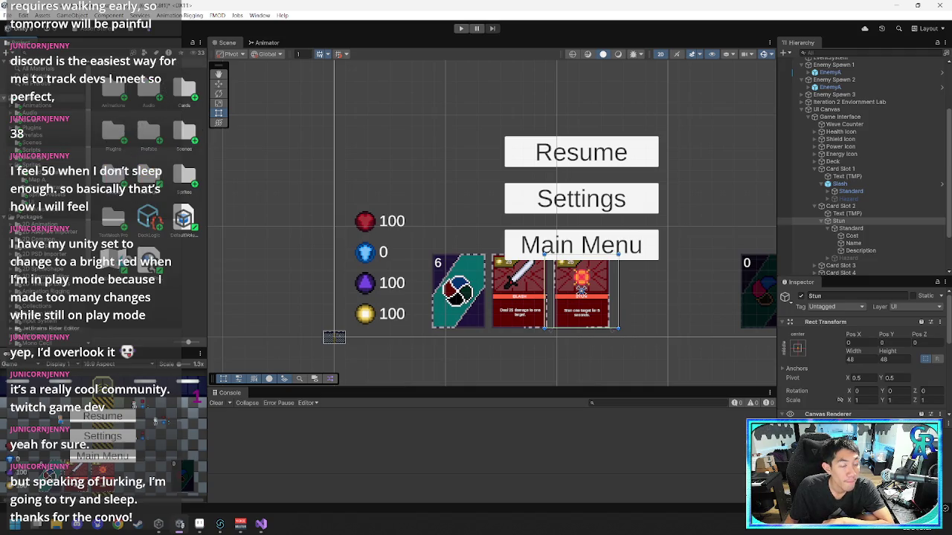
double_click(113, 173)
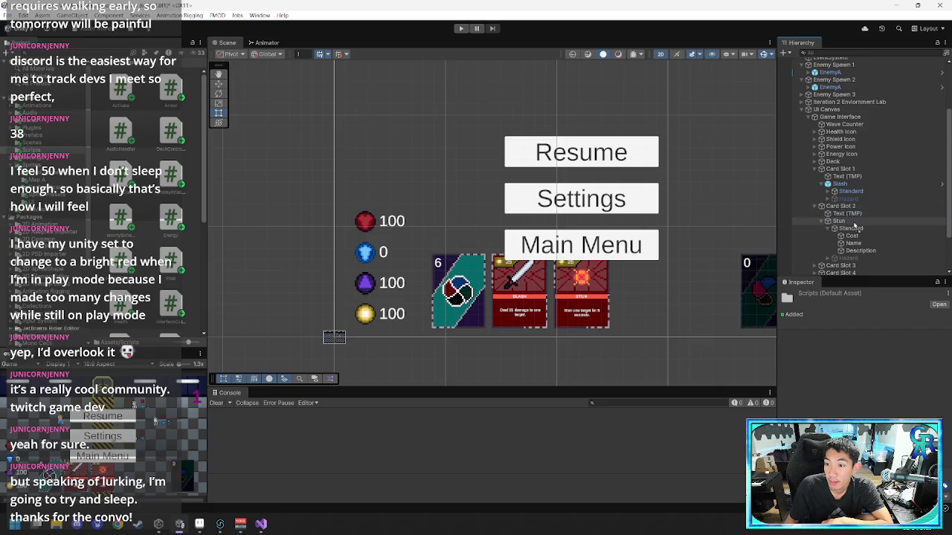
- Compare the Standard faces of Stun and Slash and view Stun's properties
left_click(854, 222)
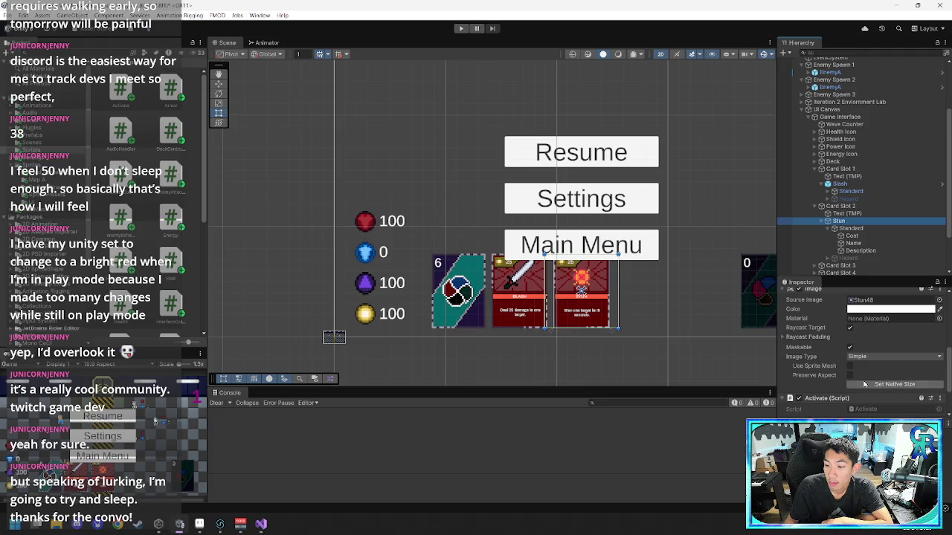
left_click(856, 229)
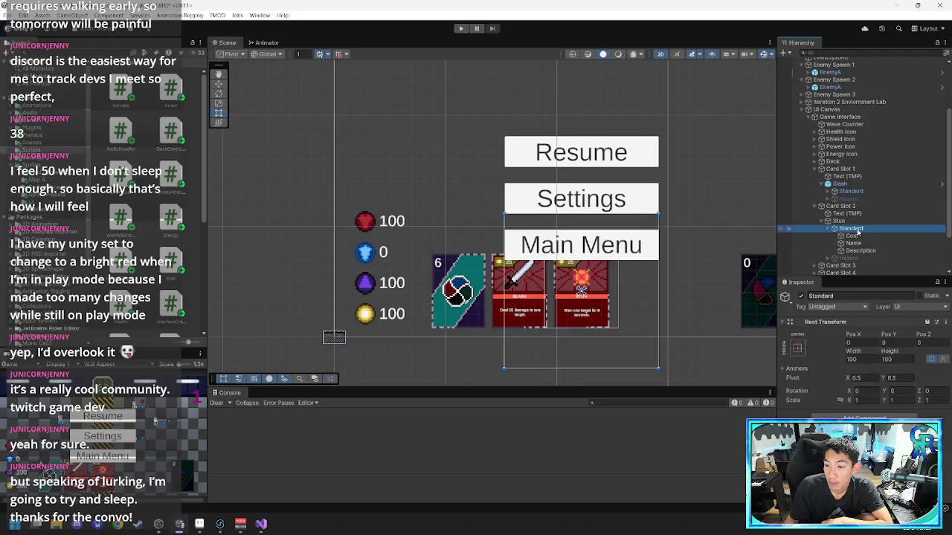
left_click(852, 192)
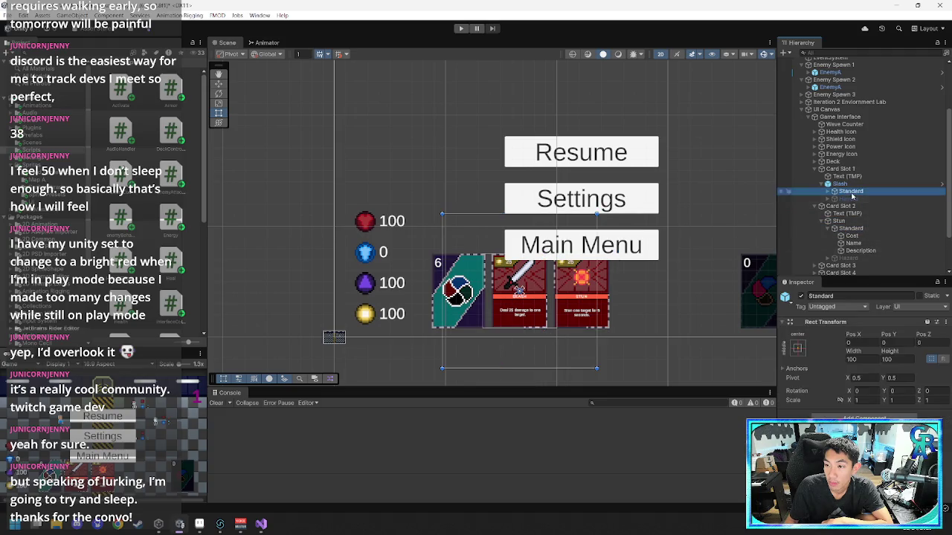
left_click(828, 191)
left_click(828, 192)
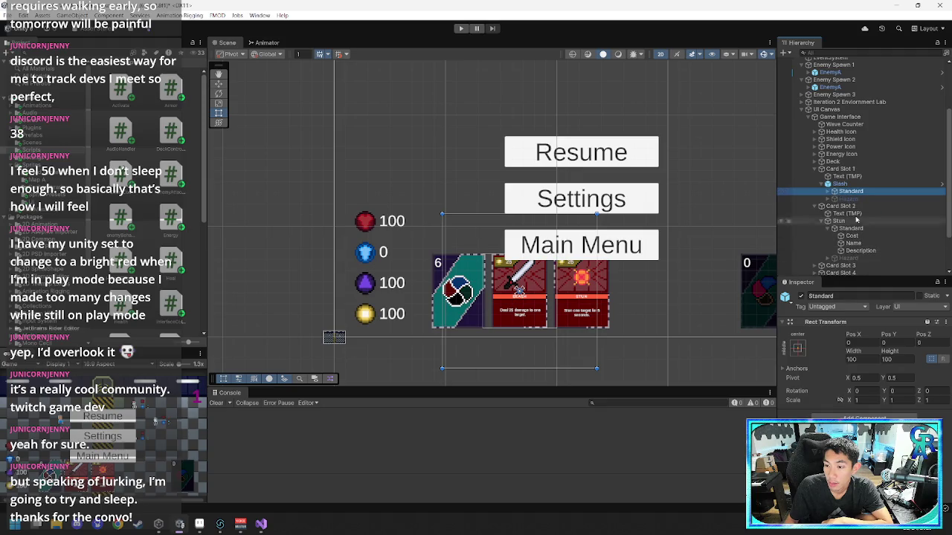
left_click(839, 184)
scroll(804, 373, "down", 10)
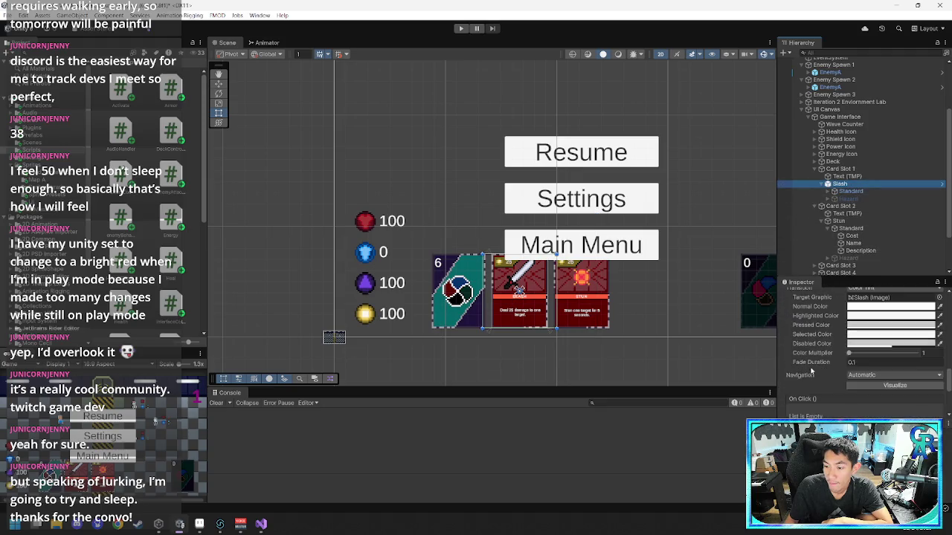
scroll(815, 364, "up", 5)
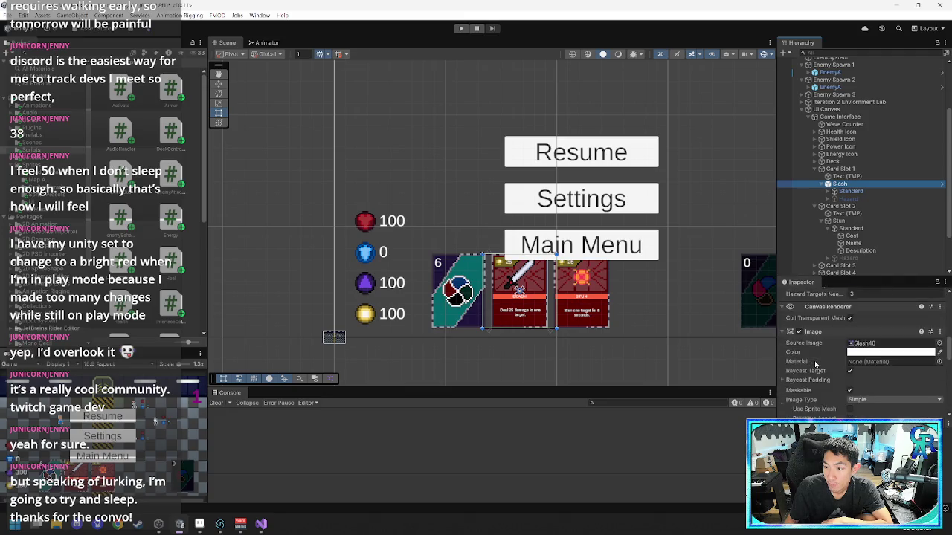
left_click(839, 221)
left_click(895, 223)
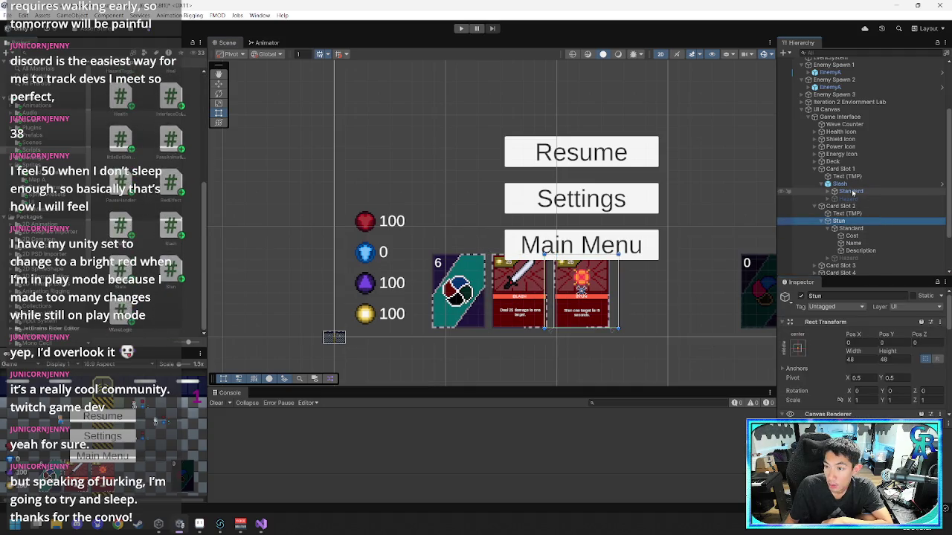
- Inspect Slash's components, including its Button, then Stun's script component
left_click(840, 186)
scroll(820, 347, "down", 5)
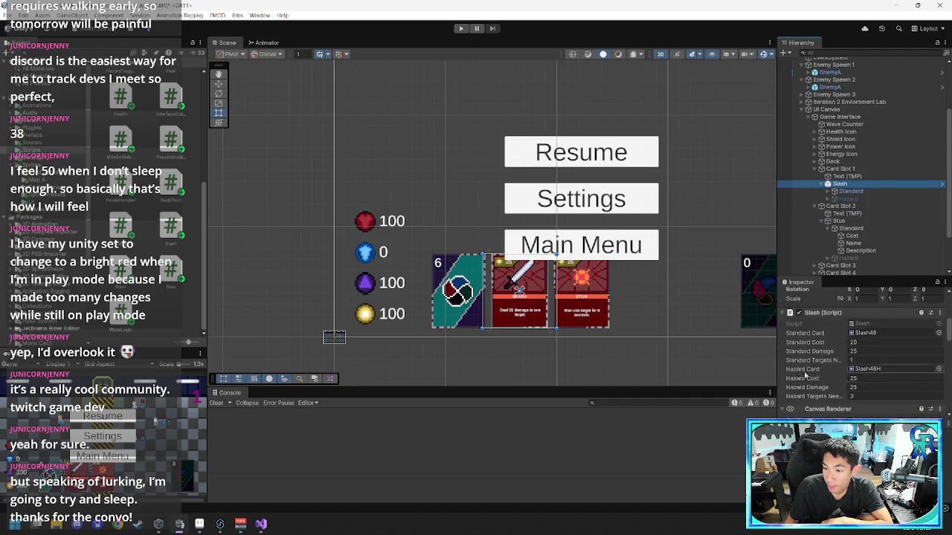
scroll(820, 346, "down", 5)
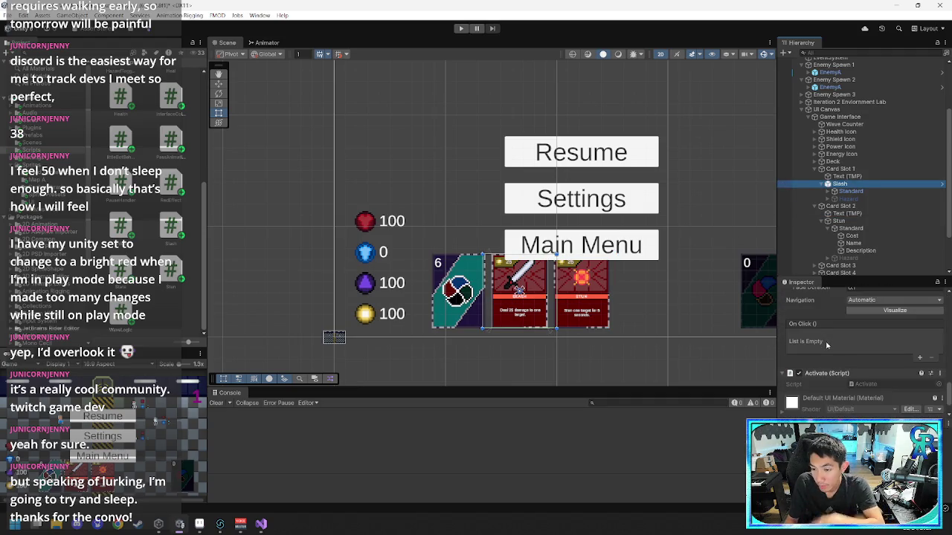
scroll(826, 346, "up", 5)
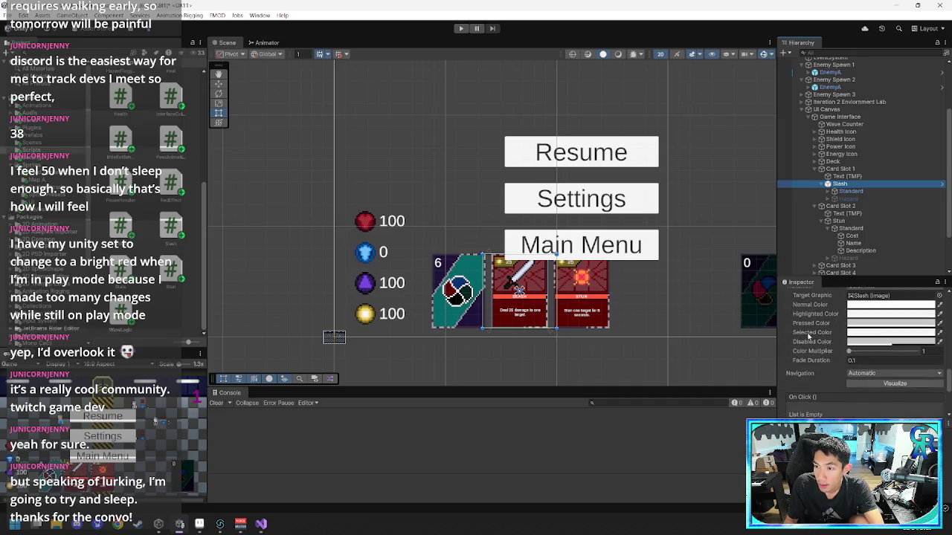
left_click(911, 392)
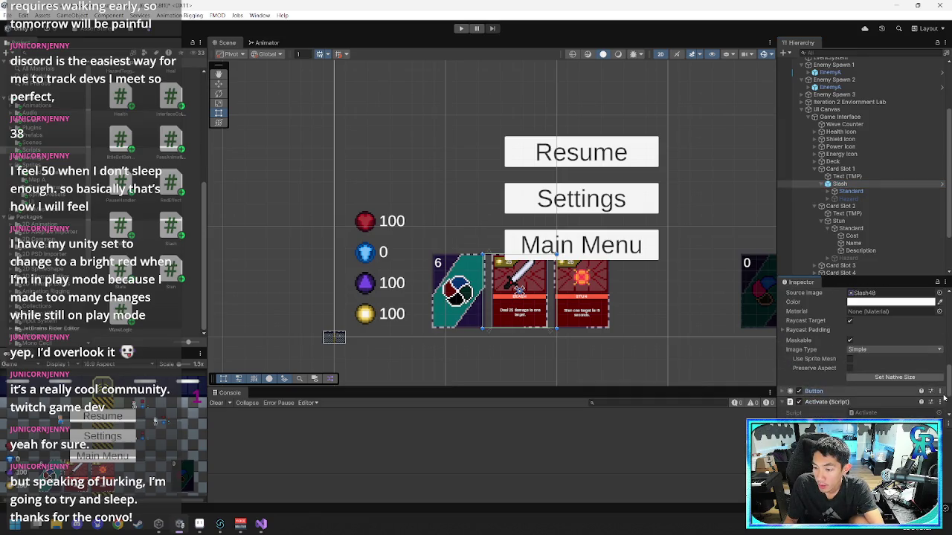
left_click(940, 391)
key("Escape")
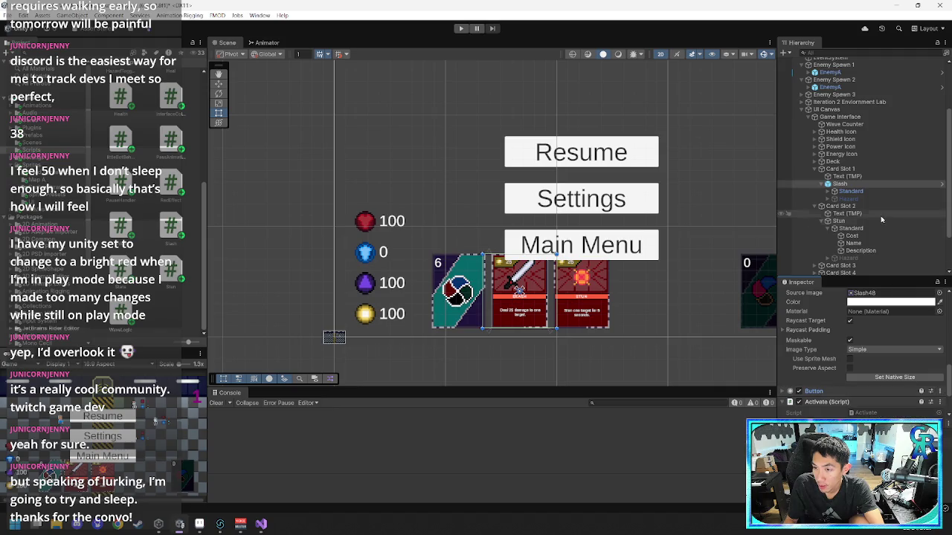
left_click(867, 223)
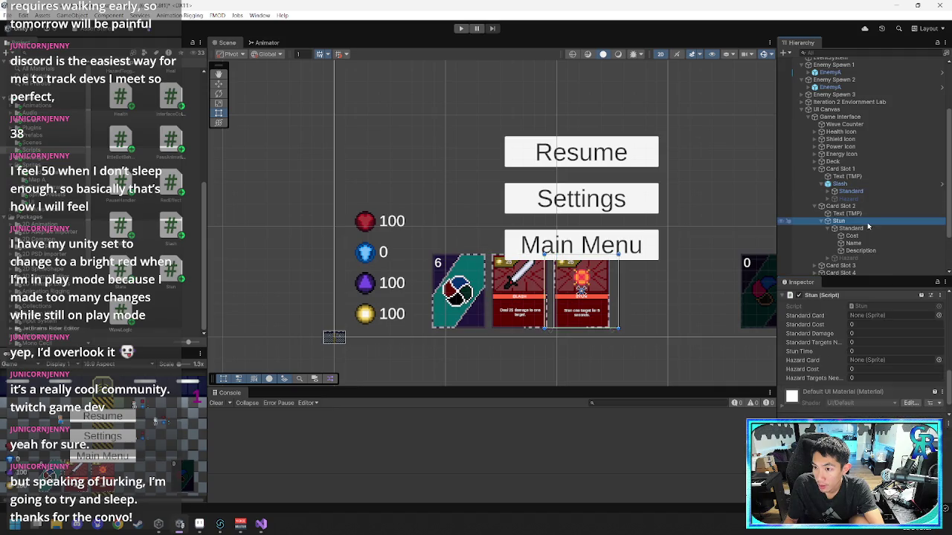
scroll(855, 334, "down", 1)
scroll(852, 335, "up", 10)
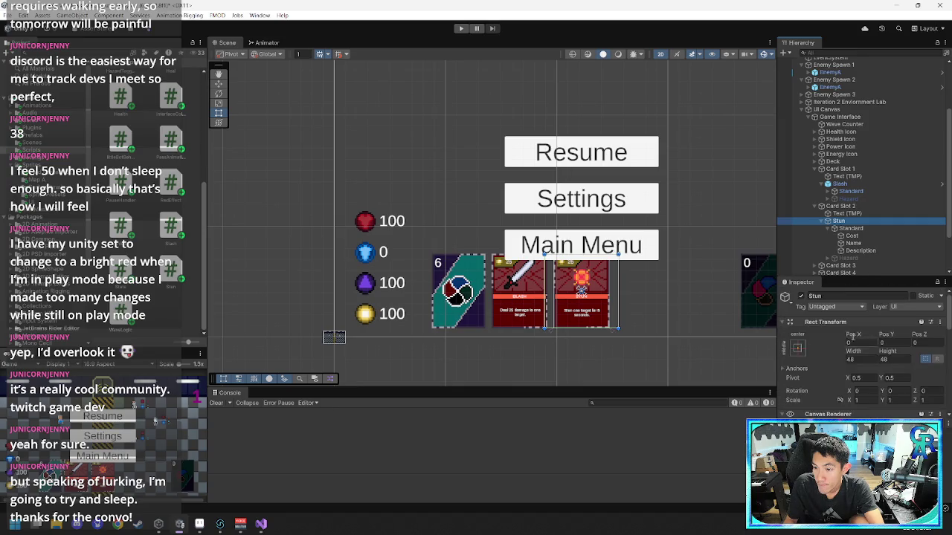
- Check Stun's component options and toggle its Button component off and back on
left_click(940, 322)
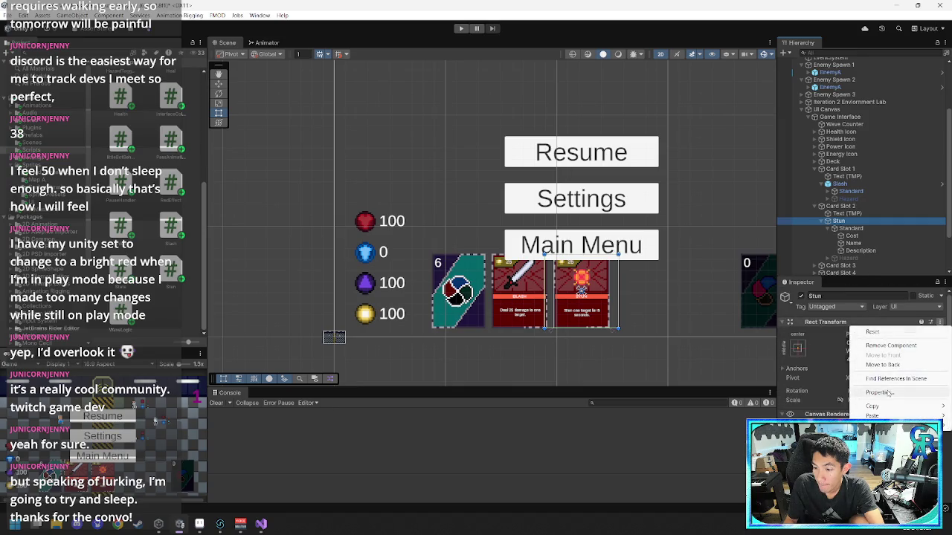
mouse_move(885, 415)
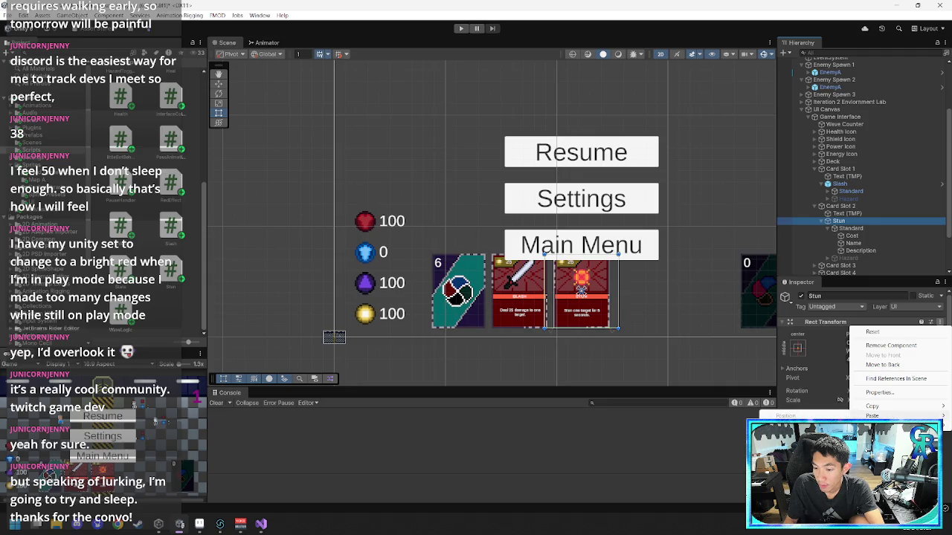
left_click(839, 400)
scroll(829, 372, "down", 10)
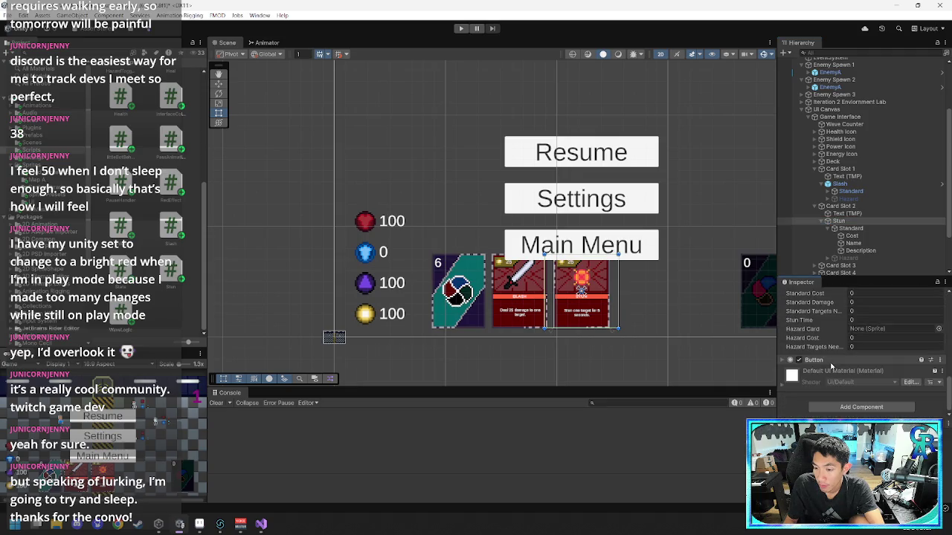
left_click(799, 360)
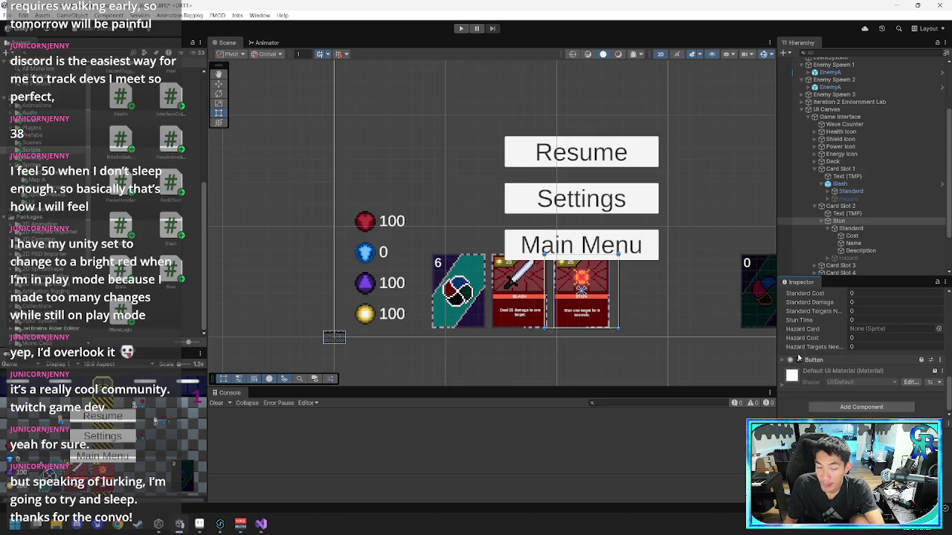
left_click(798, 360)
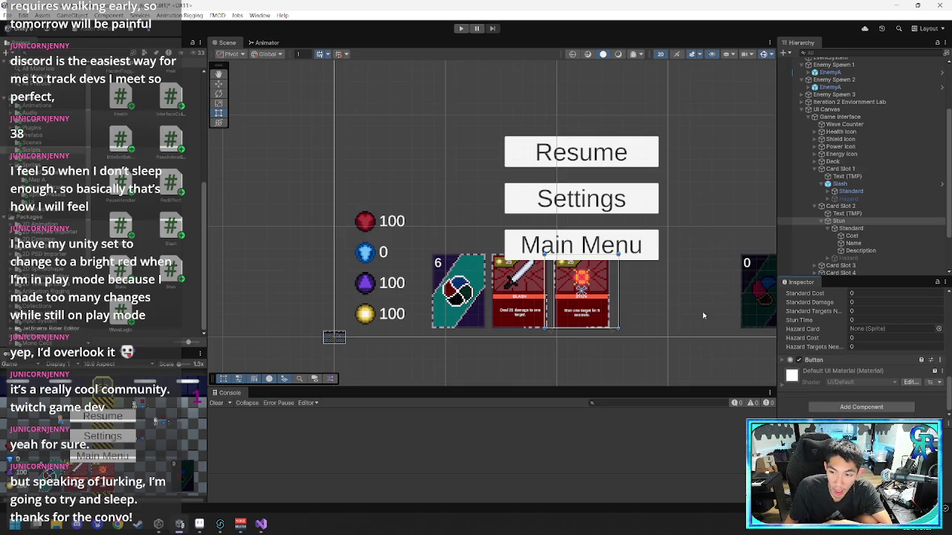
left_click(828, 229)
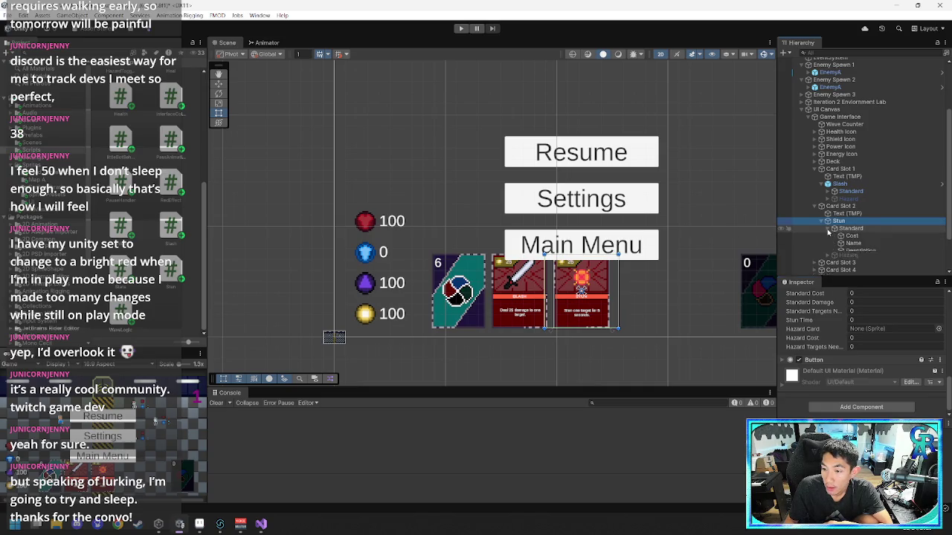
left_click(838, 221)
scroll(821, 339, "up", 2)
- Enter 30 as the Stun script's Standard Cost
left_click(852, 343)
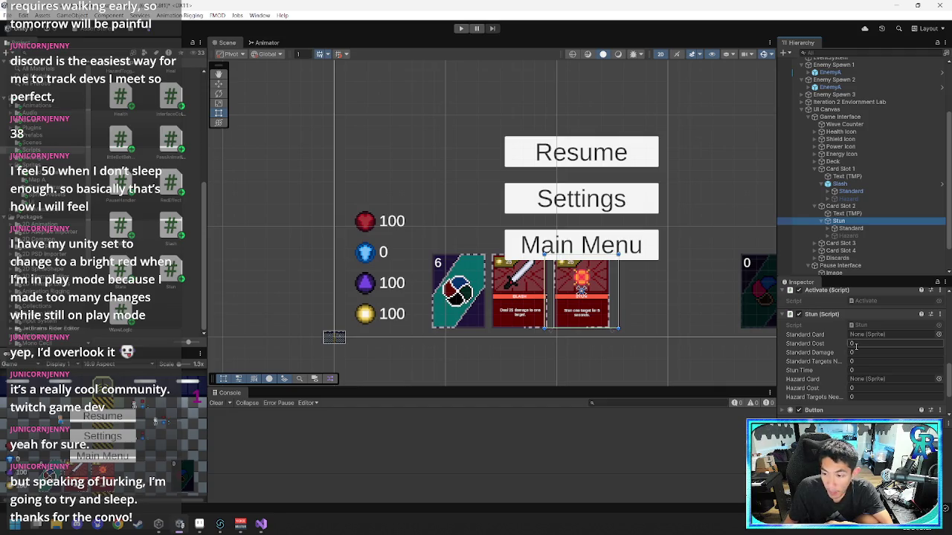
left_click(856, 344)
type("30")
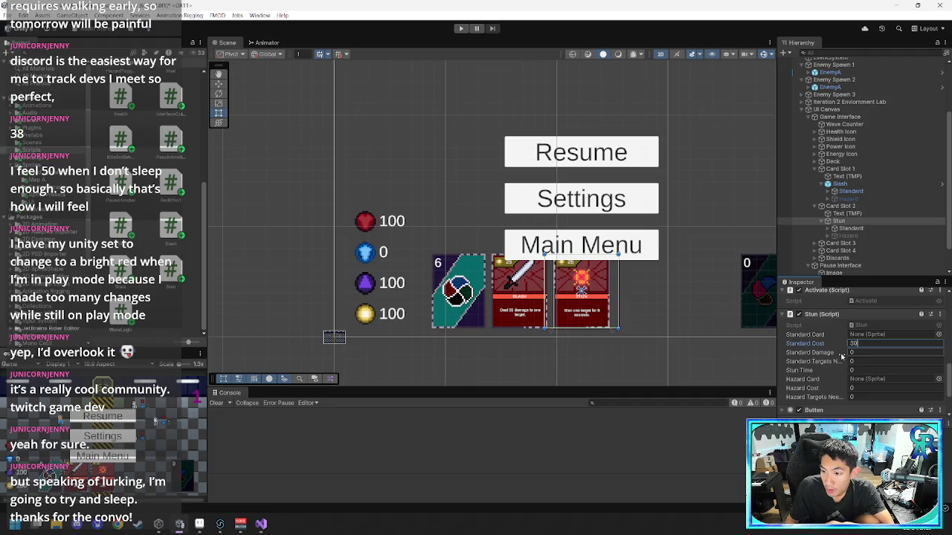
key("Tab")
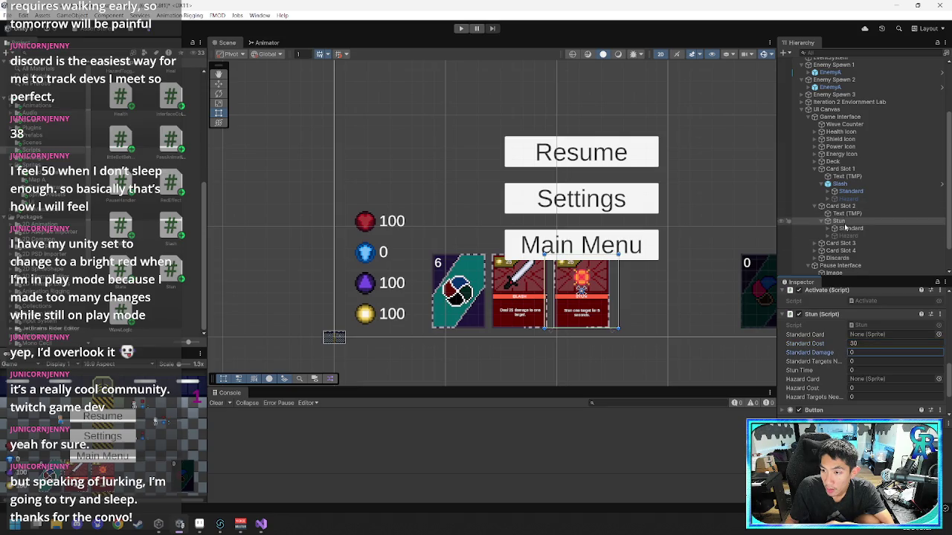
- Delete the 'float standardDamage;' declaration from Stun.cs
mouse_move(262, 523)
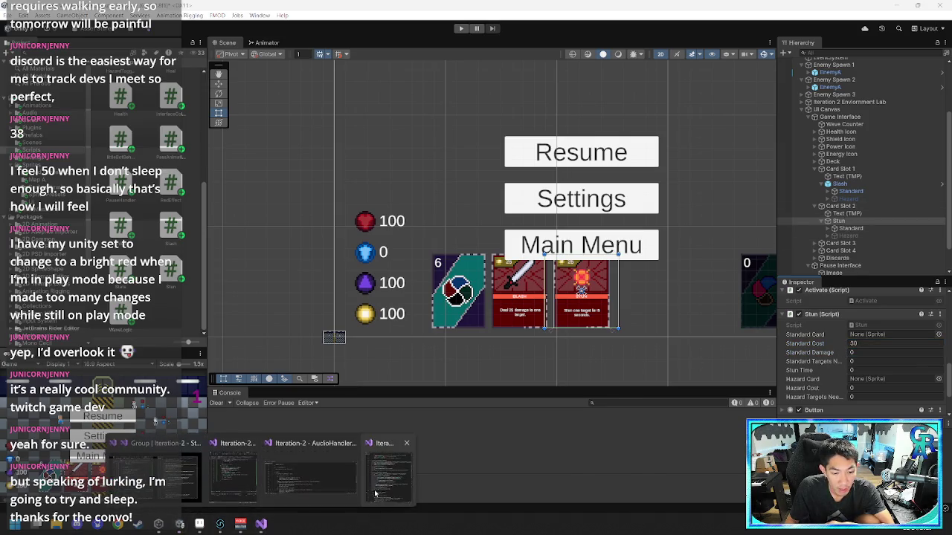
mouse_move(376, 493)
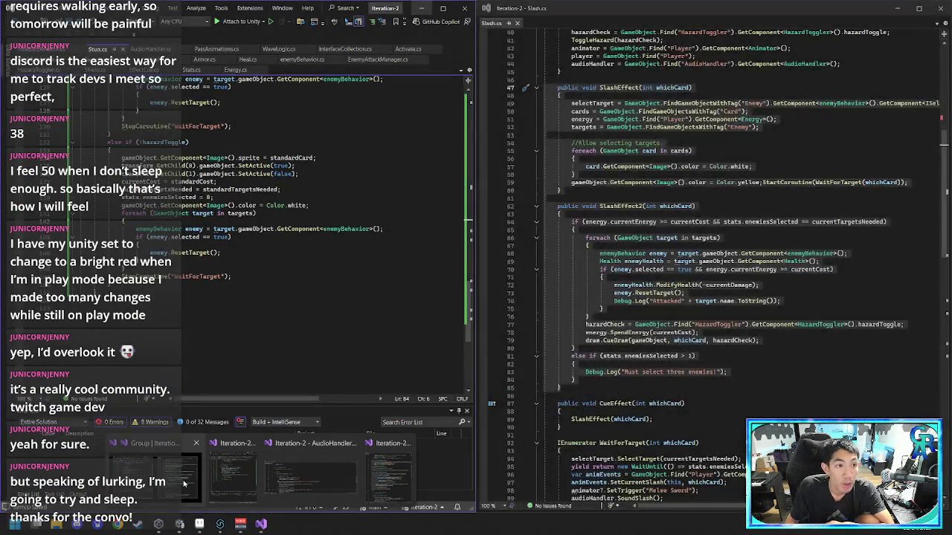
left_click(376, 493)
left_click(214, 186)
scroll(215, 186, "up", 20)
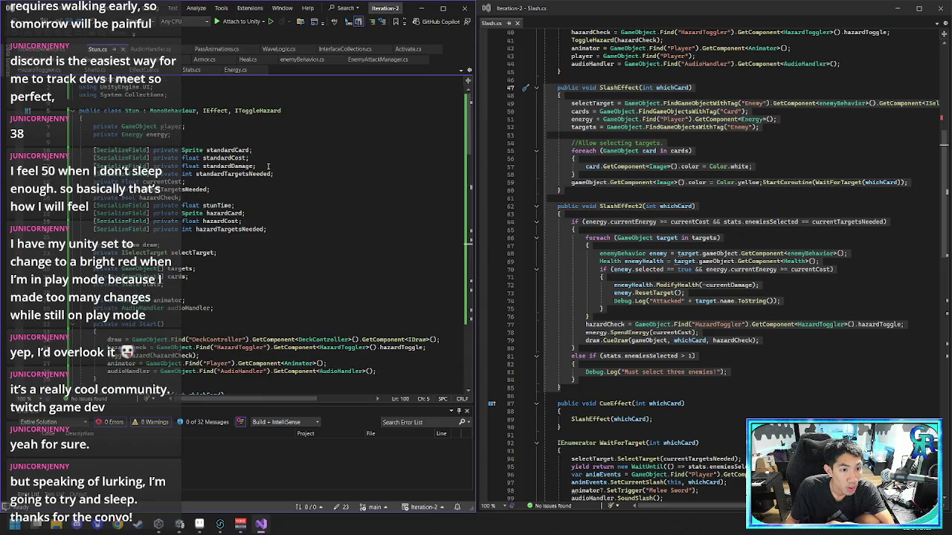
left_click_drag(267, 166, 269, 159)
key("Delete")
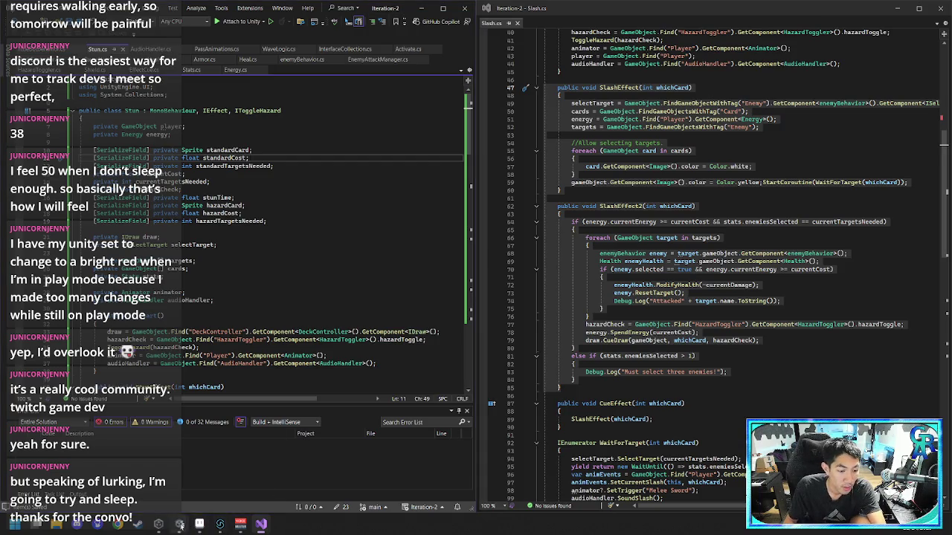
- Go back to the Unity editor so it recompiles
mouse_move(179, 524)
left_click(154, 421)
key("alt+Tab")
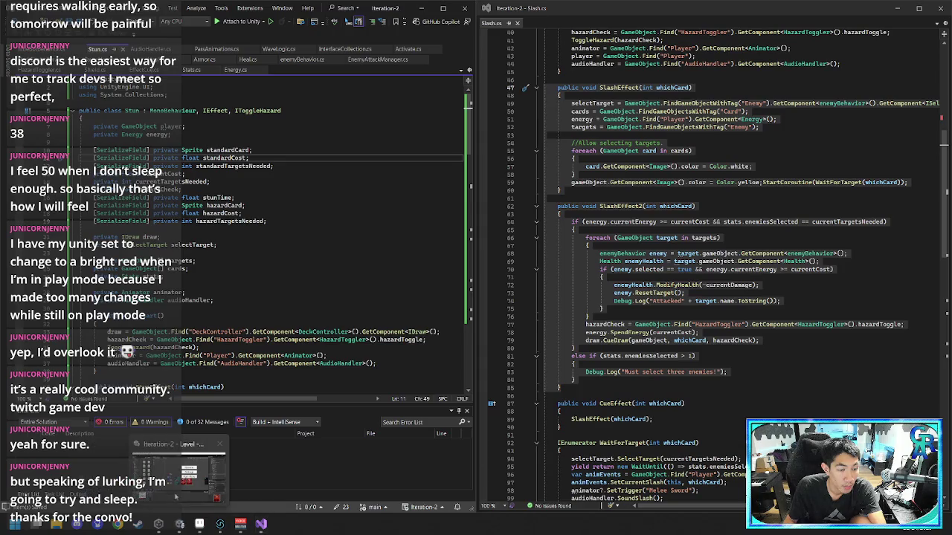
left_click(186, 473)
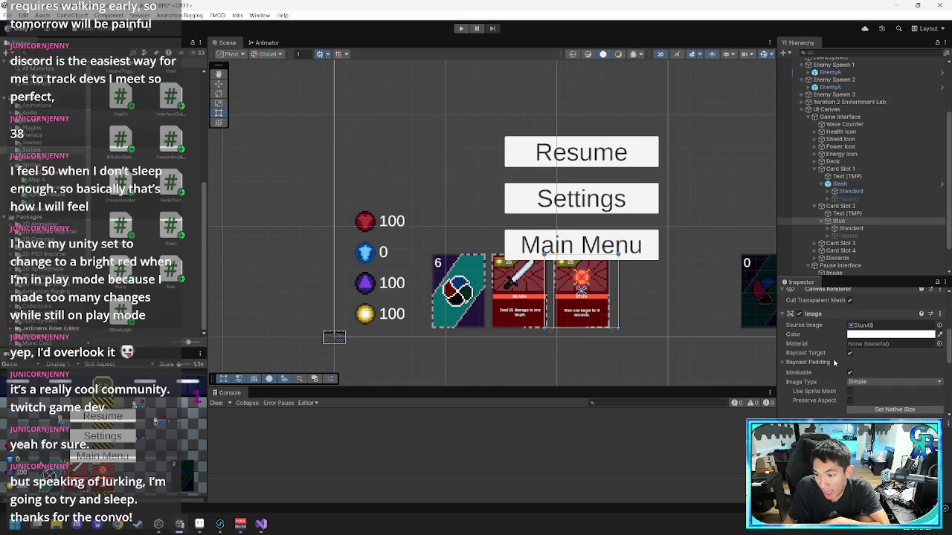
- Check the Stun script's Standard Targets Needed (1) and Stun Time (5) fields
scroll(834, 362, "down", 3)
left_click(870, 333)
key("Tab")
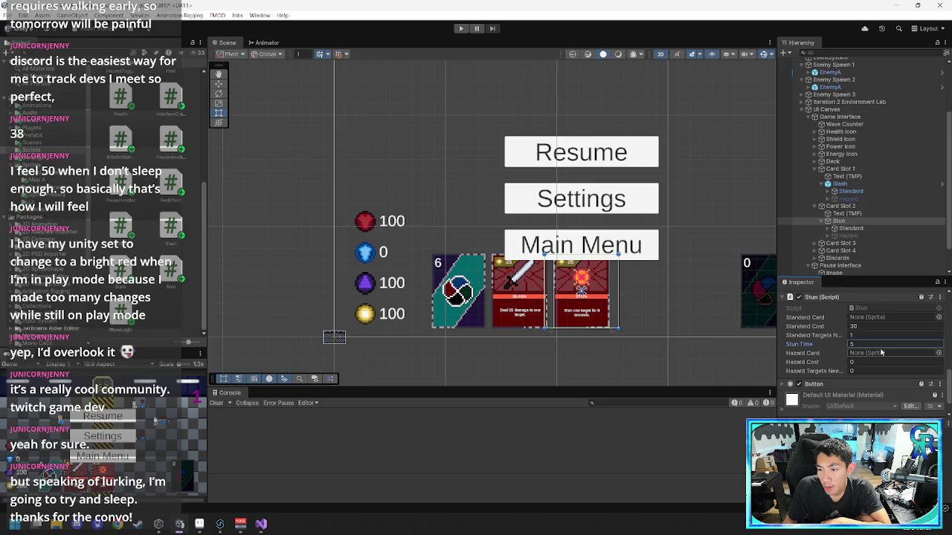
mouse_move(268, 526)
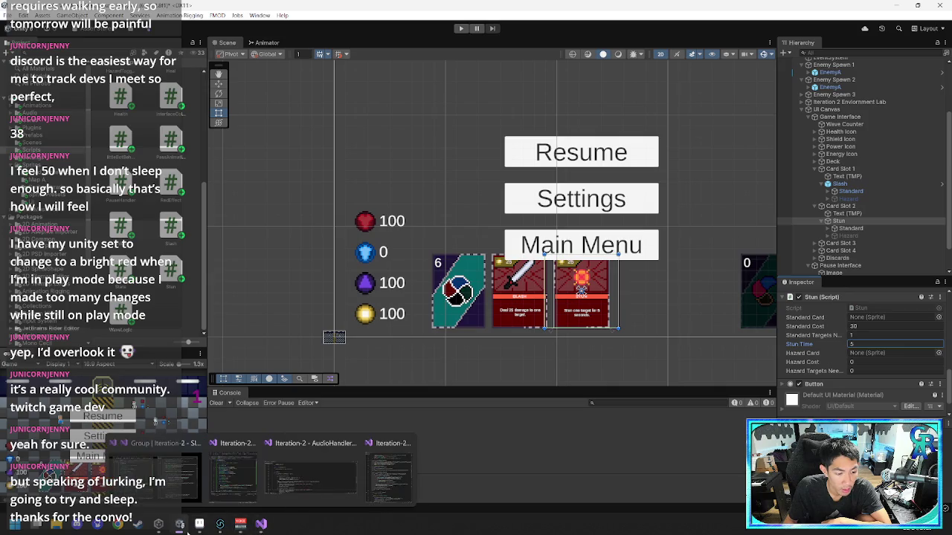
- Try '?' null-conditional access on the line 114 hazard sprite assignment, reverting each
left_click(260, 525)
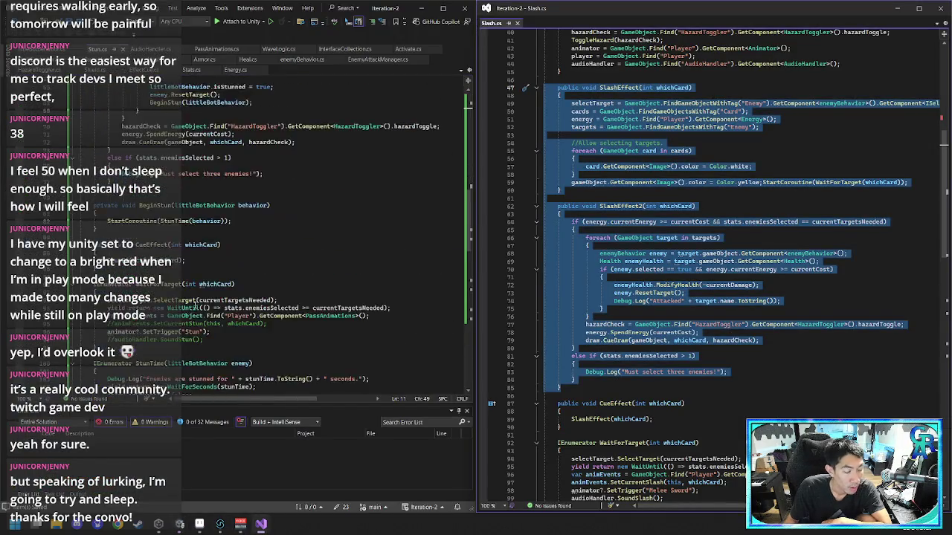
scroll(195, 304, "down", 10)
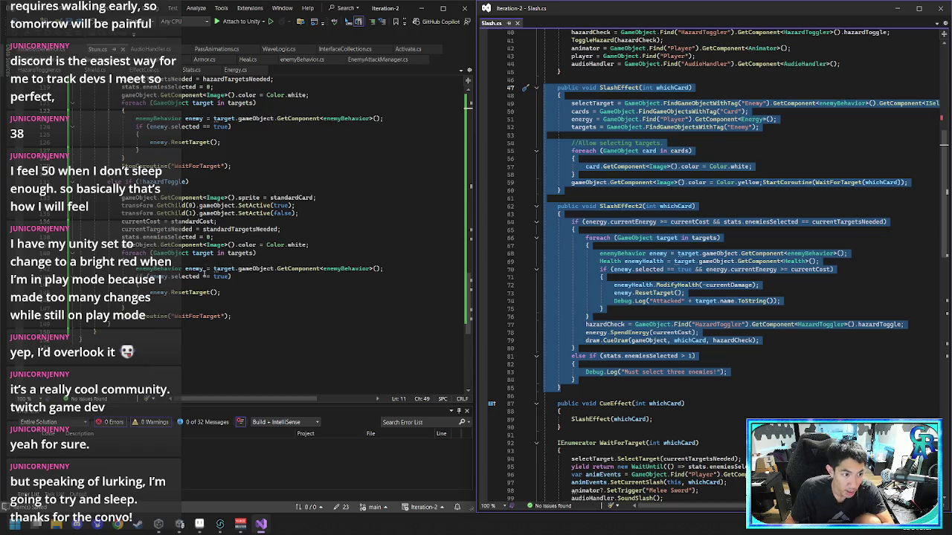
scroll(203, 273, "up", 7)
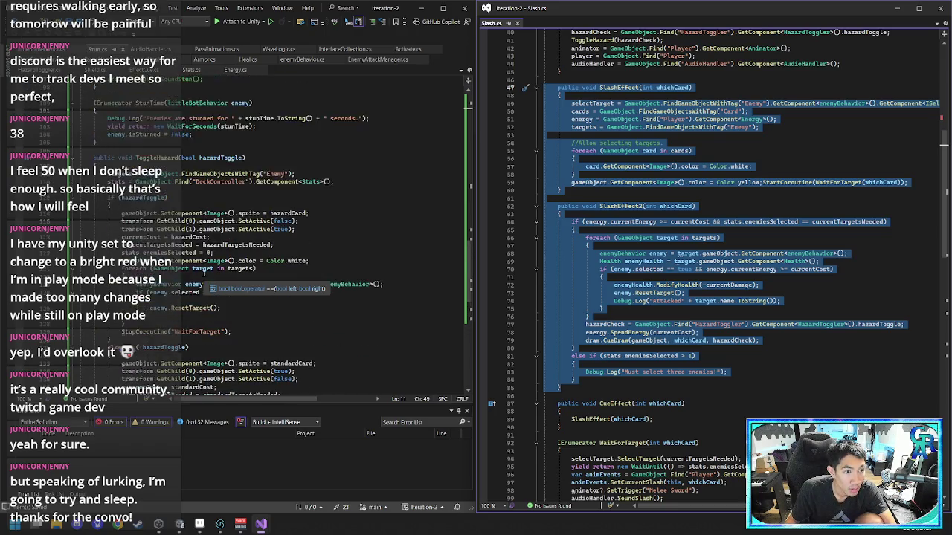
scroll(204, 274, "up", 1)
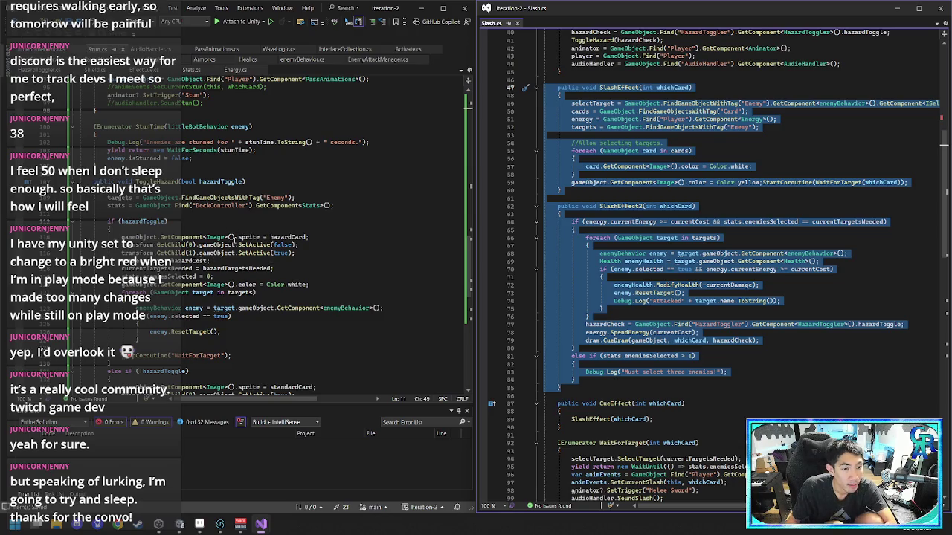
left_click(249, 237)
type("?")
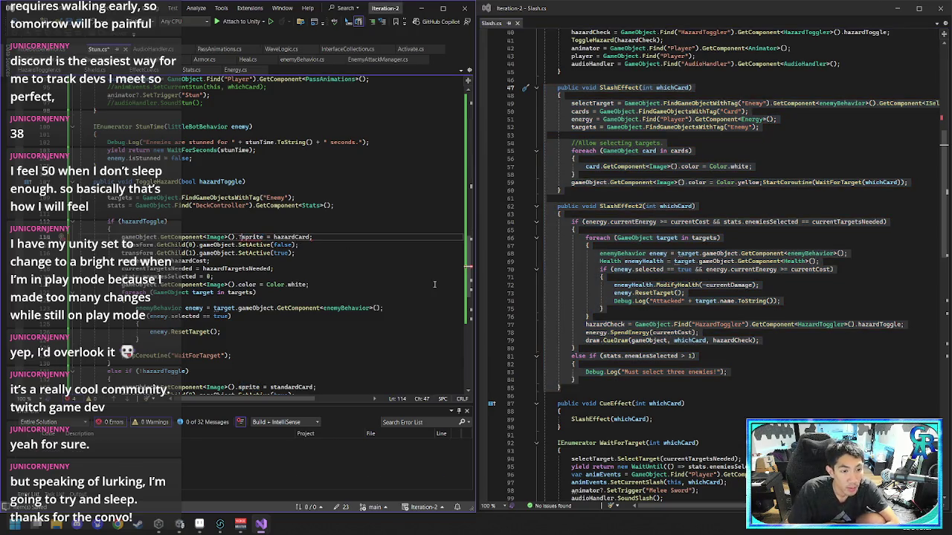
key("BackSpace")
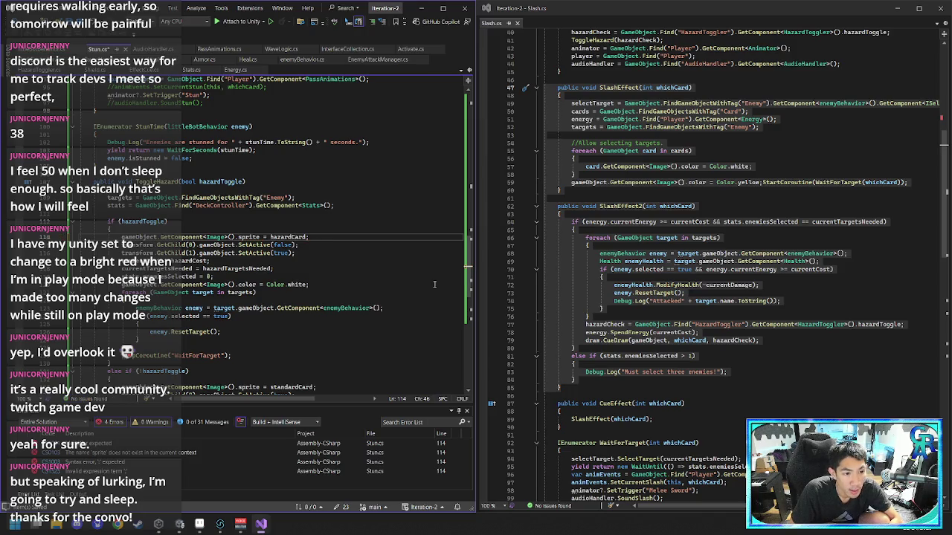
type("?")
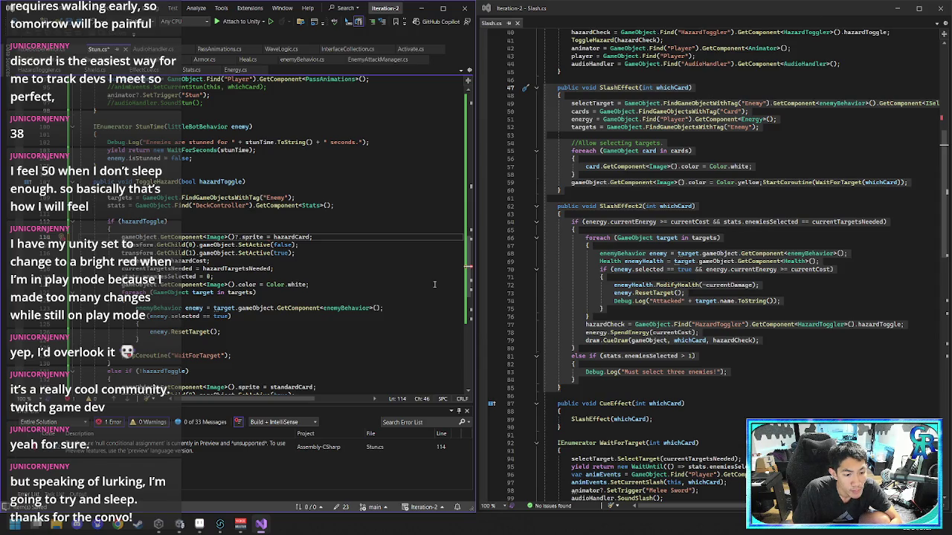
key("BackSpace")
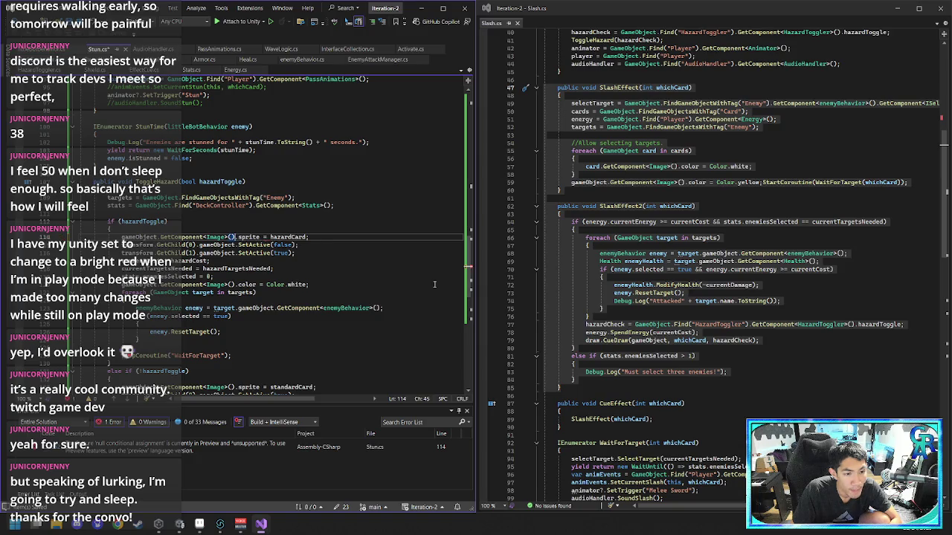
key("ctrl+Left")
key("ctrl+Left")
key("ctrl+Left")
type("?")
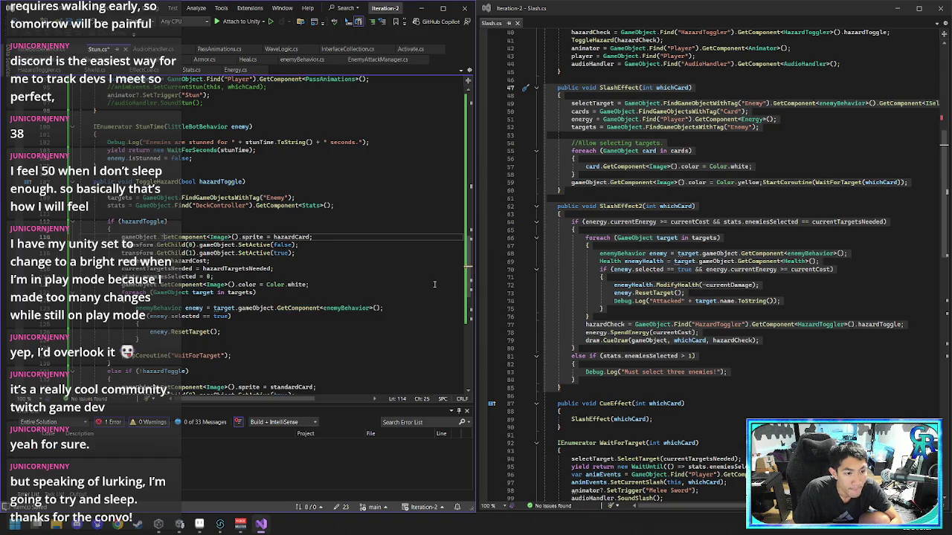
key("BackSpace")
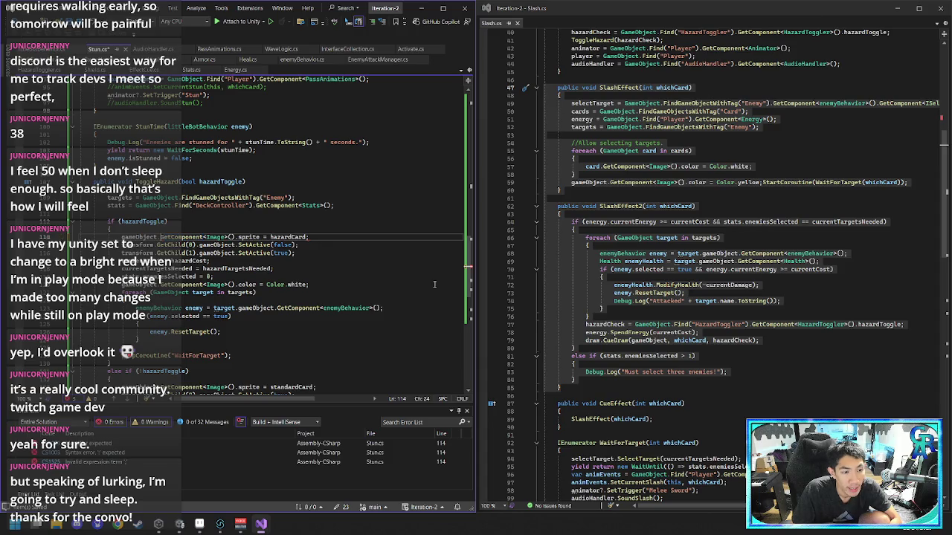
- Save Stun.cs and return to Unity
scroll(159, 279, "down", 2)
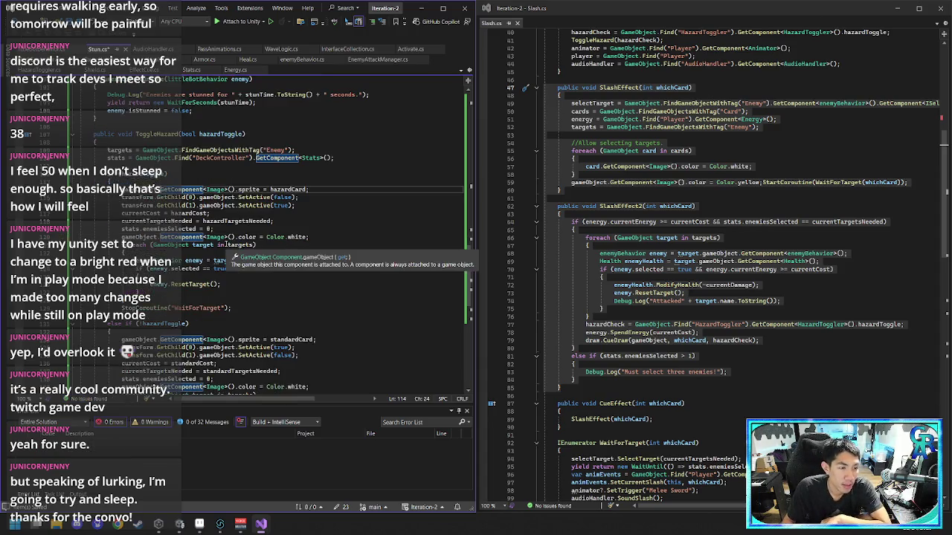
left_click(251, 318)
key("ctrl+s")
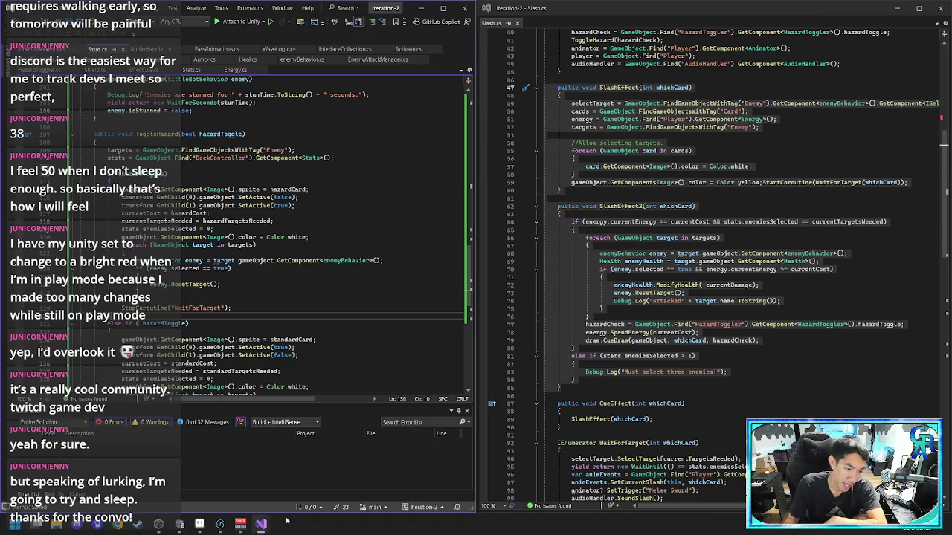
left_click(192, 524)
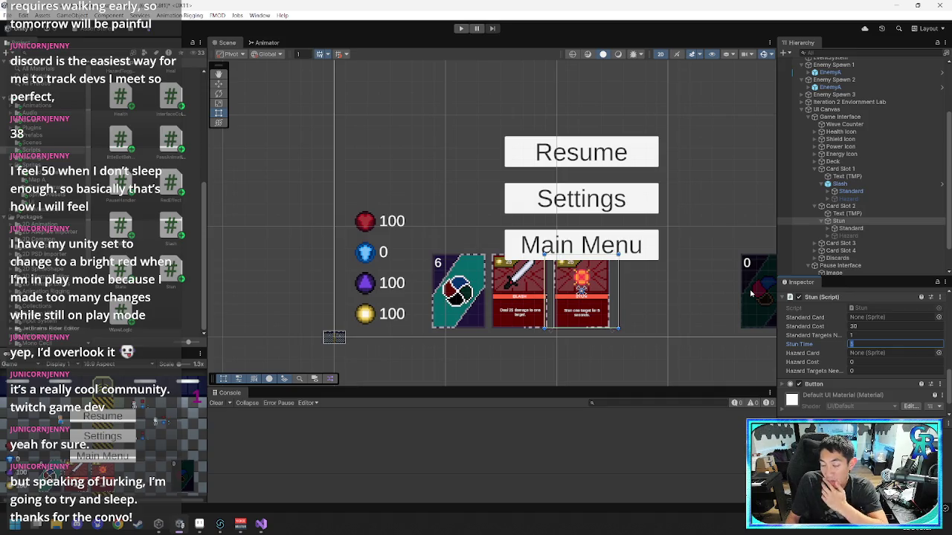
- Set Stun's Hazard Cost to 30 and Hazard Targets Needed to 3
left_click(901, 360)
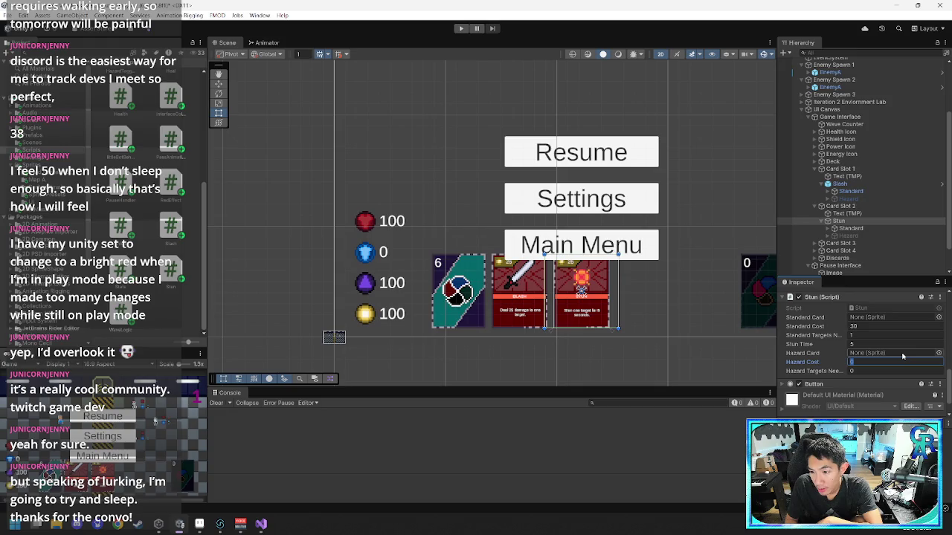
type("30")
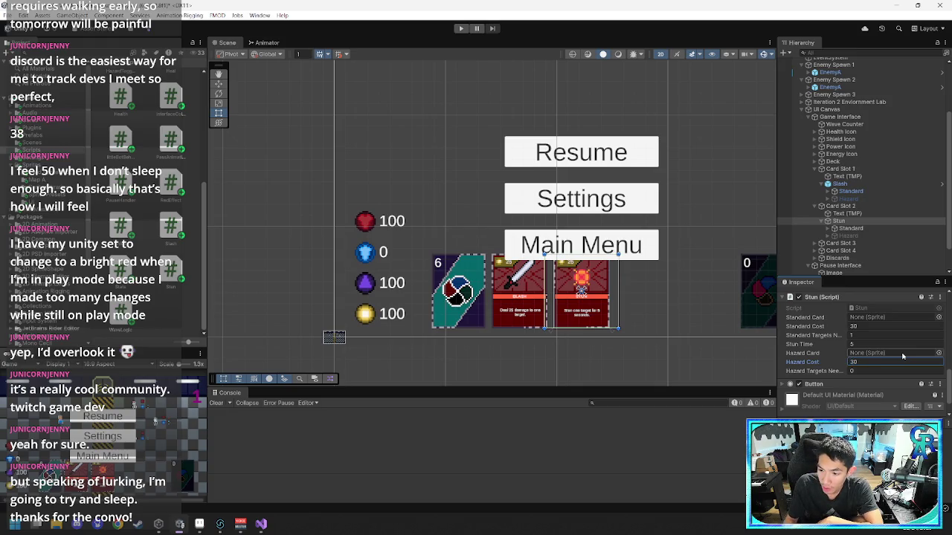
left_click(877, 370)
type("3")
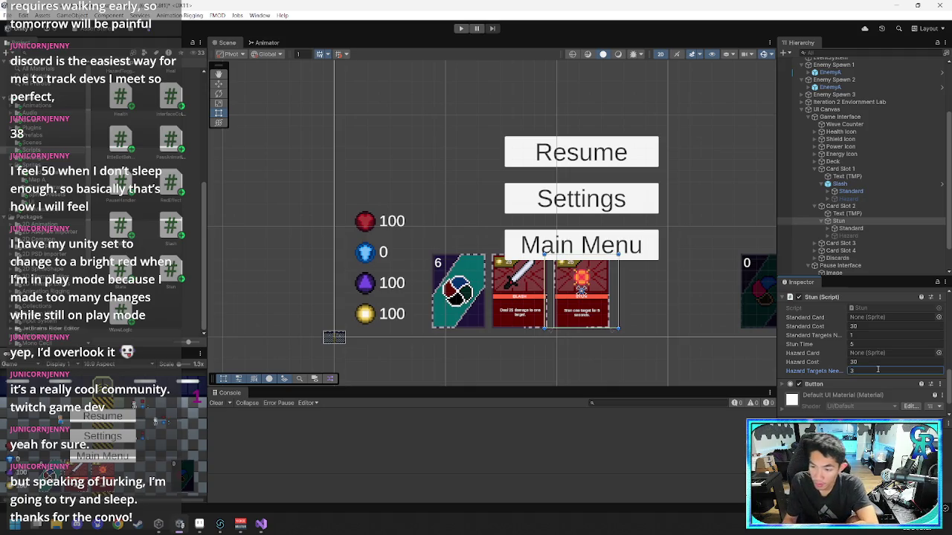
- Save the Stun card as a prefab in Prefabs/Cards
right_click(847, 207)
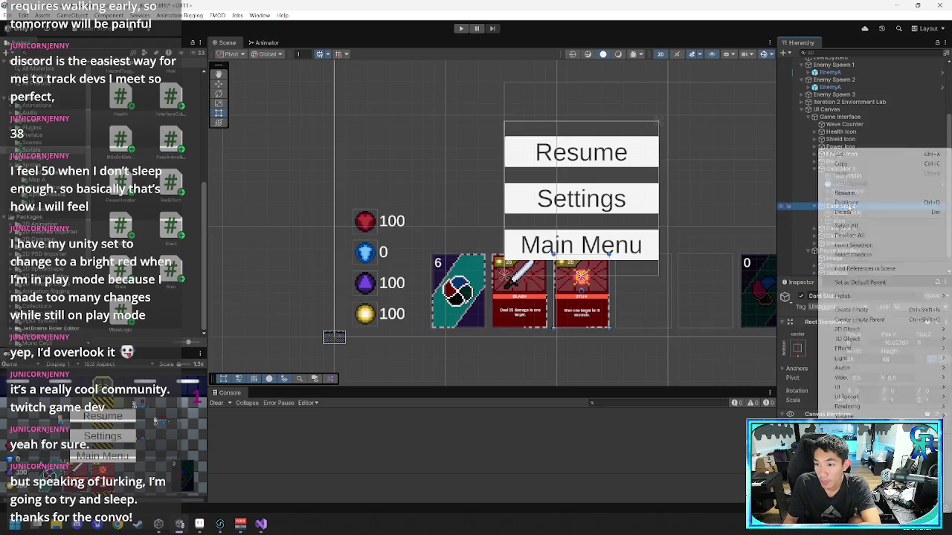
left_click(793, 238)
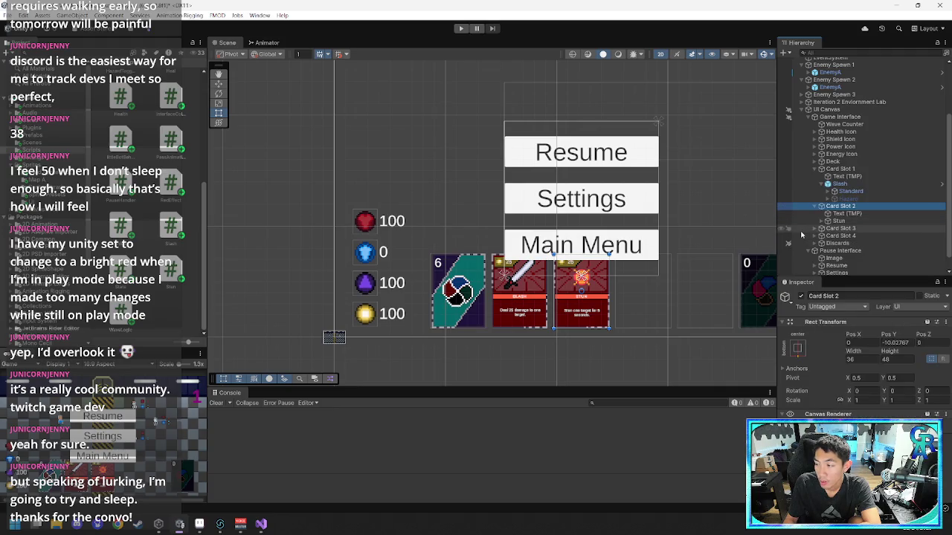
left_click(845, 207)
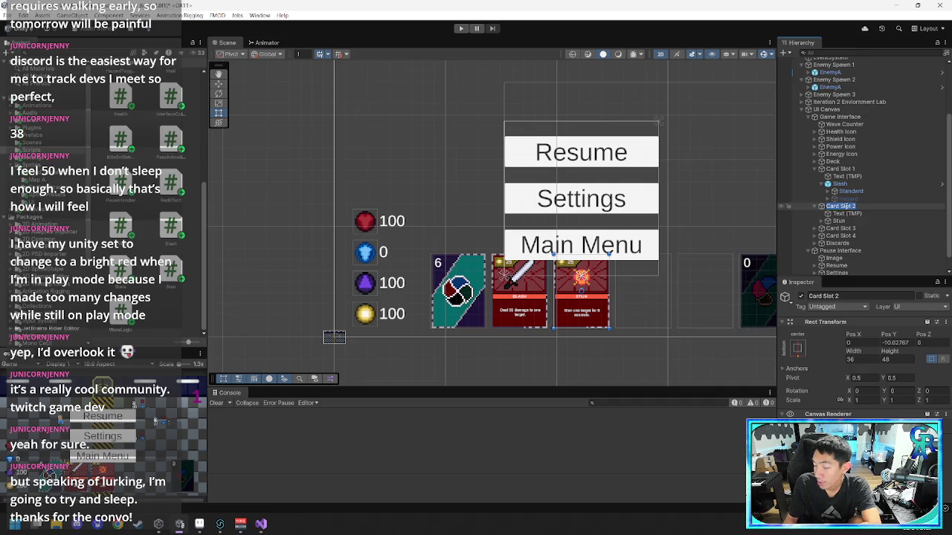
left_click(840, 221)
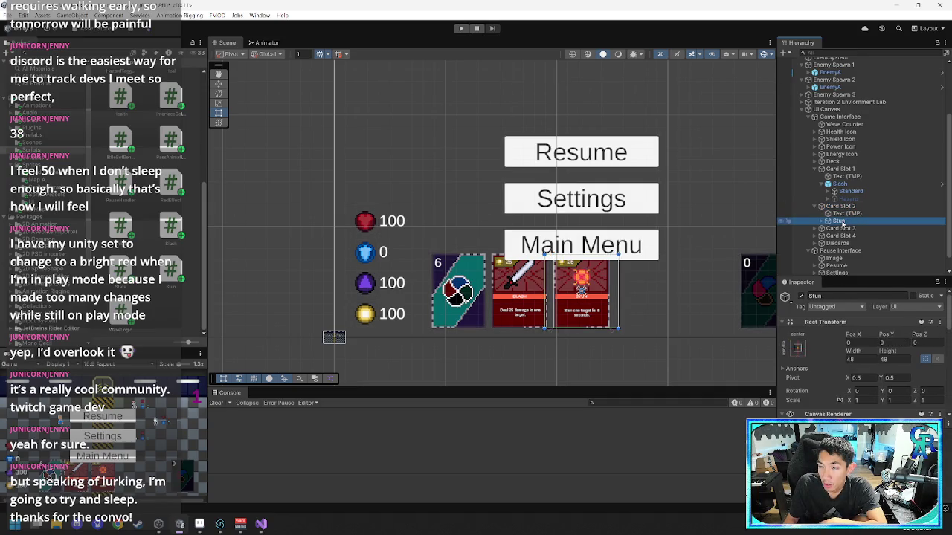
left_click(104, 64)
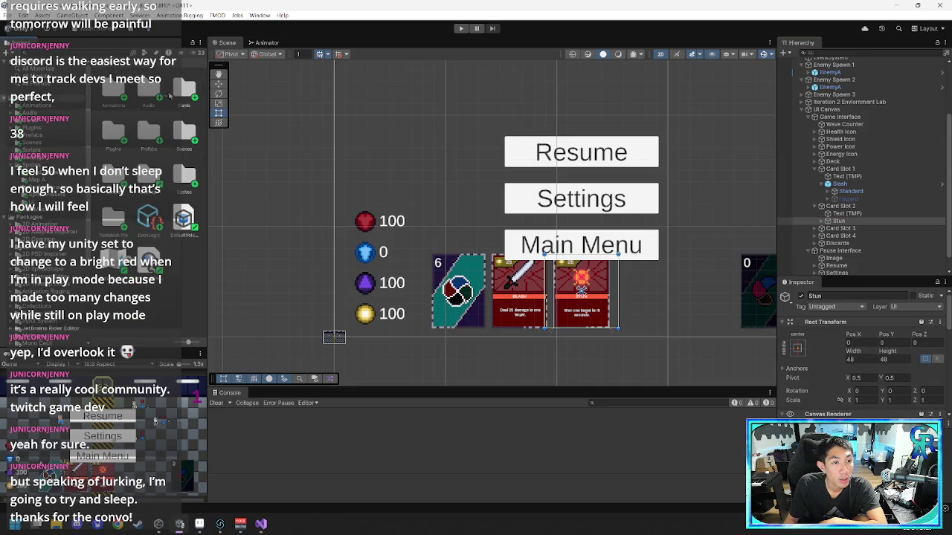
double_click(148, 132)
left_click(842, 221)
left_click(152, 150)
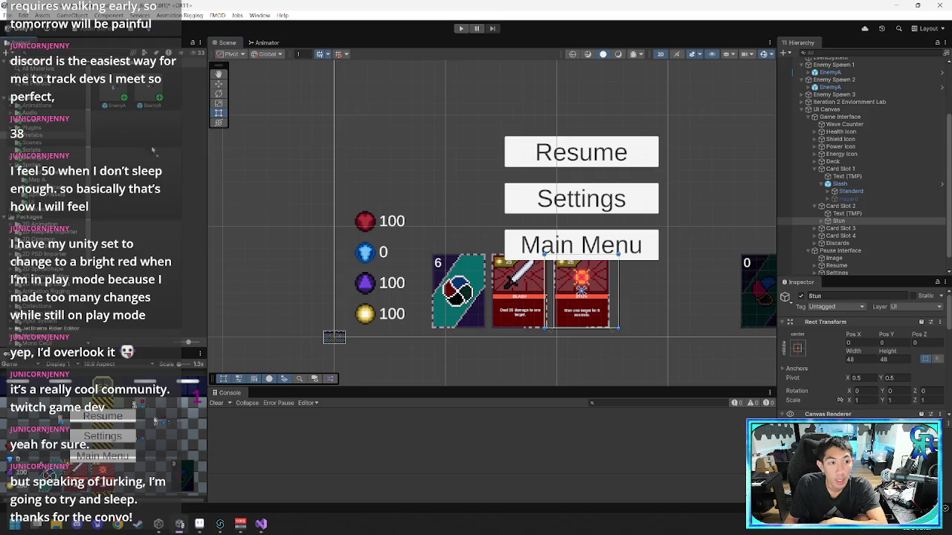
left_click(839, 221)
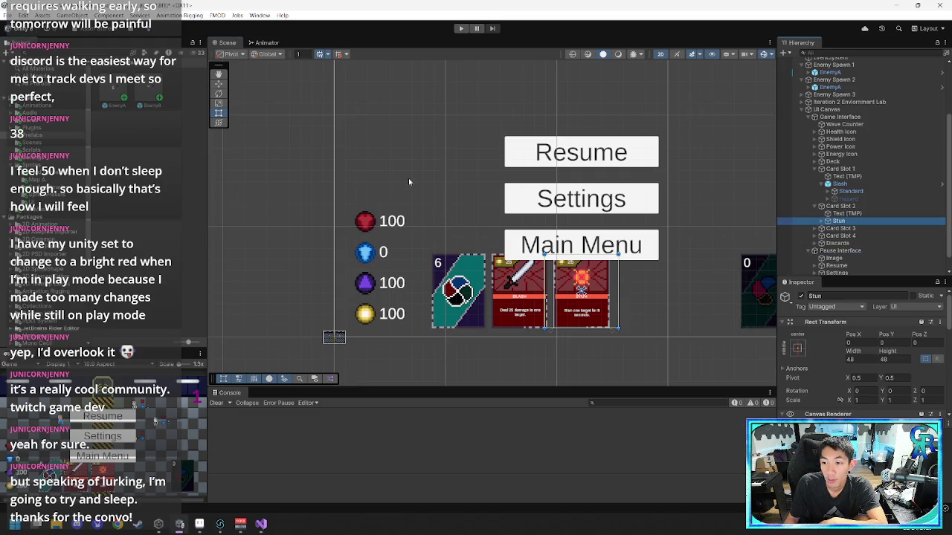
mouse_move(841, 225)
left_mouse_down()
mouse_move(565, 282)
mouse_move(298, 156)
mouse_move(184, 153)
left_mouse_up()
- Delete the Stun card from the scene Hierarchy
left_click(839, 221)
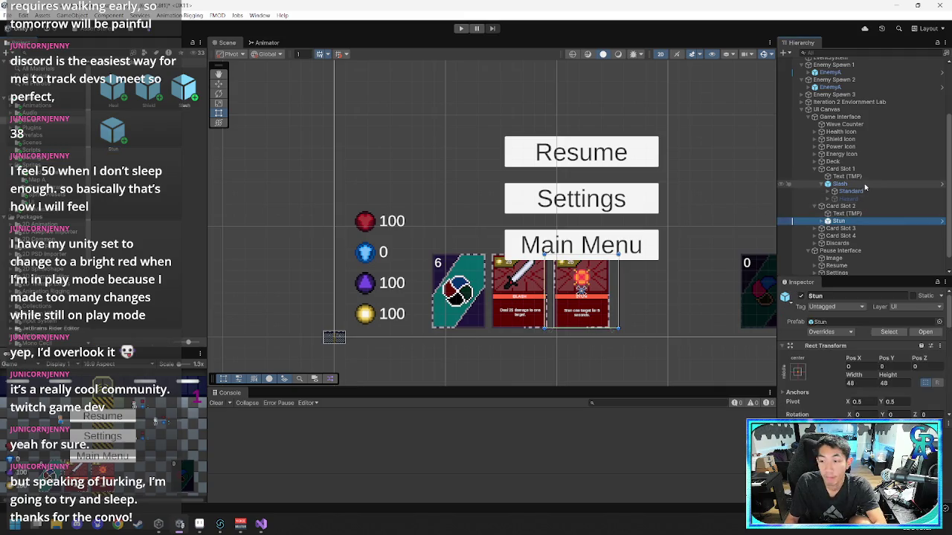
key("Delete")
scroll(855, 141, "up", 3)
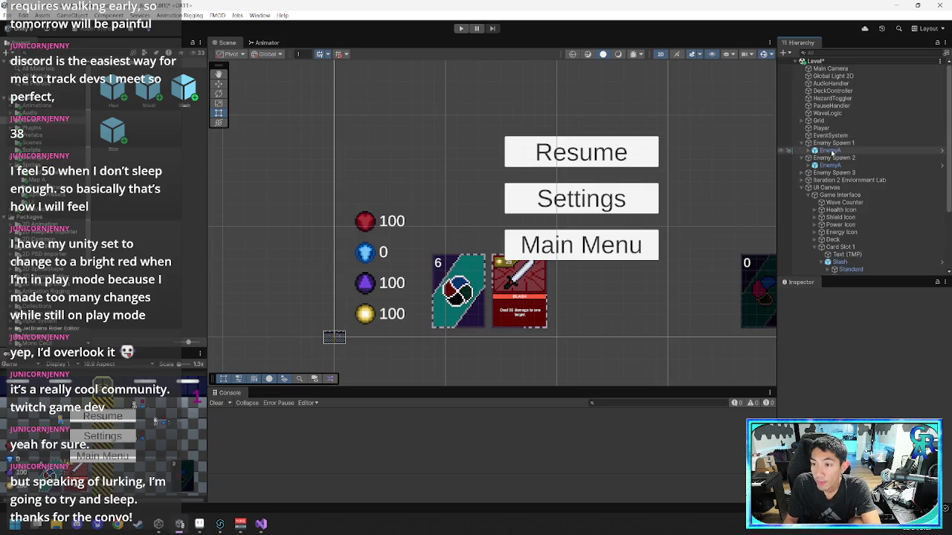
- Put the Stun prefab into DeckController's Player Deck elements 7 and 8, replacing Heal
left_click(833, 90)
scroll(841, 412, "down", 3)
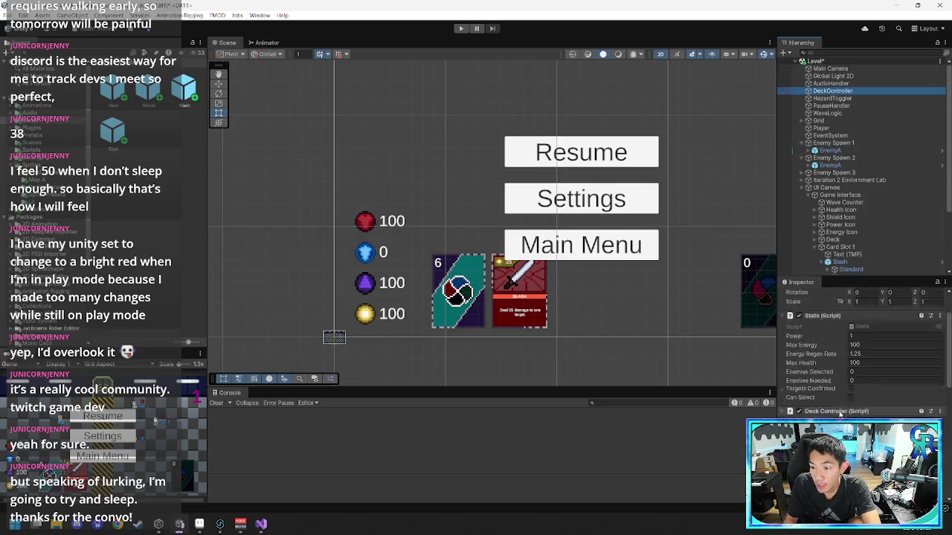
scroll(840, 415, "down", 3)
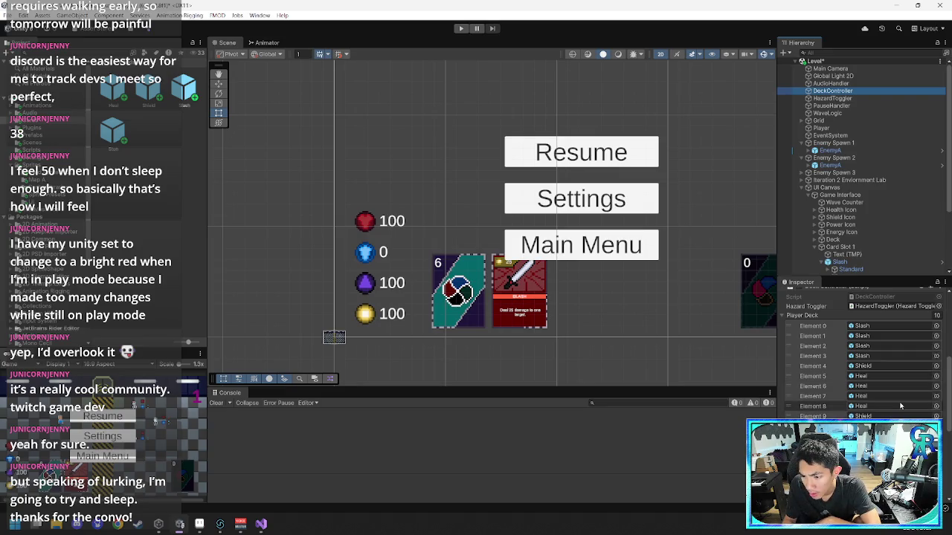
left_click(116, 137)
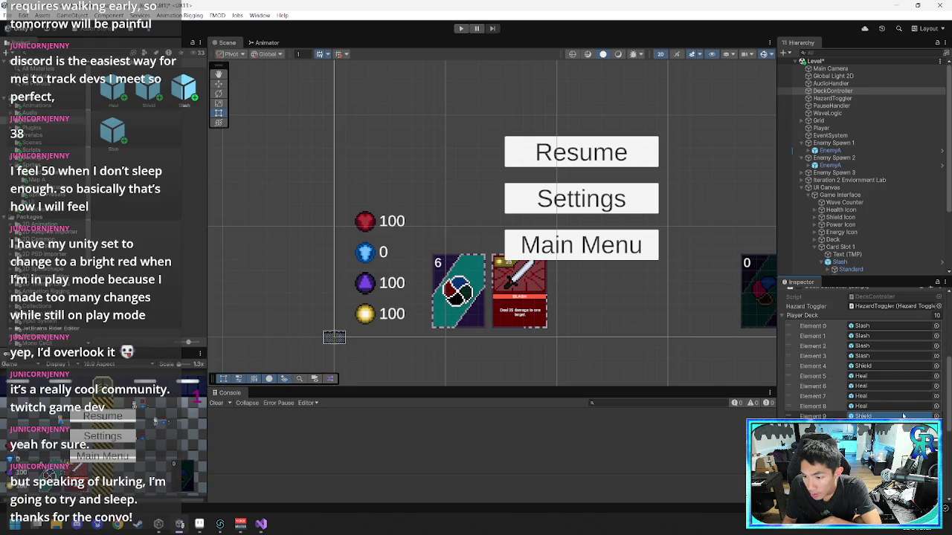
left_click_drag(903, 417, 898, 410)
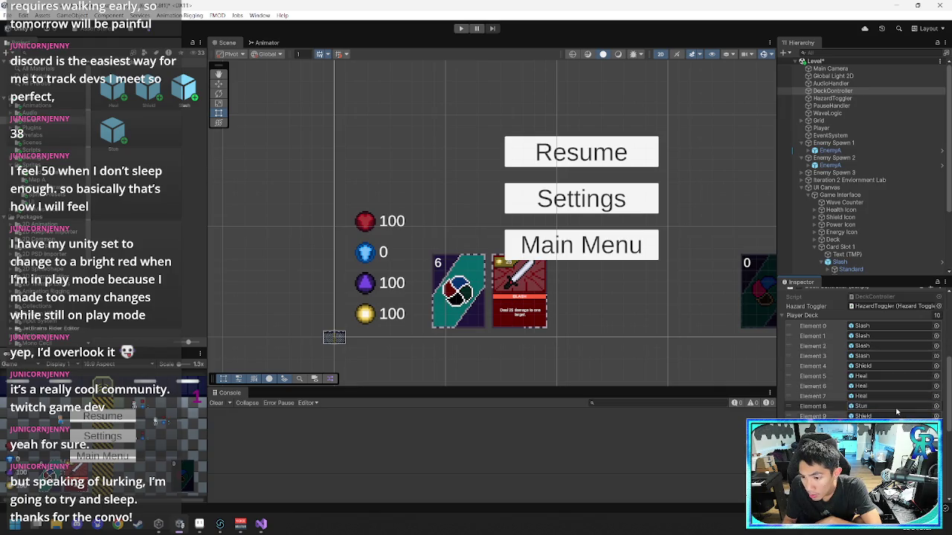
mouse_move(117, 137)
left_mouse_down()
mouse_move(818, 327)
mouse_move(892, 396)
left_mouse_up()
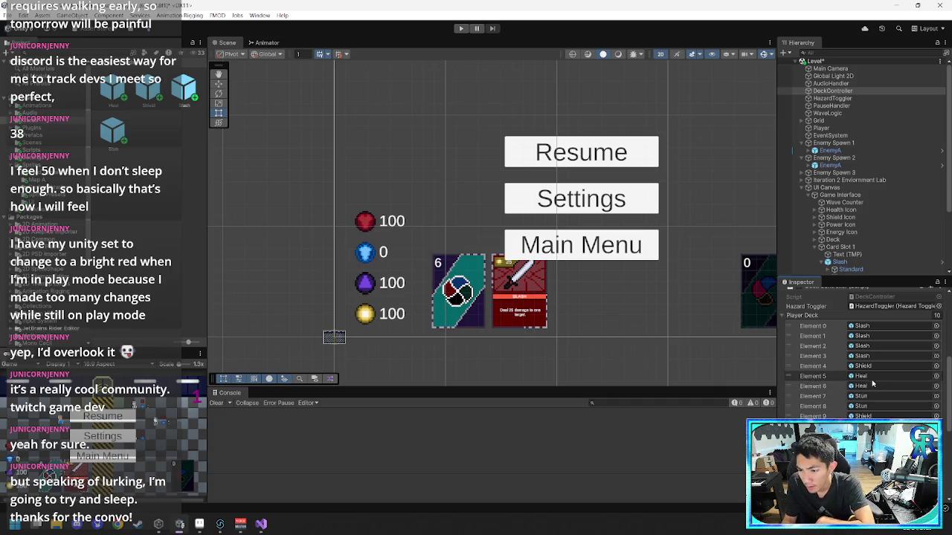
- Replace Deck List element 8's Heal with the Stun prefab
scroll(866, 383, "down", 3)
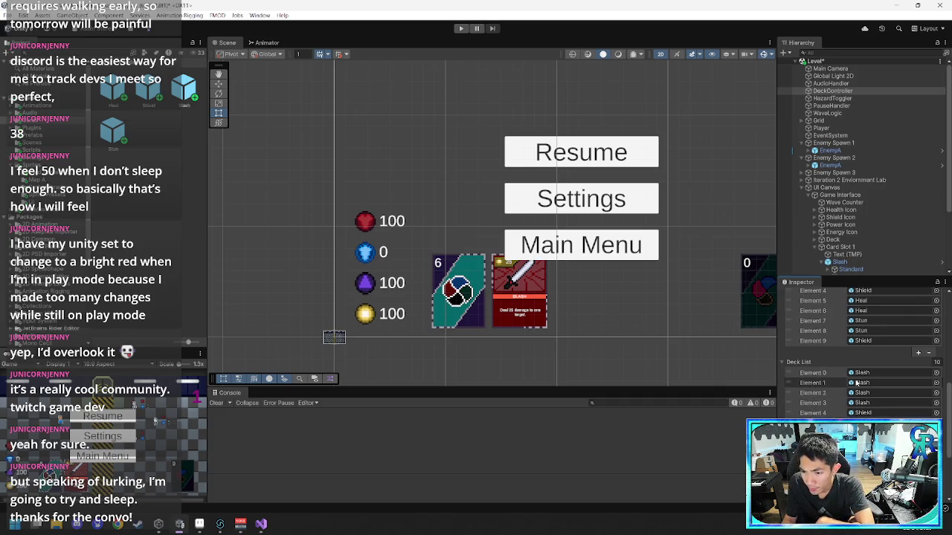
scroll(856, 382, "up", 3)
scroll(856, 383, "down", 3)
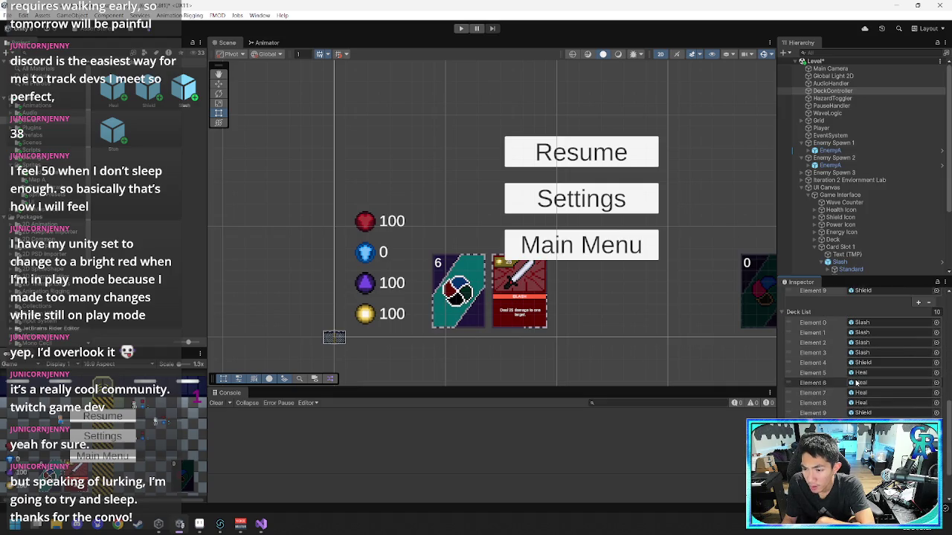
mouse_move(123, 145)
left_mouse_down()
mouse_move(863, 403)
mouse_move(863, 393)
left_mouse_up()
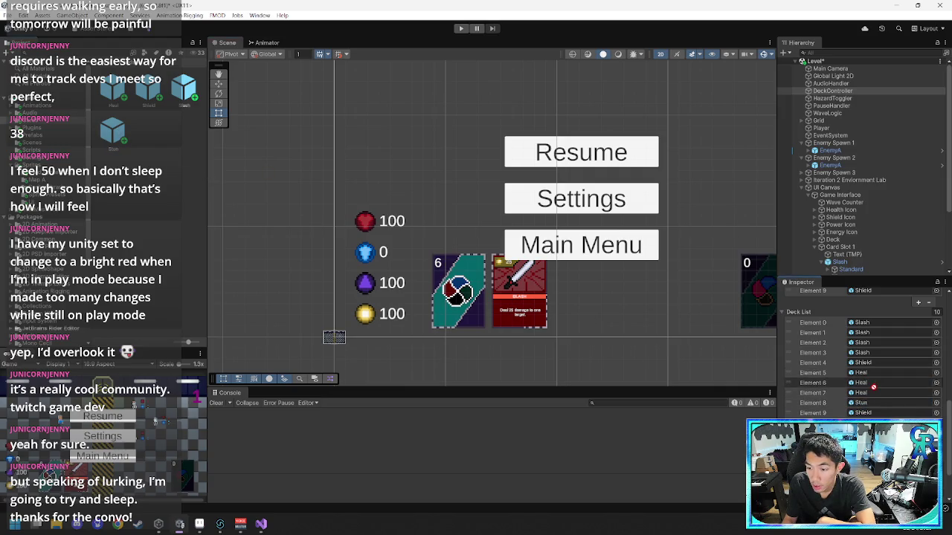
- Delete the Slash card from Card Slot 1
scroll(863, 392, "down", 2)
scroll(863, 350, "up", 5)
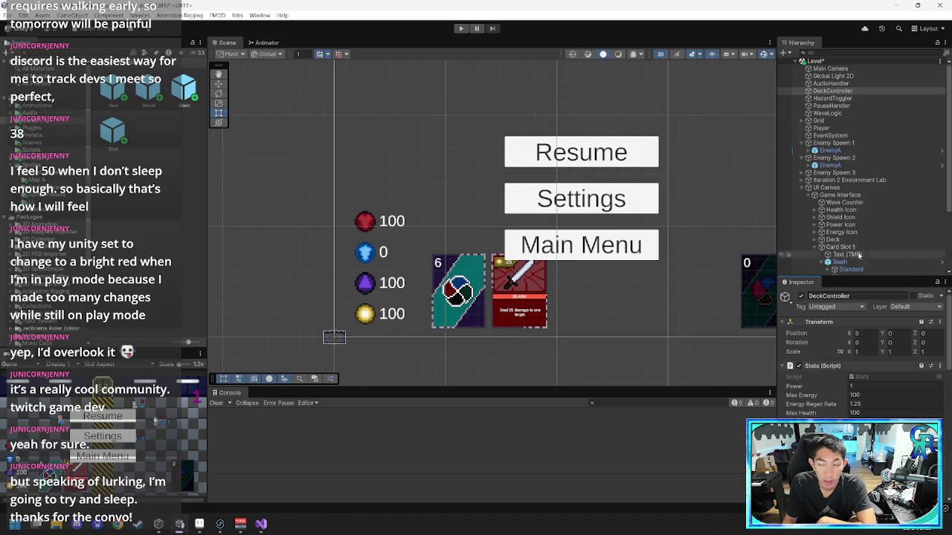
scroll(848, 210, "down", 3)
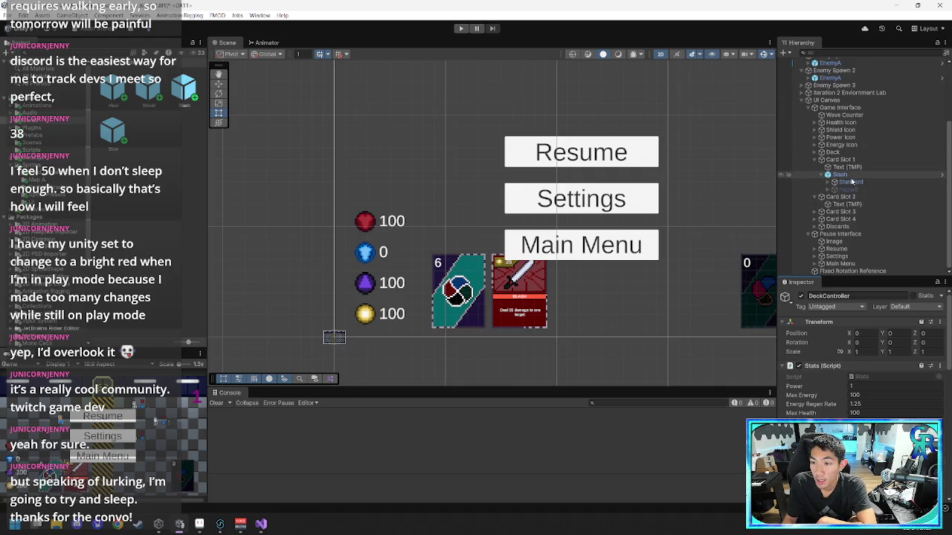
left_click(846, 175)
key("Delete")
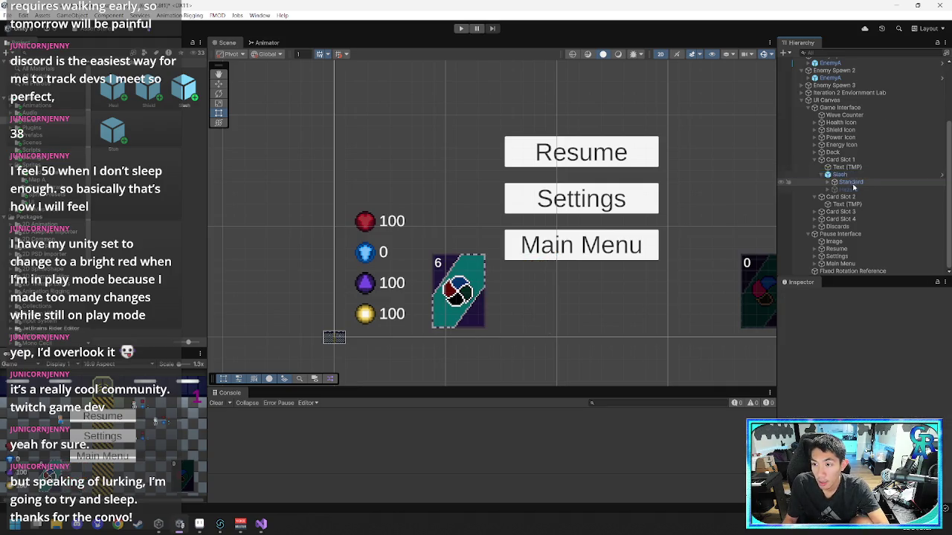
- Collapse Card Slots 1 and 2 and enter Play mode to test the deck
left_click(816, 182)
left_click(816, 196)
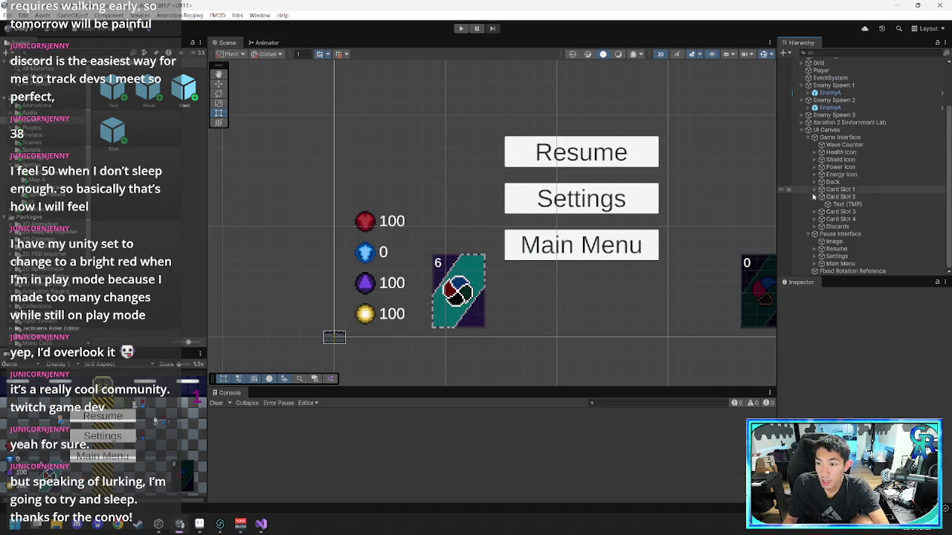
left_click(460, 30)
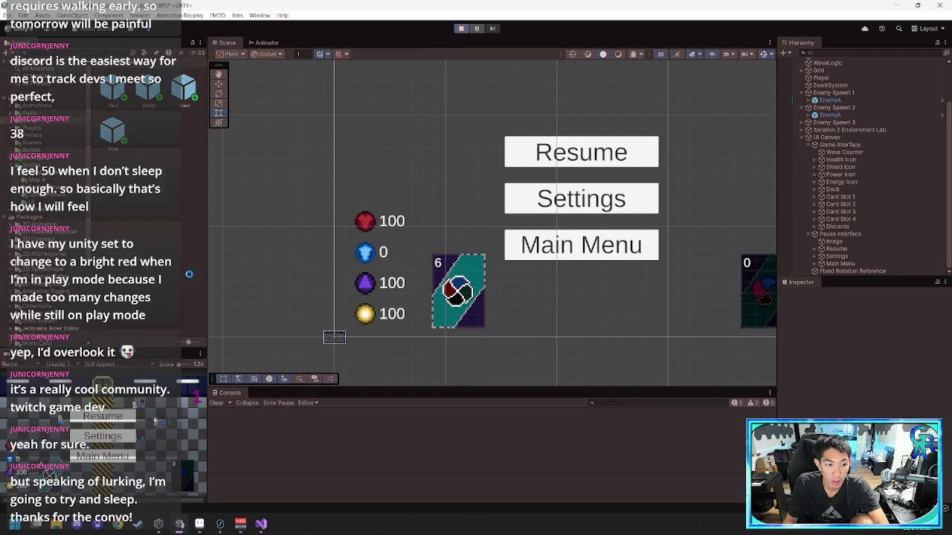
- Maximize the Game view and show the 'Parameter Stun does not exist' warning details
right_click(199, 355)
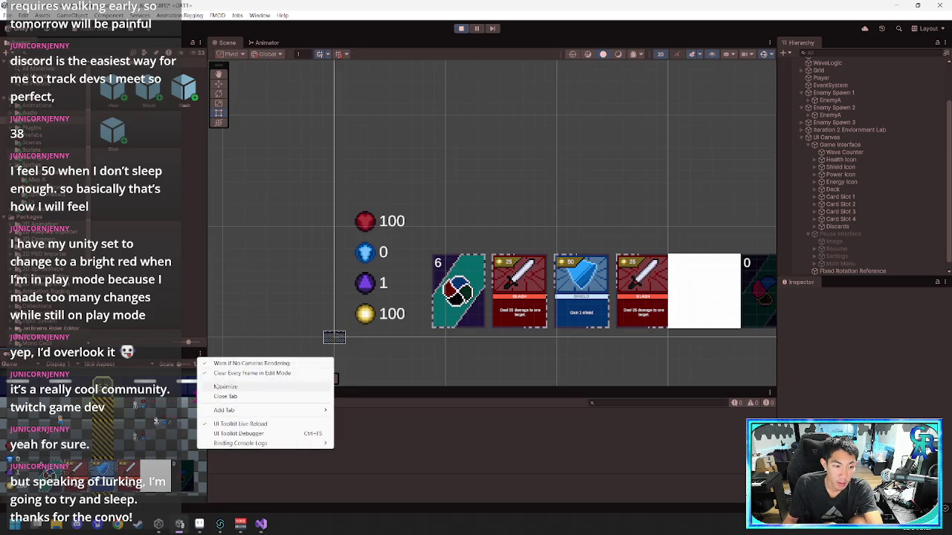
left_click(220, 387)
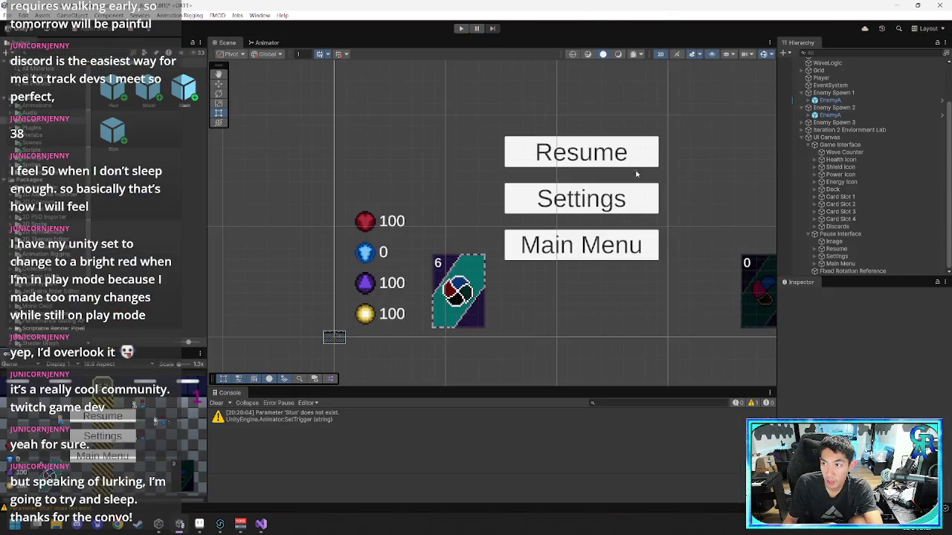
left_click(301, 420)
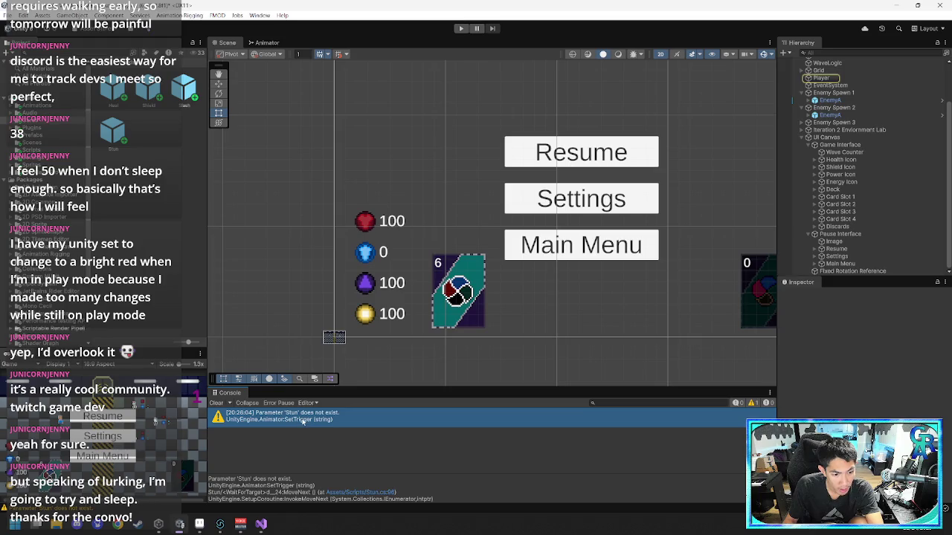
double_click(301, 421)
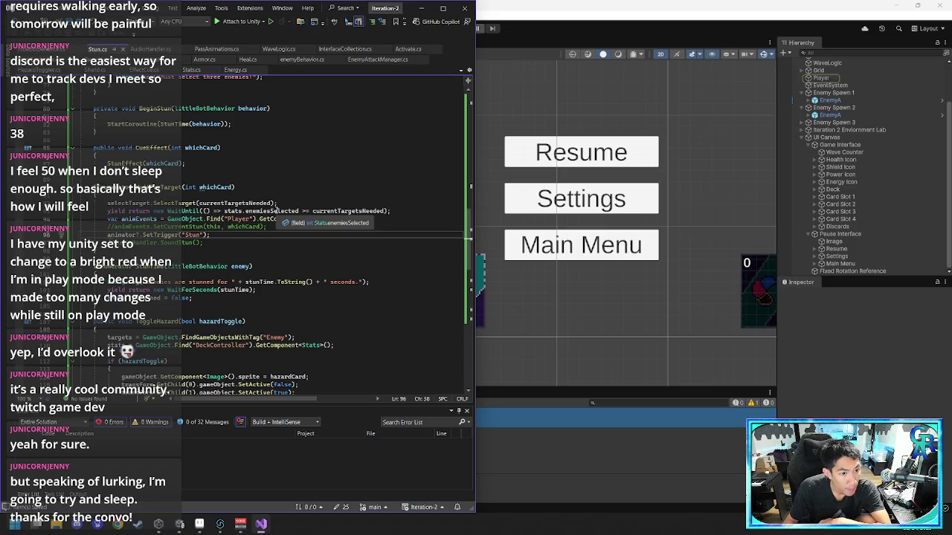
left_click(421, 8)
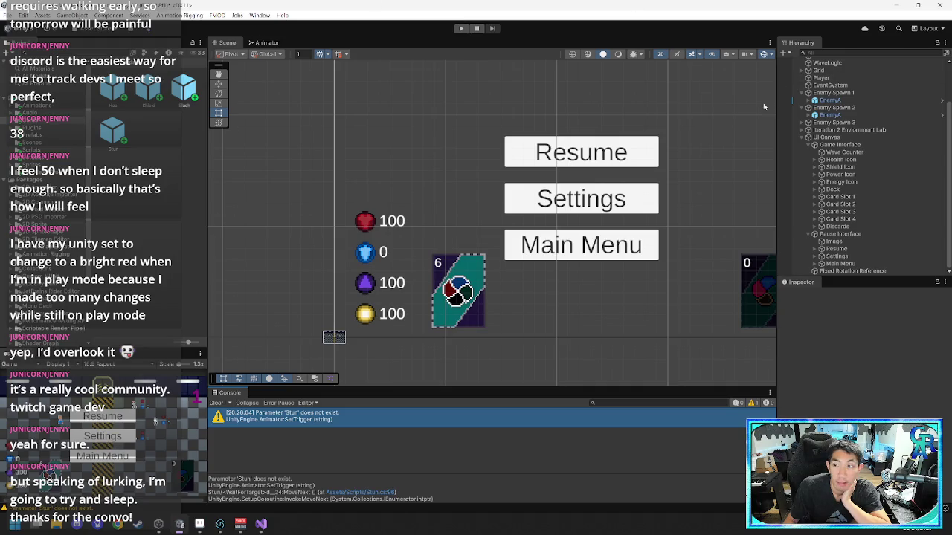
- Select the Player object in the Hierarchy and frame it in the Scene view
scroll(855, 107, "up", 3)
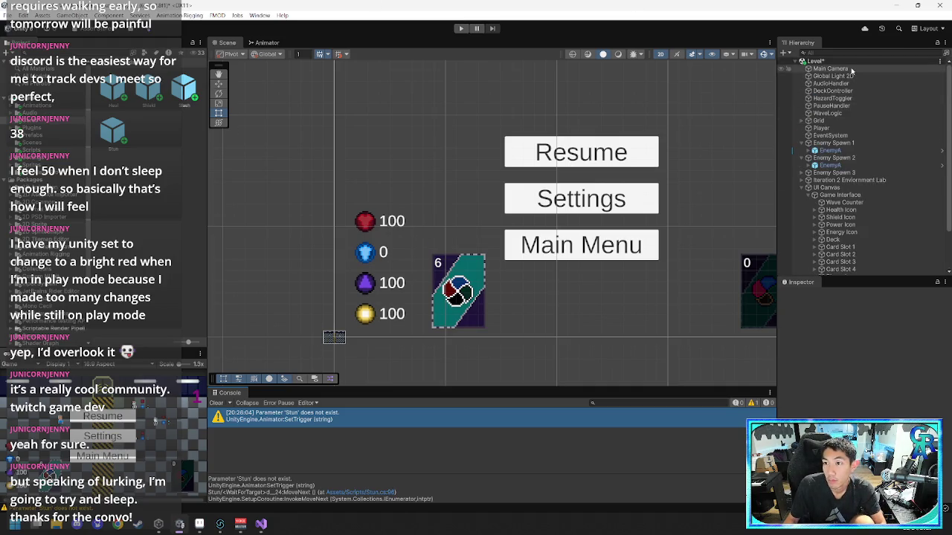
left_click(848, 68)
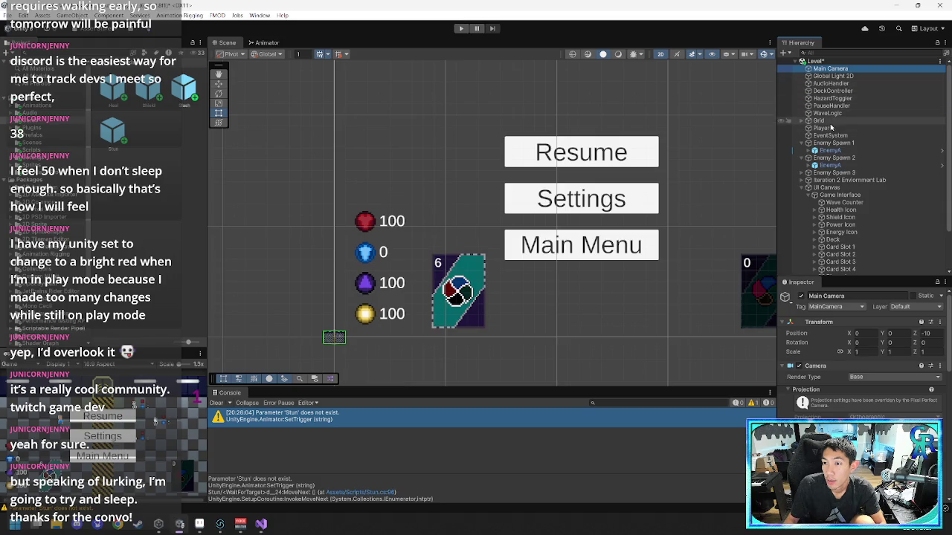
double_click(830, 130)
scroll(658, 237, "down", 5)
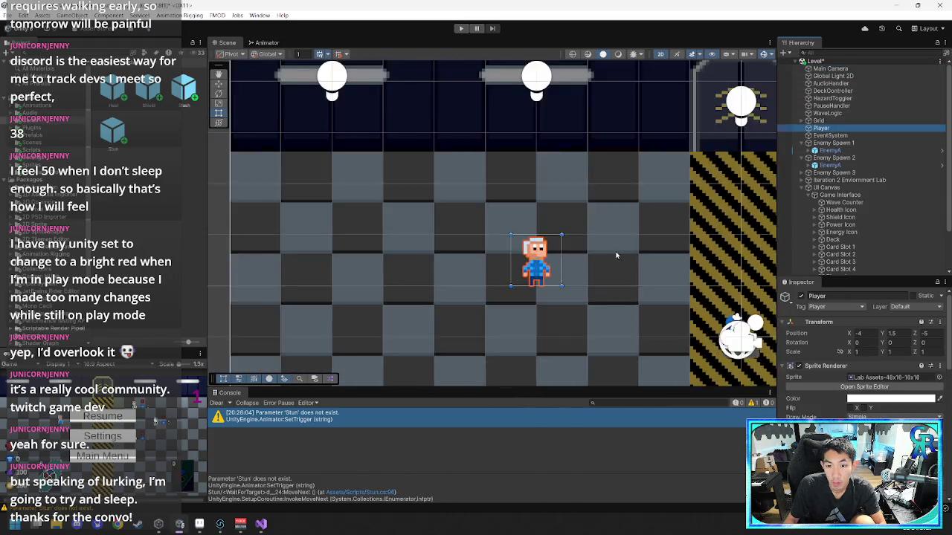
scroll(520, 216, "down", 2)
scroll(491, 203, "up", 4)
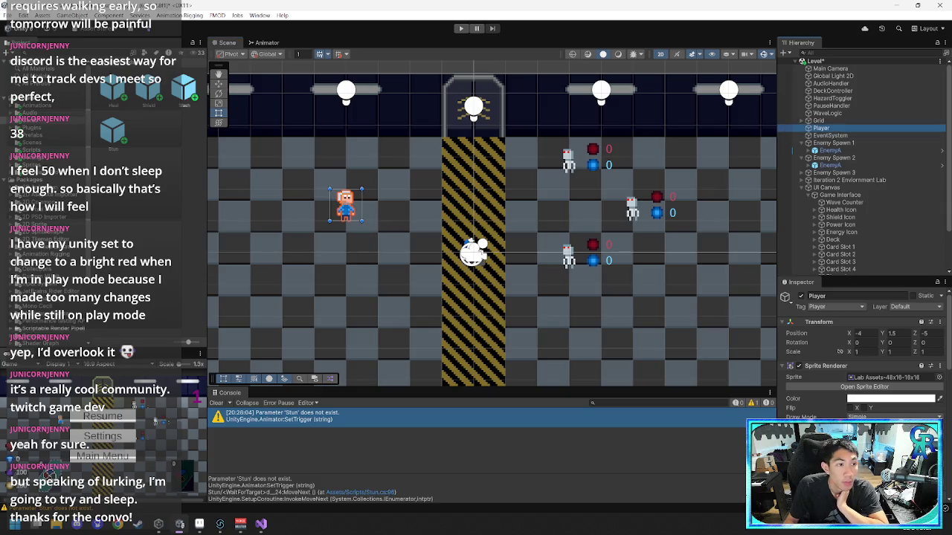
- Open the Enemy A 1 animator controller from Assets/Animations/Enemy A in the Animator window
left_click(111, 63)
double_click(115, 97)
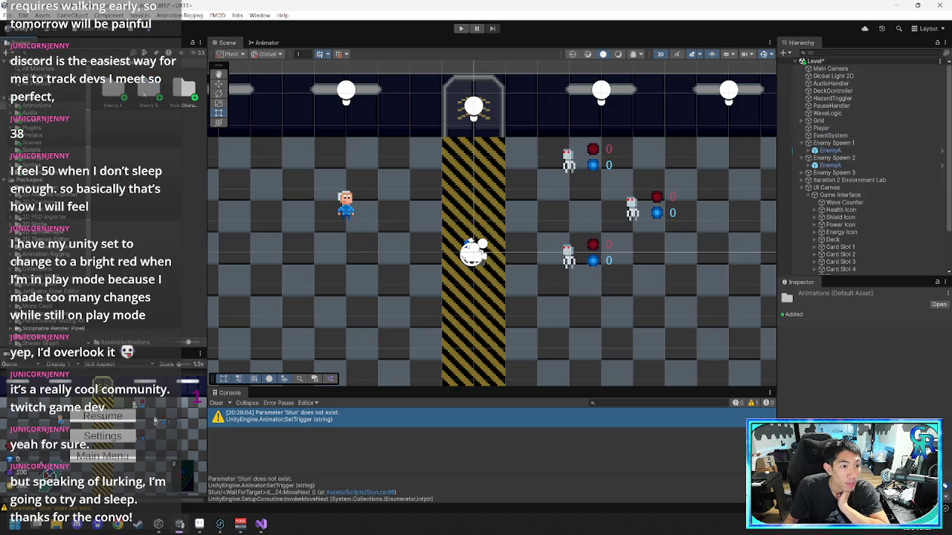
double_click(184, 89)
left_click(33, 112)
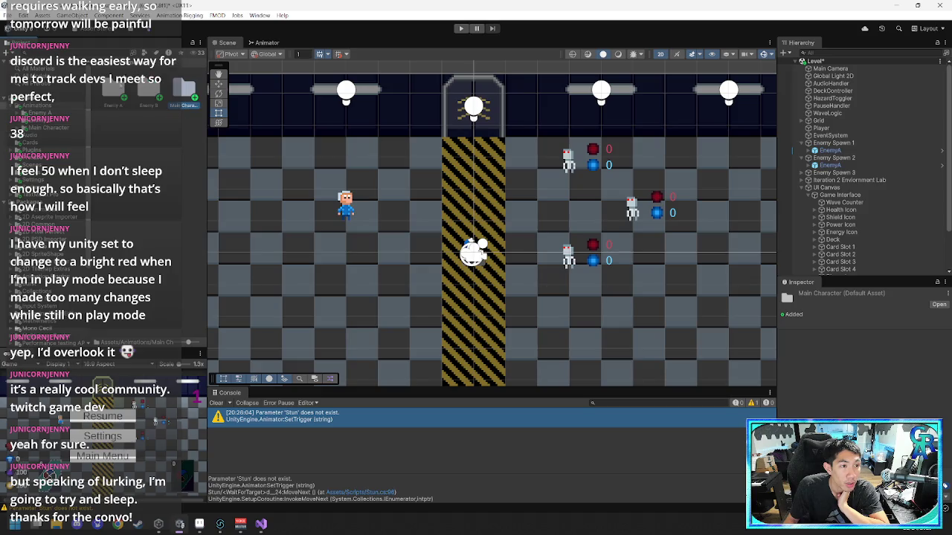
left_click(161, 313)
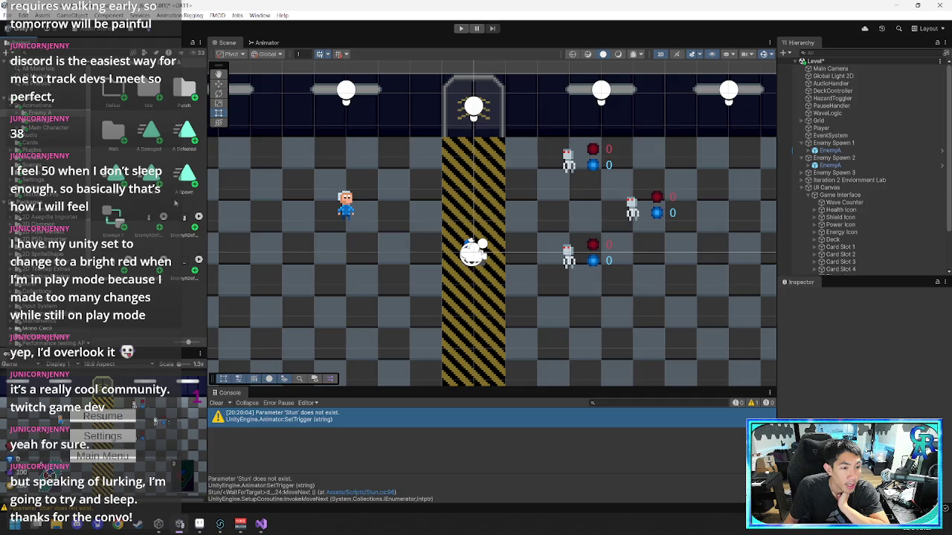
double_click(117, 223)
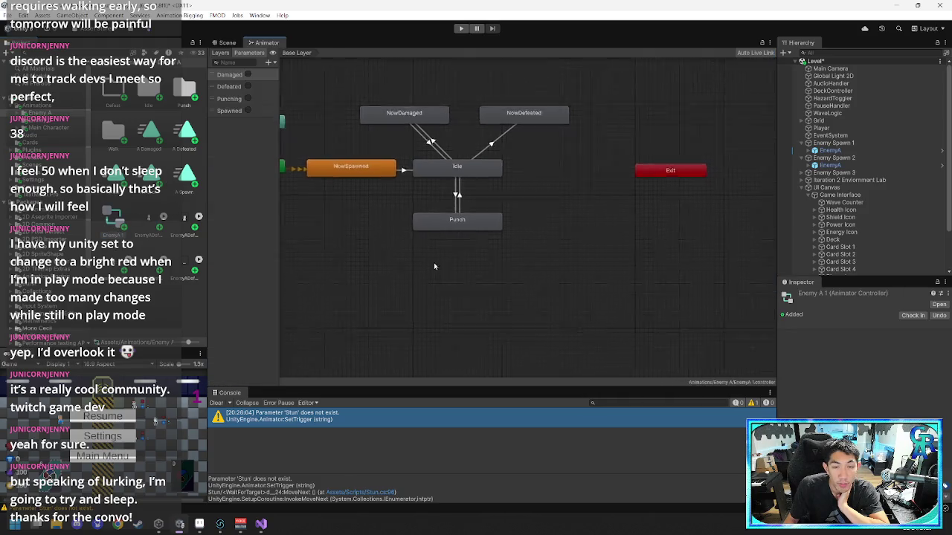
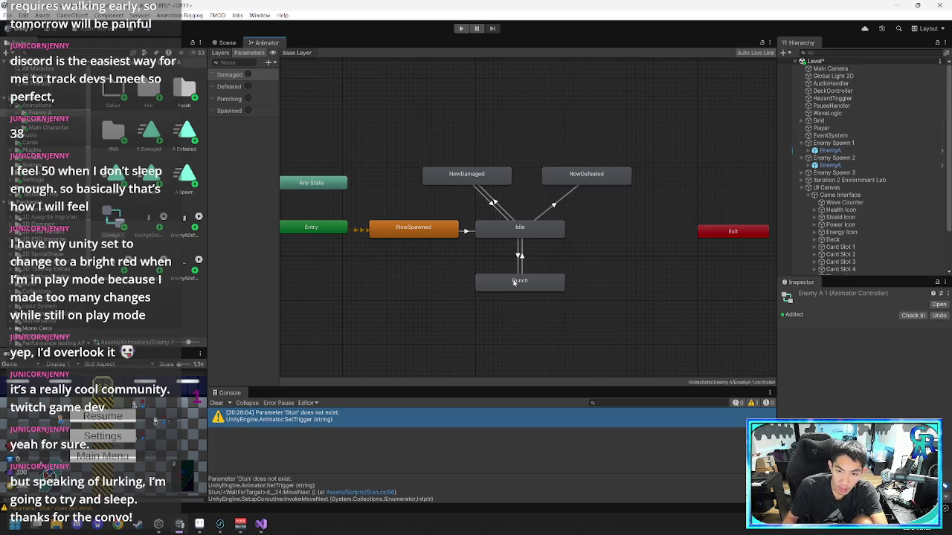
- Move the Punch state lower and add a new empty state named Stunned
left_click_drag(513, 283, 513, 353)
right_click(574, 283)
mouse_move(601, 290)
left_click(750, 291)
left_click(633, 296)
left_click(838, 295)
type("St")
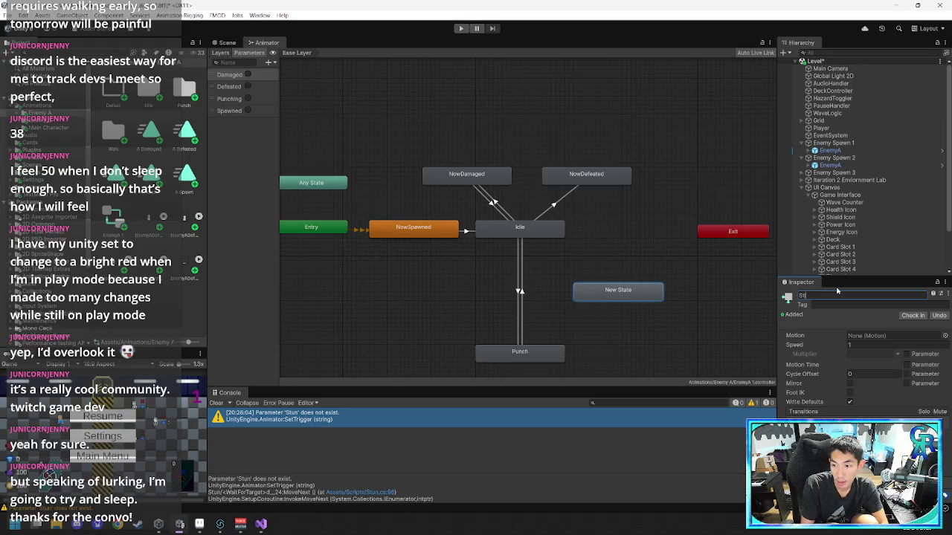
type("unned")
key("Return")
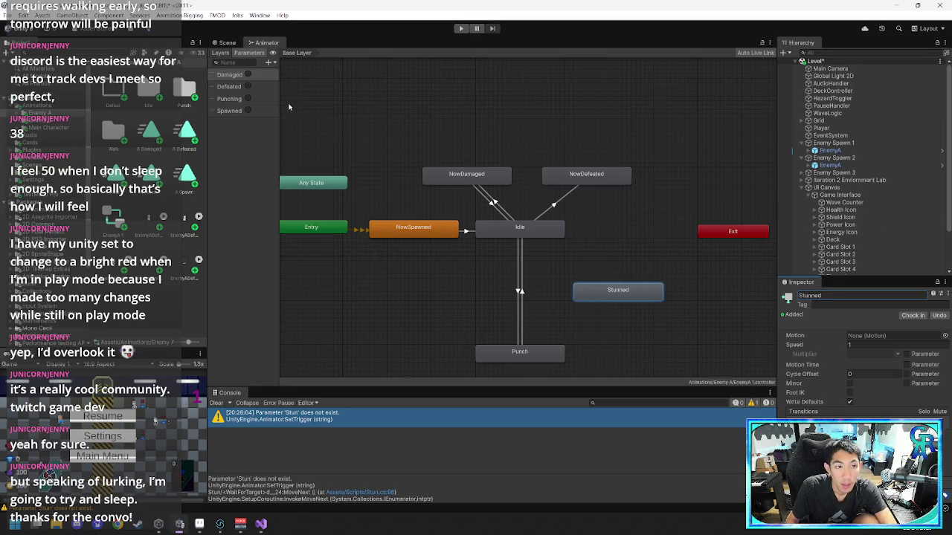
- Add a Stunned trigger parameter, deleting an accidental float, then bring up the Visual Studio windows
left_click(268, 62)
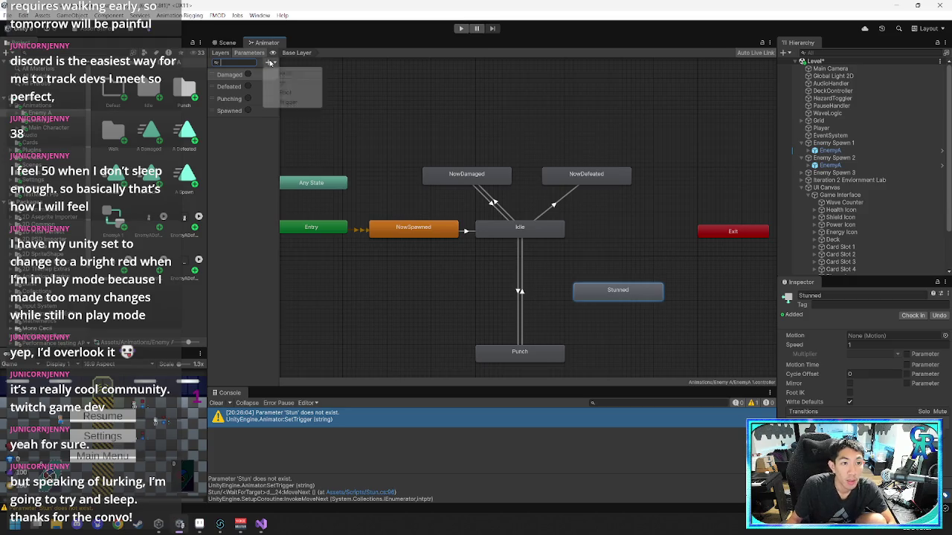
left_click(279, 72)
left_click(253, 141)
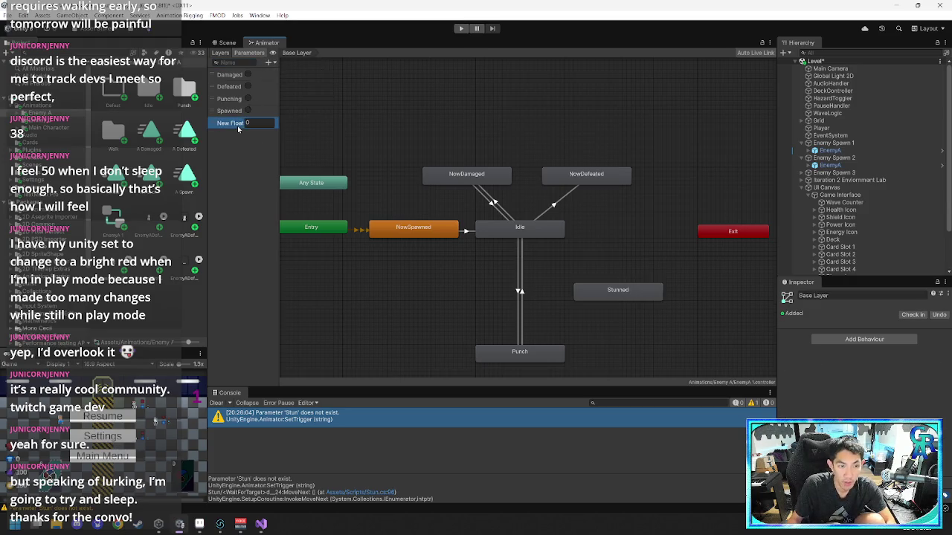
key("Delete")
left_click(268, 63)
left_click(289, 103)
type("Stunned")
key("Return")
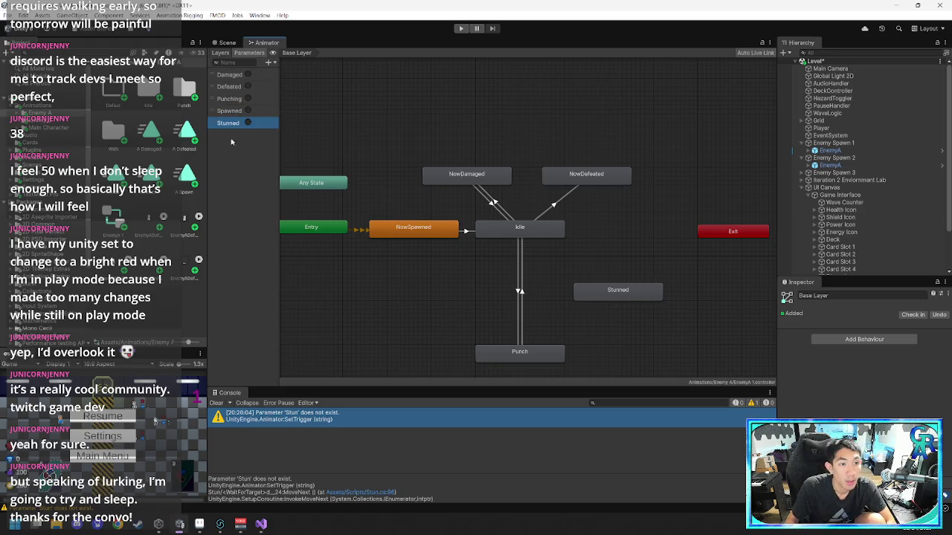
mouse_move(261, 524)
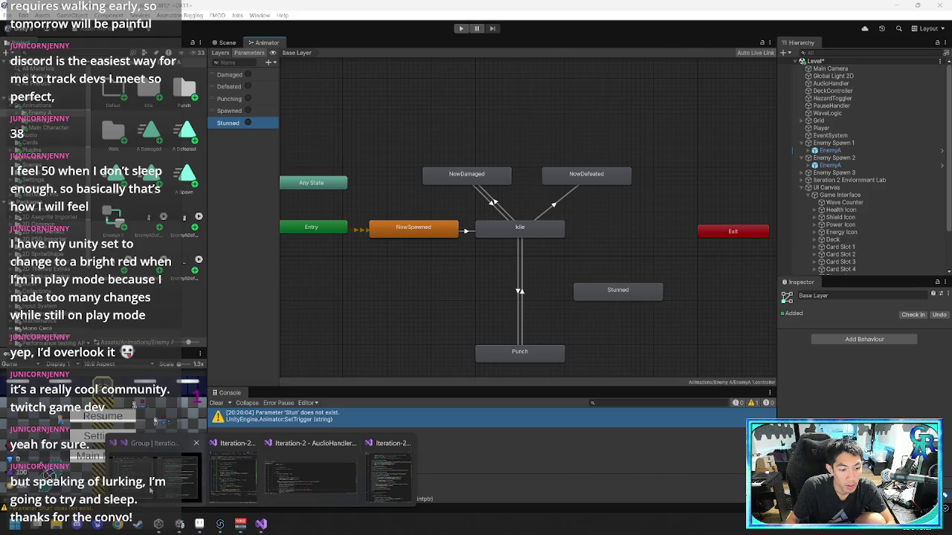
left_click(150, 490)
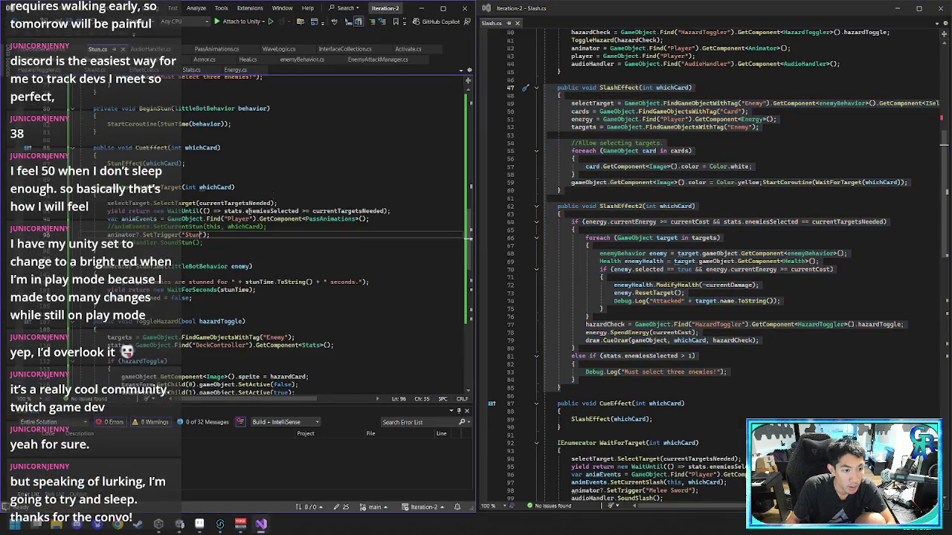
- Change SetTrigger("Stun") to SetTrigger("Stunned") in Stun.cs and return to the Unity editor
type("ned")
left_click(293, 187)
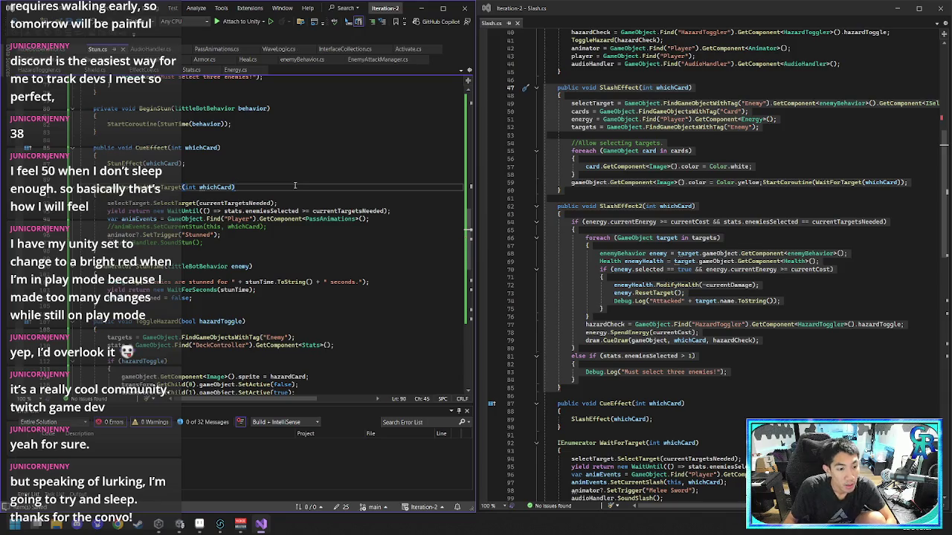
left_click(422, 8)
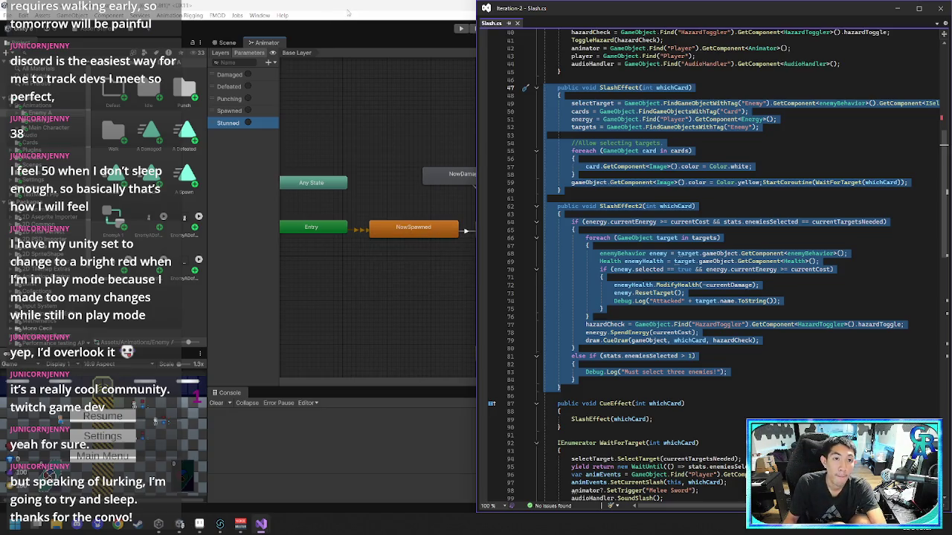
left_click(347, 12)
- Place Stunned below Idle and create a transition from Idle to Stunned
mouse_move(612, 298)
left_mouse_down()
mouse_move(508, 300)
mouse_move(519, 300)
left_mouse_up()
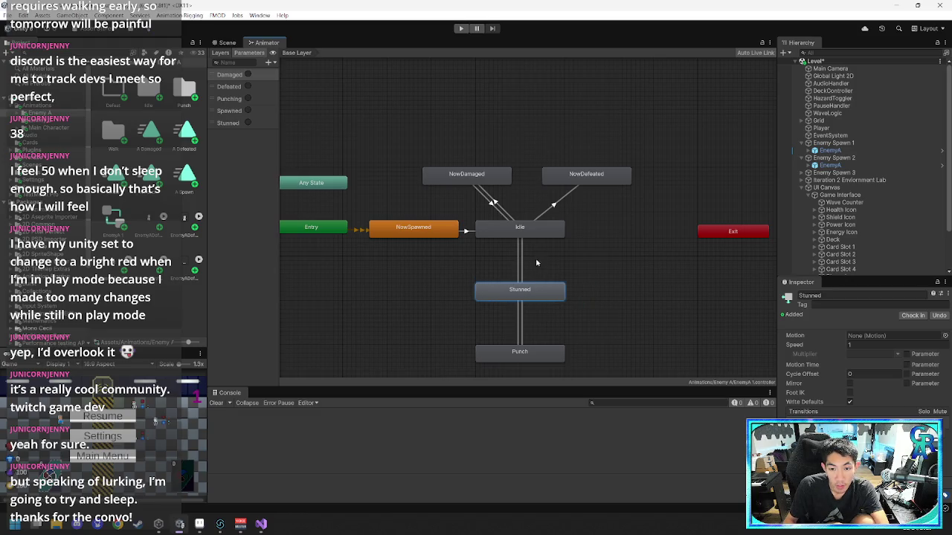
left_click(521, 234)
right_click(490, 232)
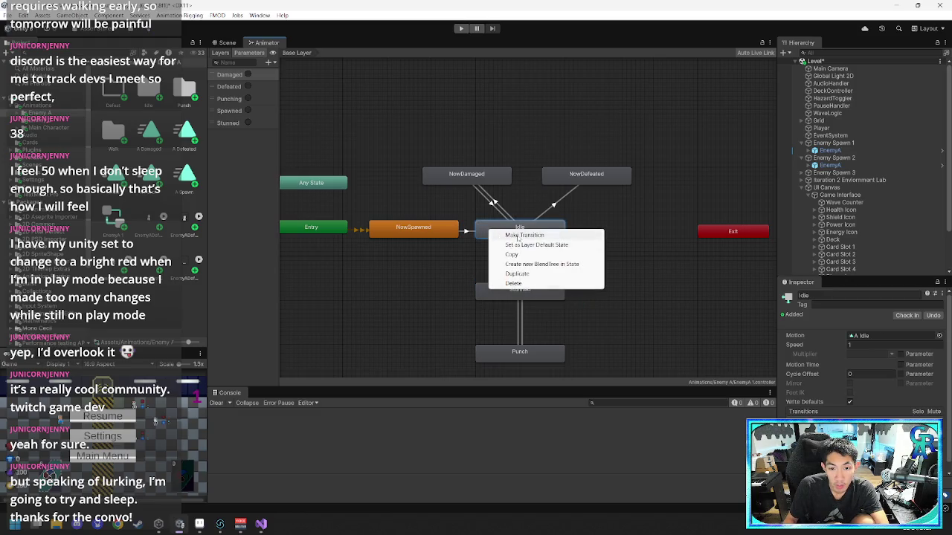
left_click(518, 236)
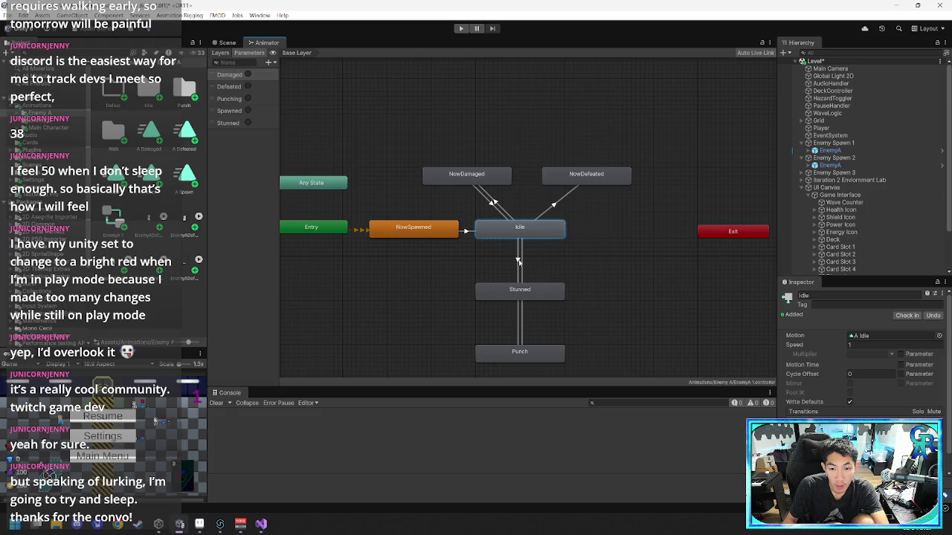
left_click(518, 267)
left_click_drag(538, 297, 569, 296)
left_click(534, 264)
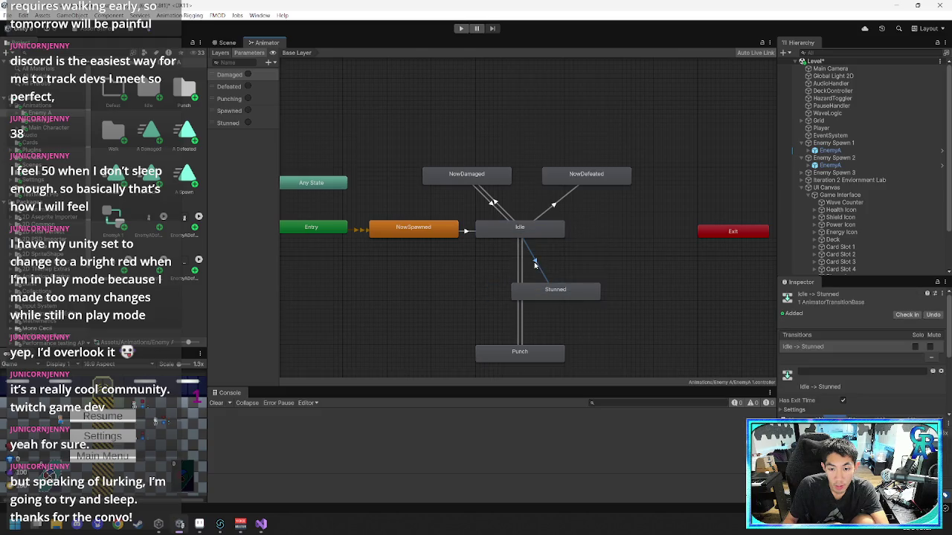
- Add a condition to the Idle-to-Stunned transition
scroll(843, 379, "down", 1)
scroll(947, 347, "down", 2)
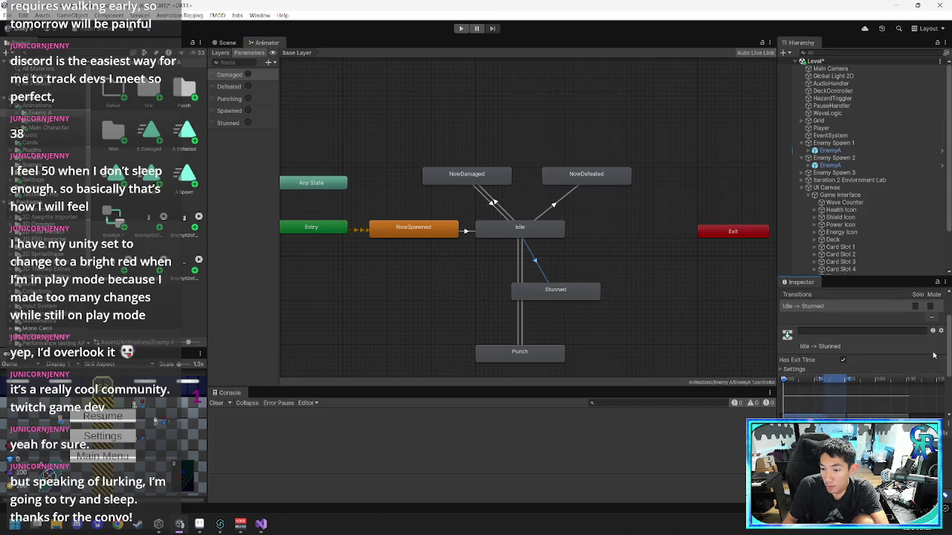
scroll(947, 383, "down", 5)
left_click_drag(947, 391, 948, 408)
left_click(919, 389)
left_click(826, 396)
left_click(578, 291)
- Make a return transition from Stunned back to Idle
right_click(579, 291)
left_click(593, 295)
left_click(593, 296)
left_click(527, 230)
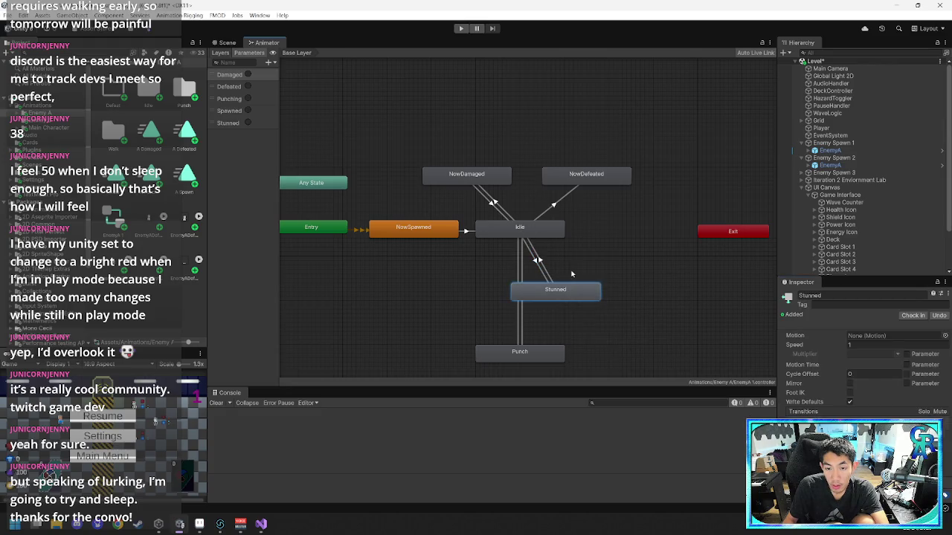
- Add a new trigger parameter named Unstunned
left_click(270, 63)
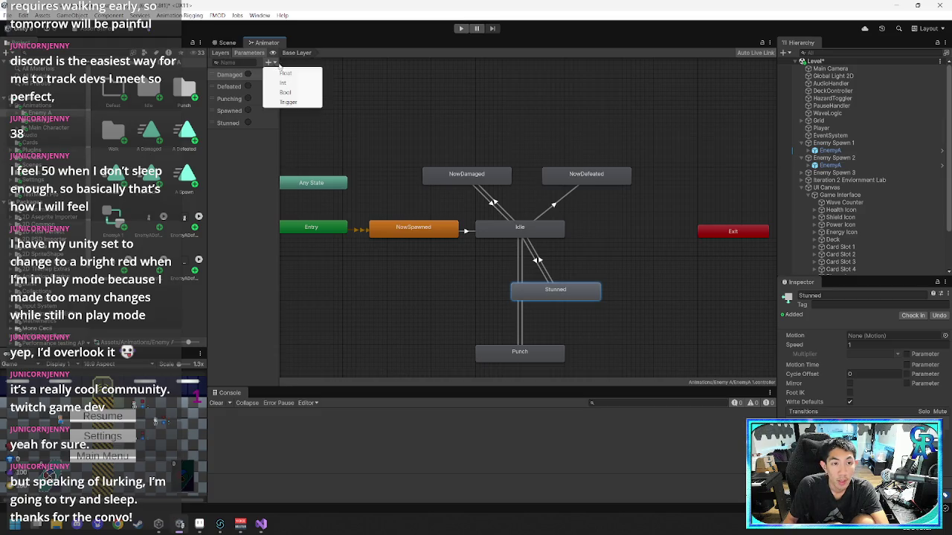
left_click(304, 102)
type("Unstunned")
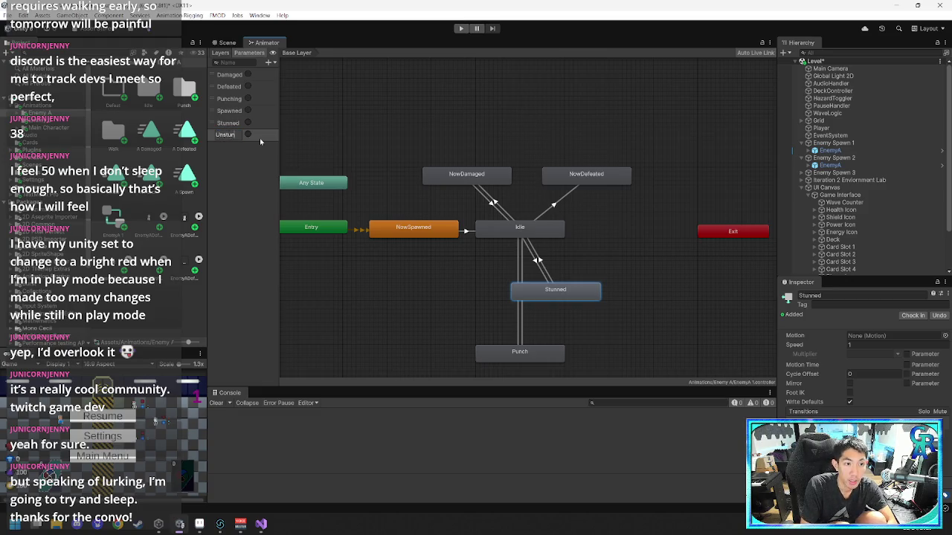
key("Return")
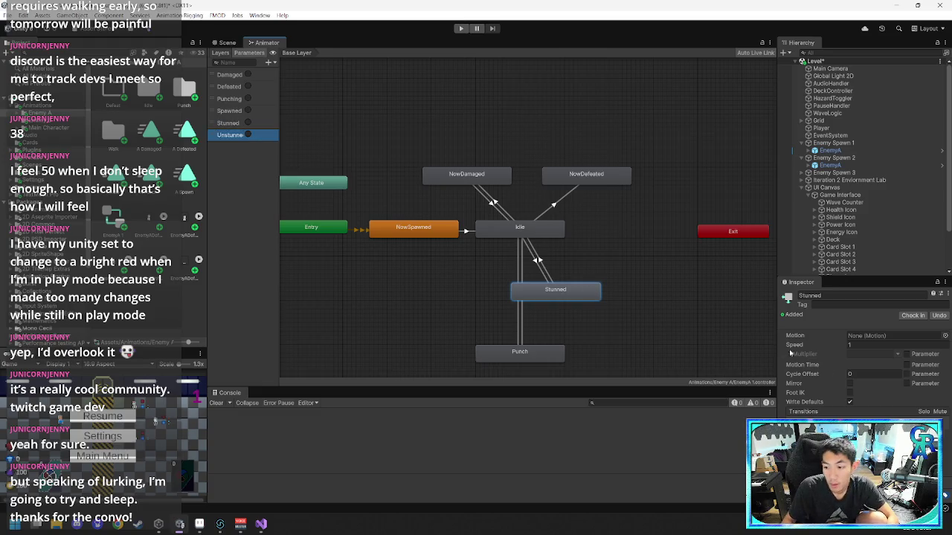
- Give the Stunned-to-Idle transition an Unstunned condition
left_click(537, 258)
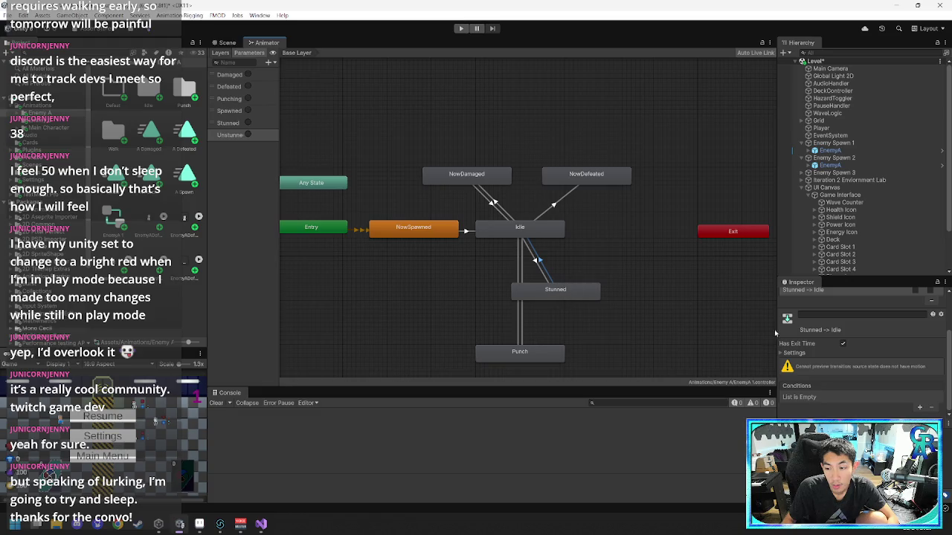
scroll(862, 370, "up", 3)
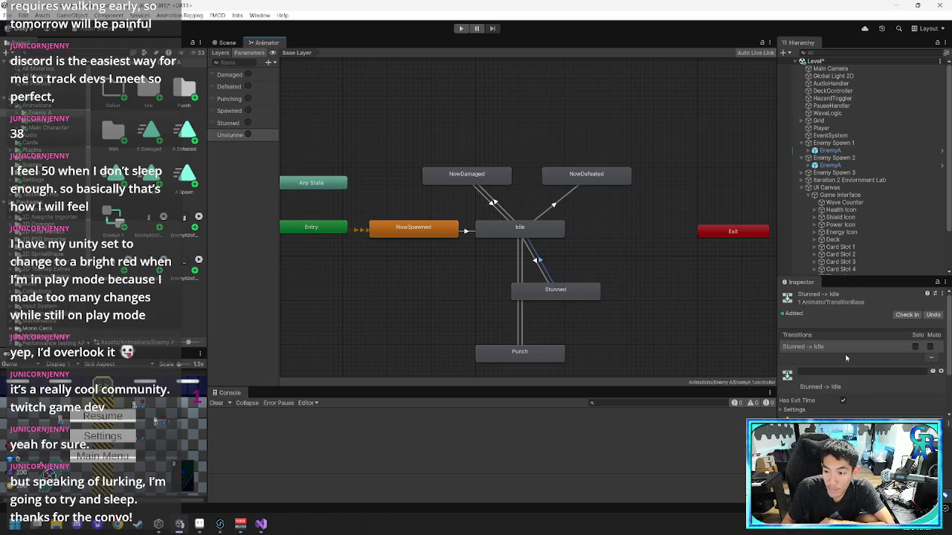
left_click_drag(569, 289, 608, 285)
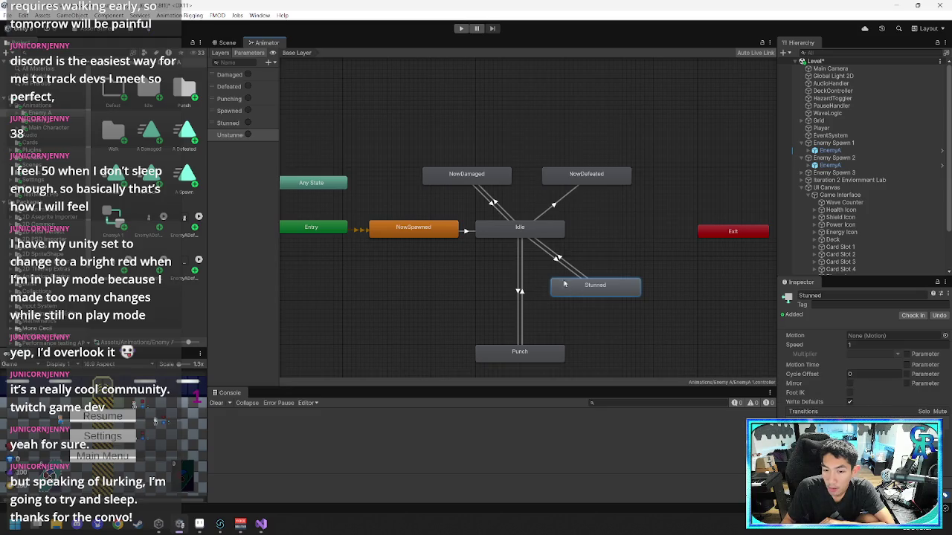
left_click(583, 266)
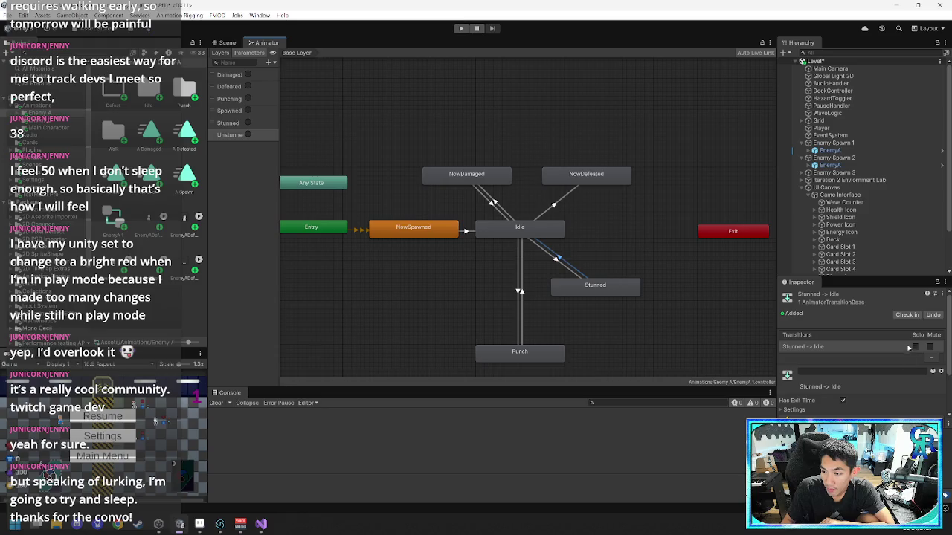
scroll(890, 375, "down", 2)
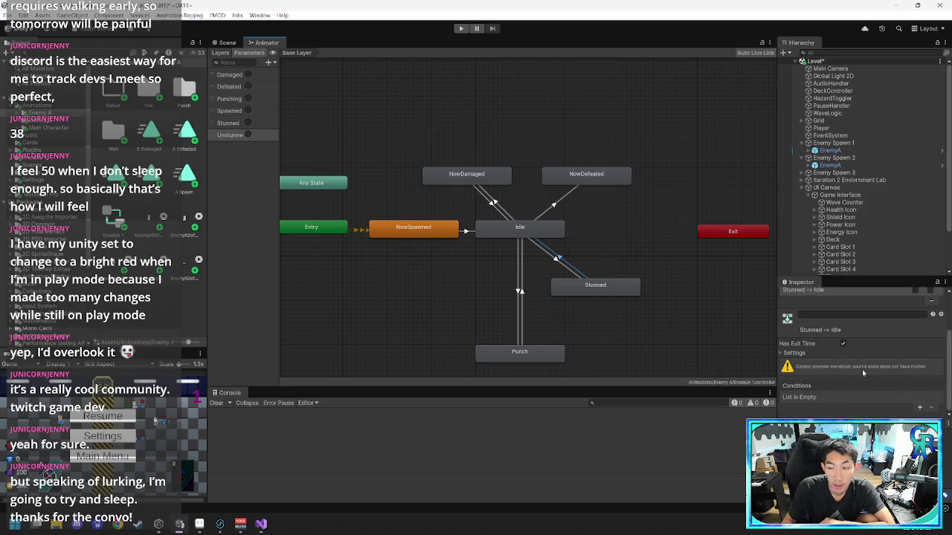
left_click(919, 409)
left_click(856, 397)
left_click(855, 464)
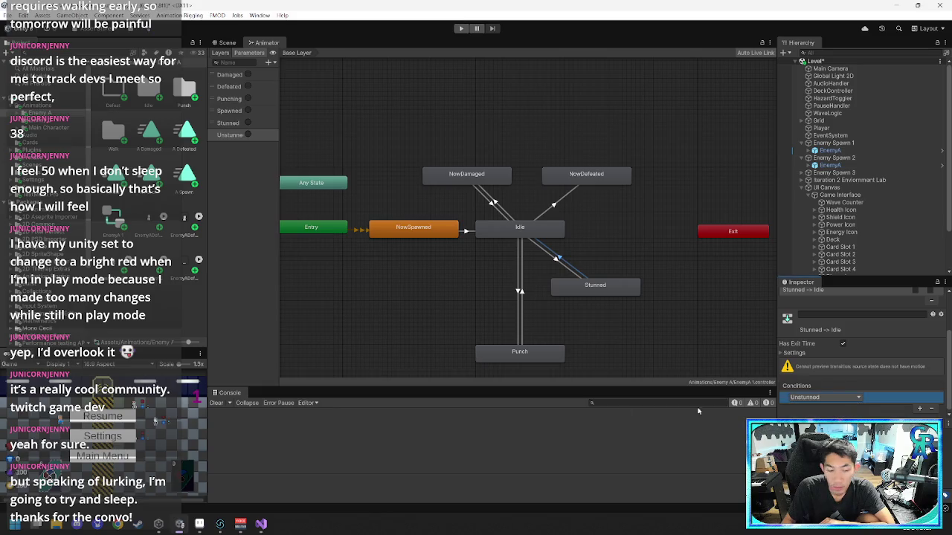
- Switch over to the Visual Studio script windows
left_click(241, 524)
mouse_move(261, 524)
left_click(297, 476)
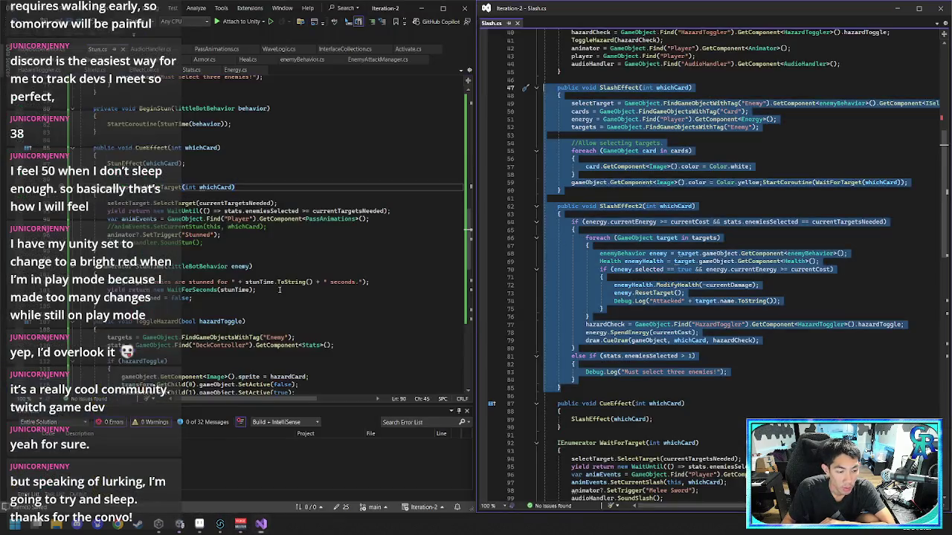
- Copy the SetTrigger line below stunned = false; as SetTrigger("Unstunned"), then return to Unity
left_click(252, 237)
left_click_drag(255, 235, 272, 227)
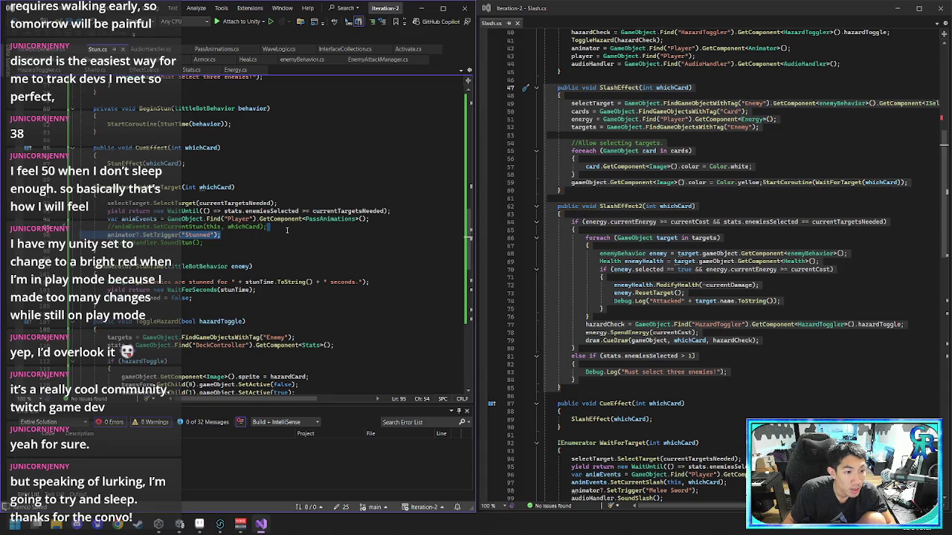
key("ctrl+c")
left_click(229, 298)
key("Return")
key("ctrl+v")
key("Left")
key("Left")
key("Left")
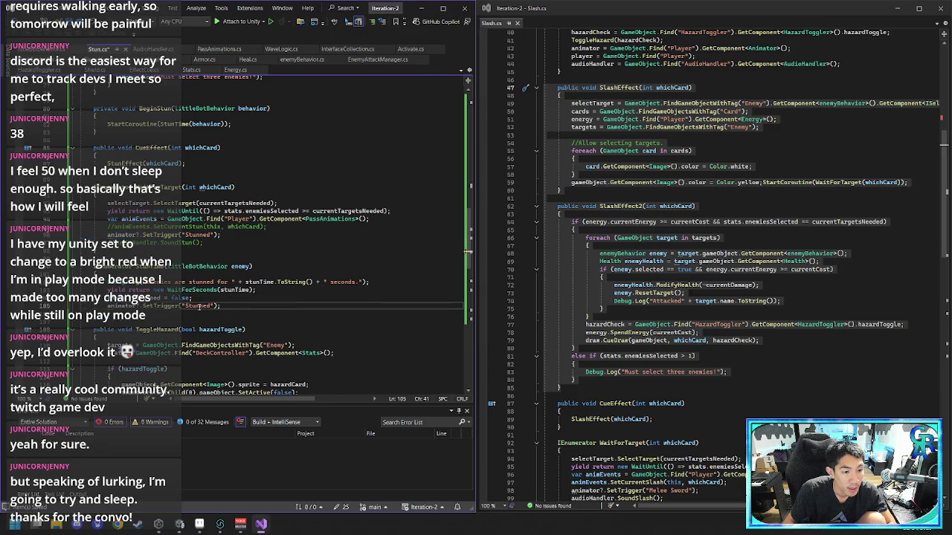
type("Uns")
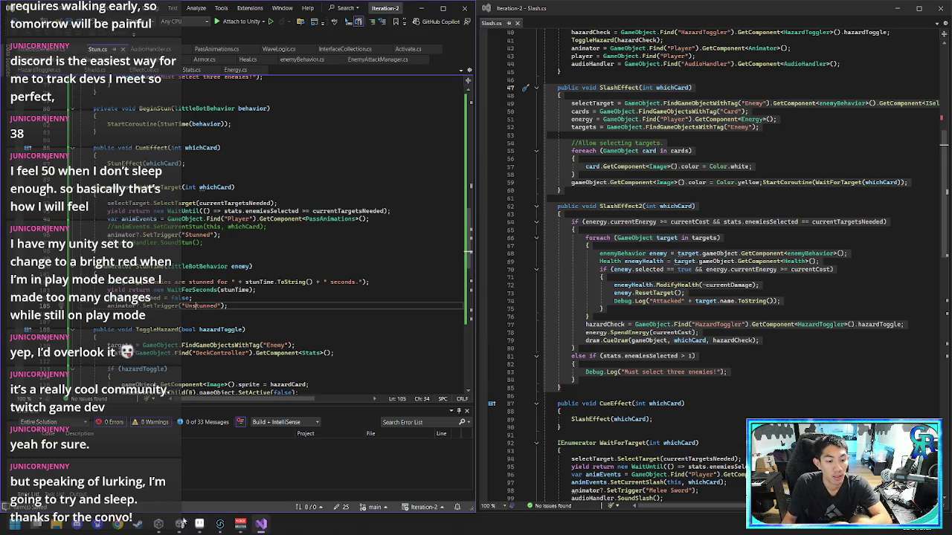
mouse_move(183, 522)
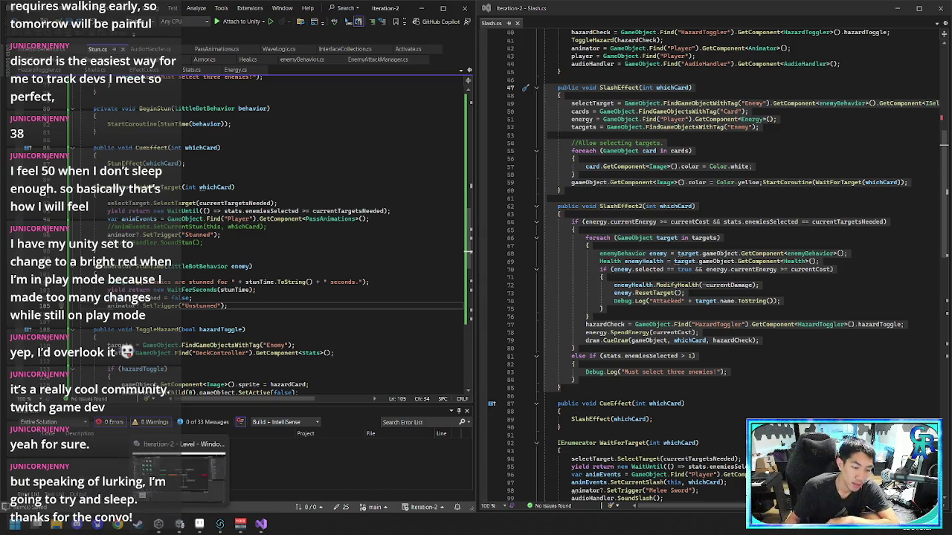
left_click(176, 526)
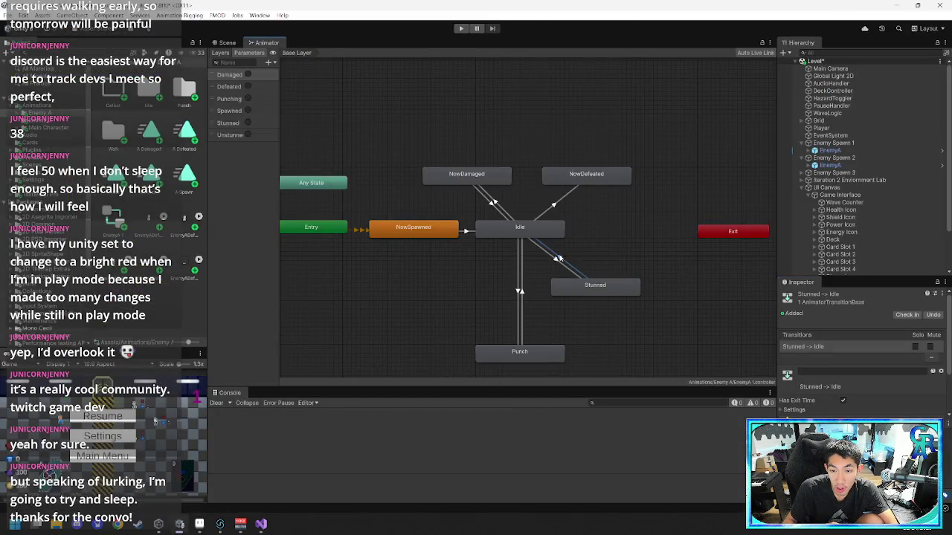
- Move the Stunned state up beside Idle
left_click(620, 263)
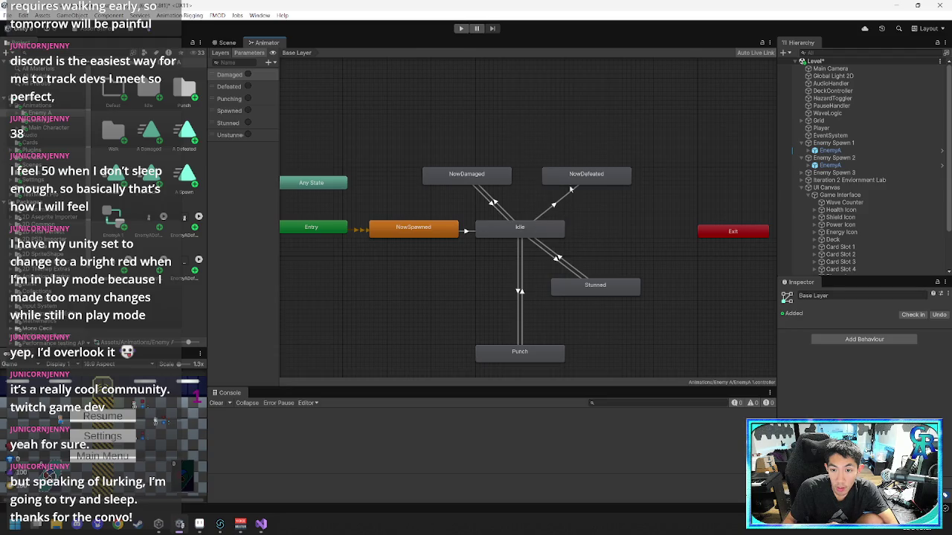
left_click(571, 179)
left_click(611, 231)
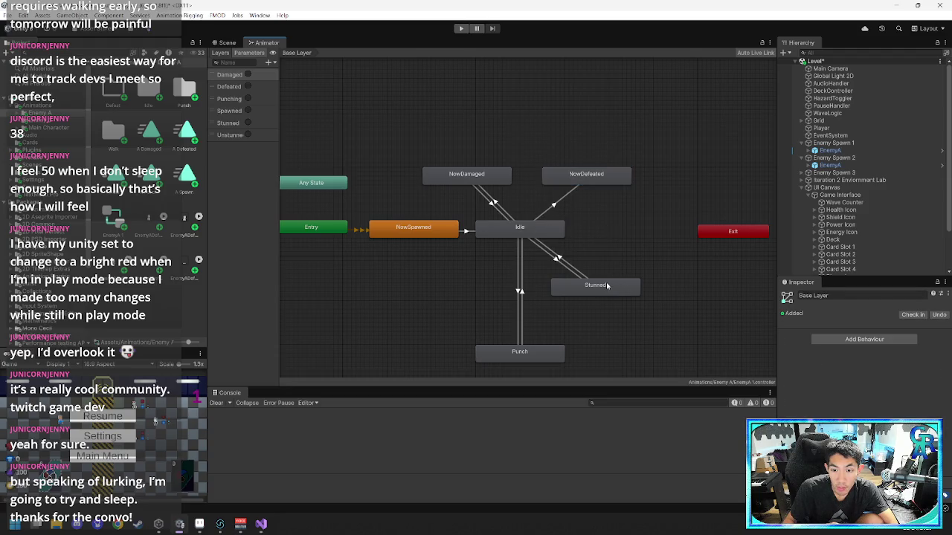
left_click_drag(603, 286, 631, 233)
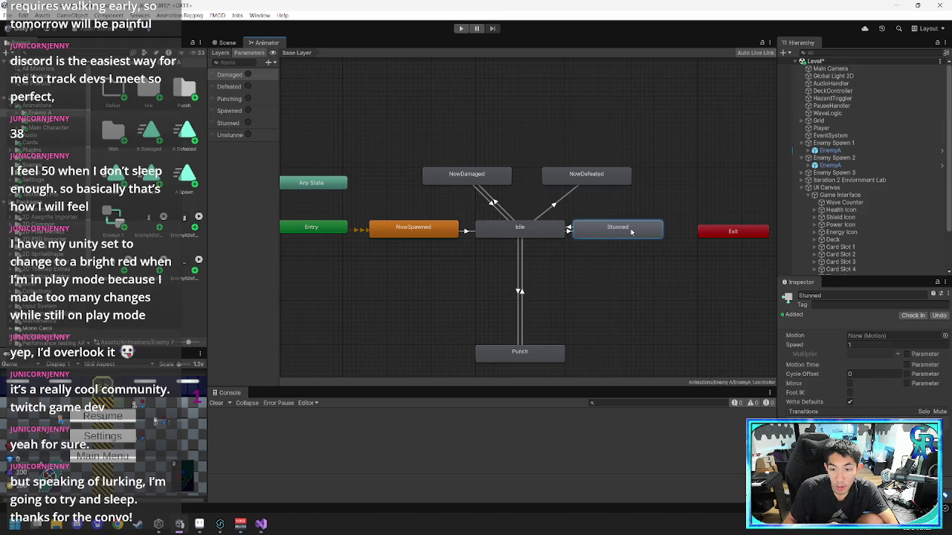
- Create a transition from Stunned to NowDamaged
right_click(614, 233)
left_click(650, 238)
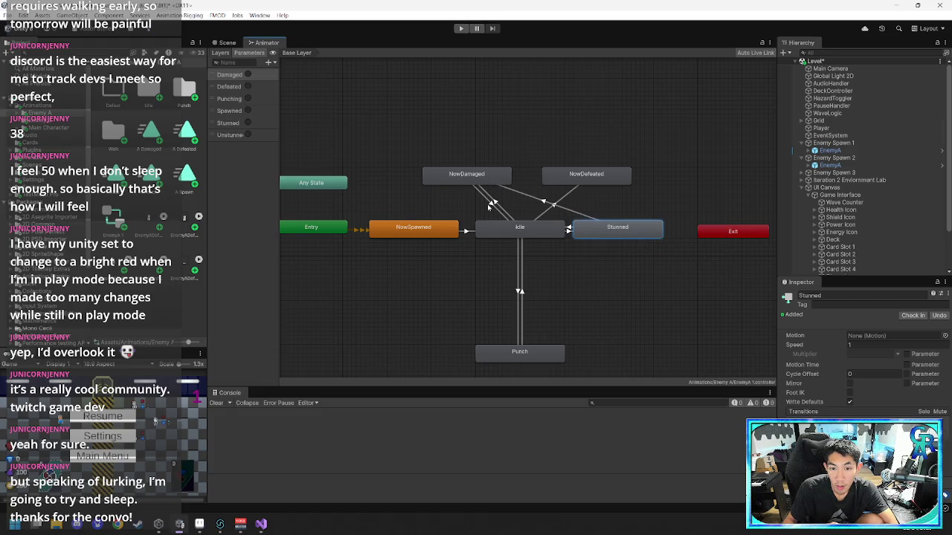
left_click(494, 204)
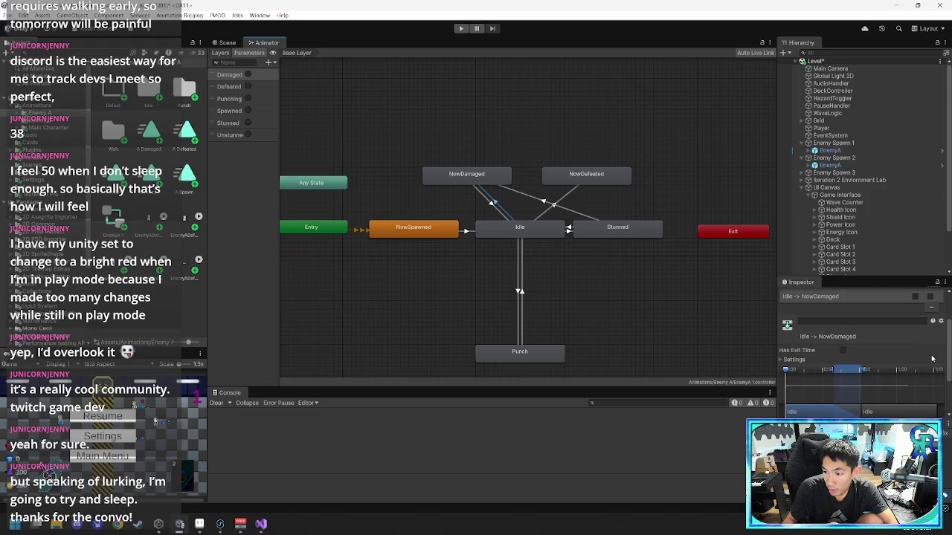
scroll(870, 383, "down", 3)
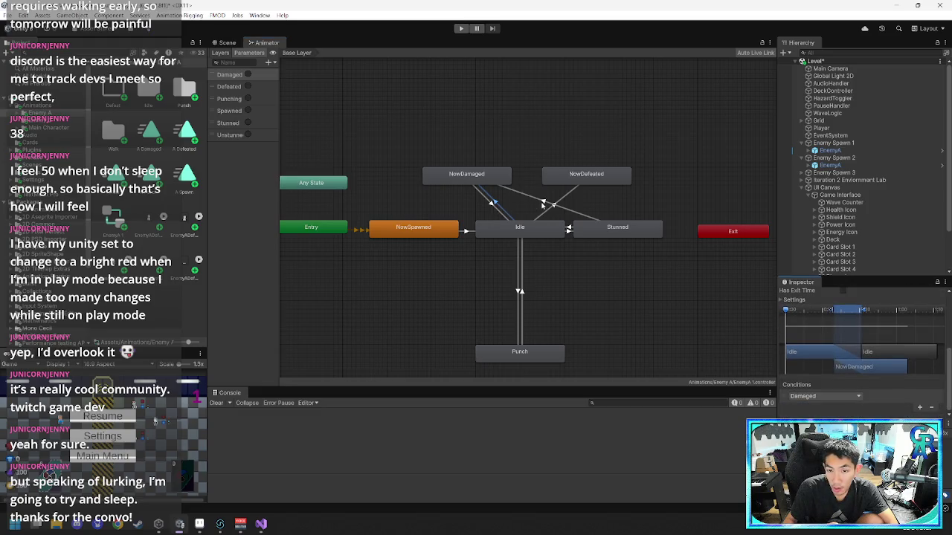
left_click(543, 204)
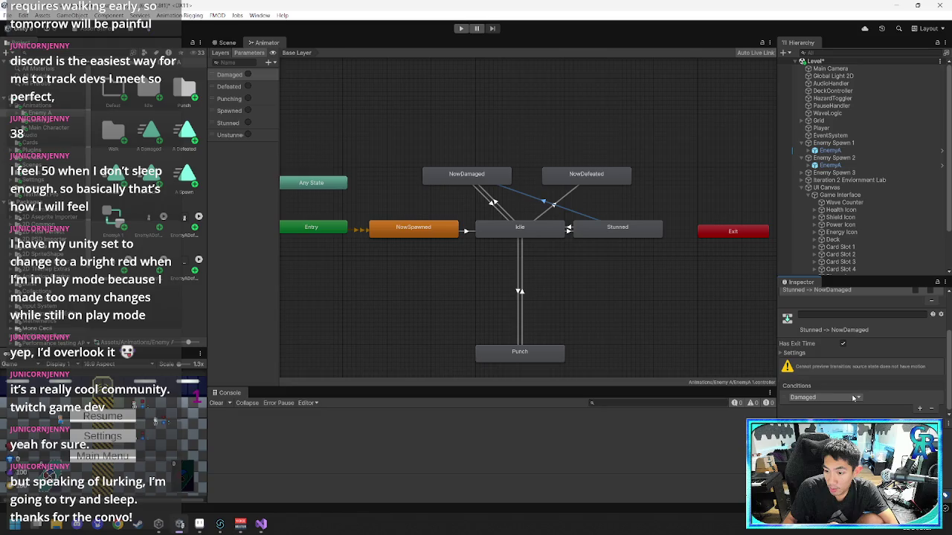
- Create a NowDamaged-to-Stunned transition and review its Damaged condition
right_click(490, 180)
left_click(513, 183)
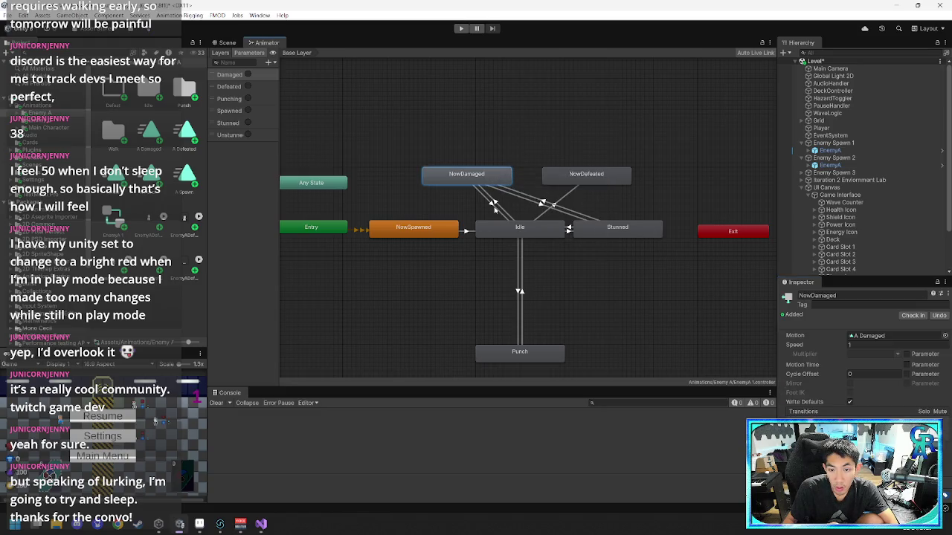
left_click(542, 205)
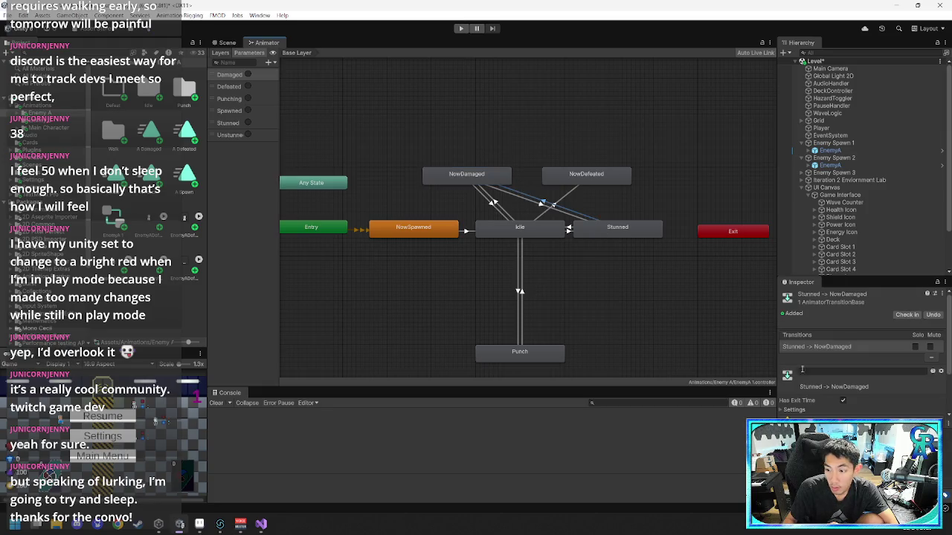
left_click(543, 207)
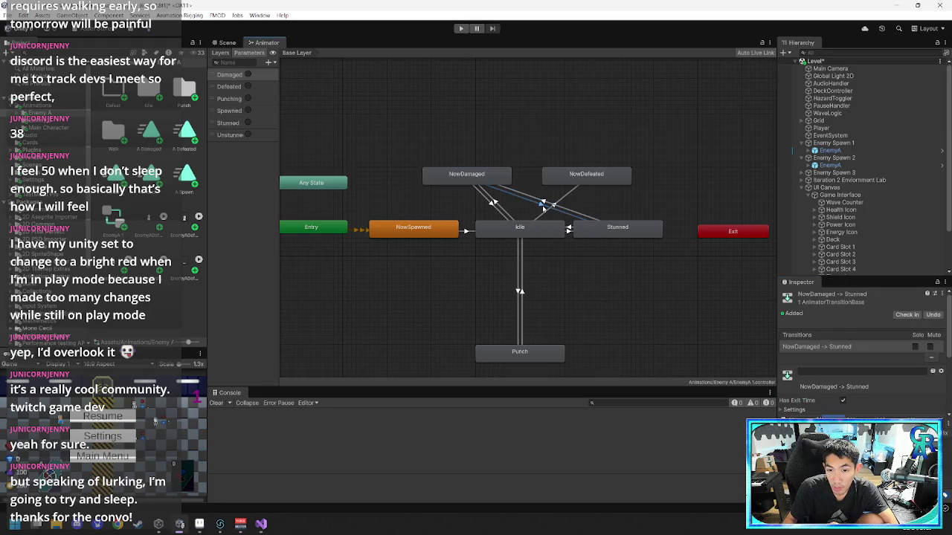
scroll(813, 369, "down", 3)
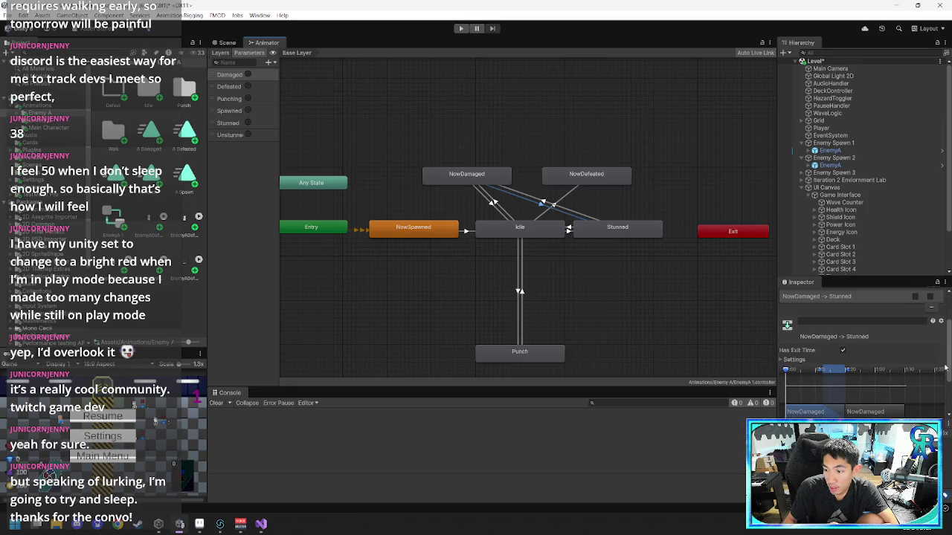
scroll(945, 369, "down", 3)
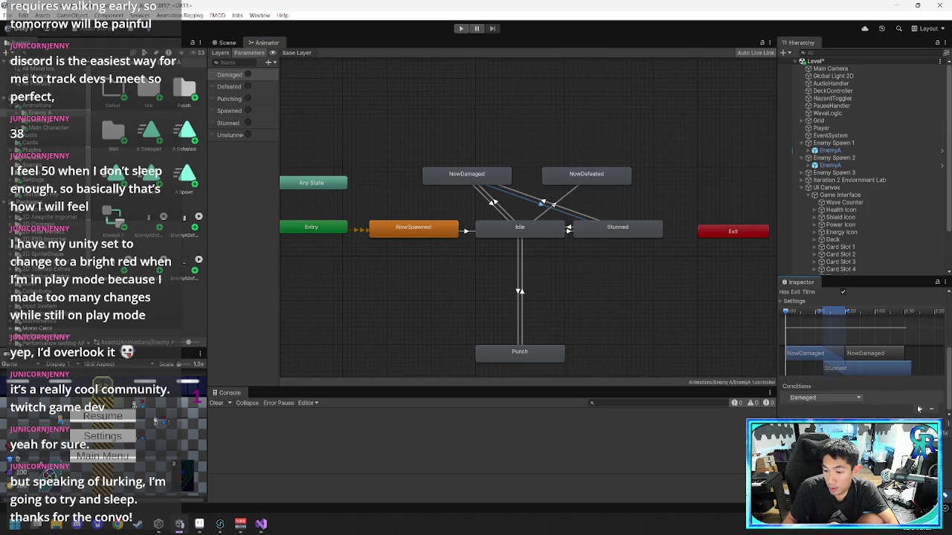
left_click(856, 398)
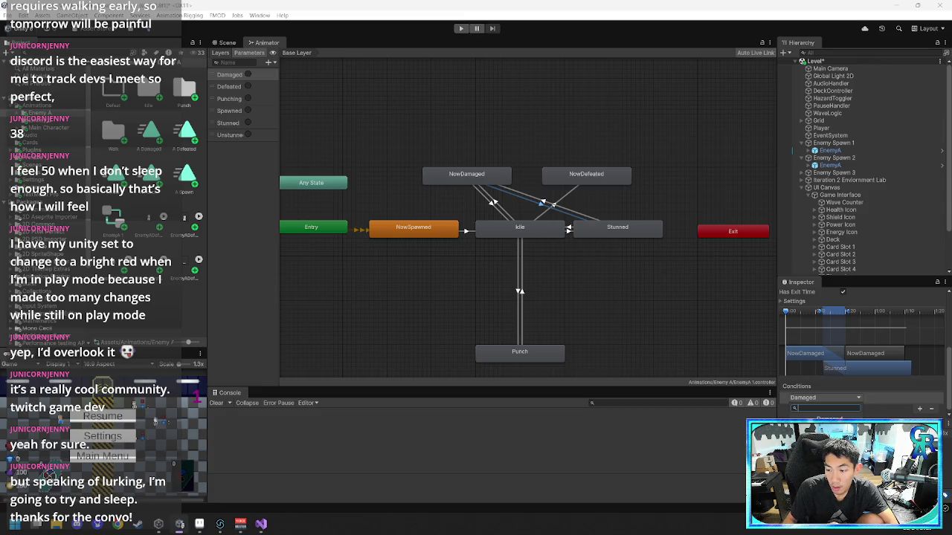
key("Escape")
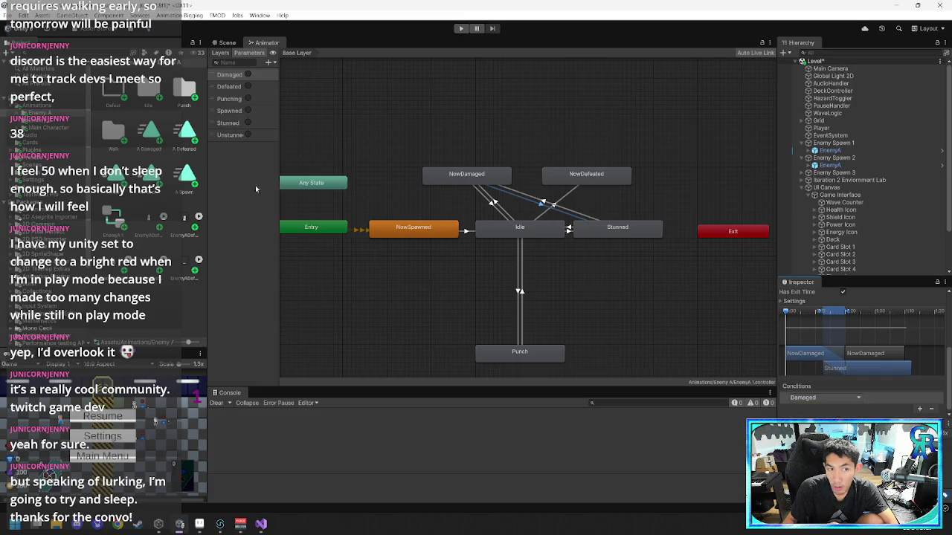
- Delete the Stunned and Unstunned trigger parameters
left_click(238, 124)
left_click(238, 137)
left_click(238, 126)
key("Delete")
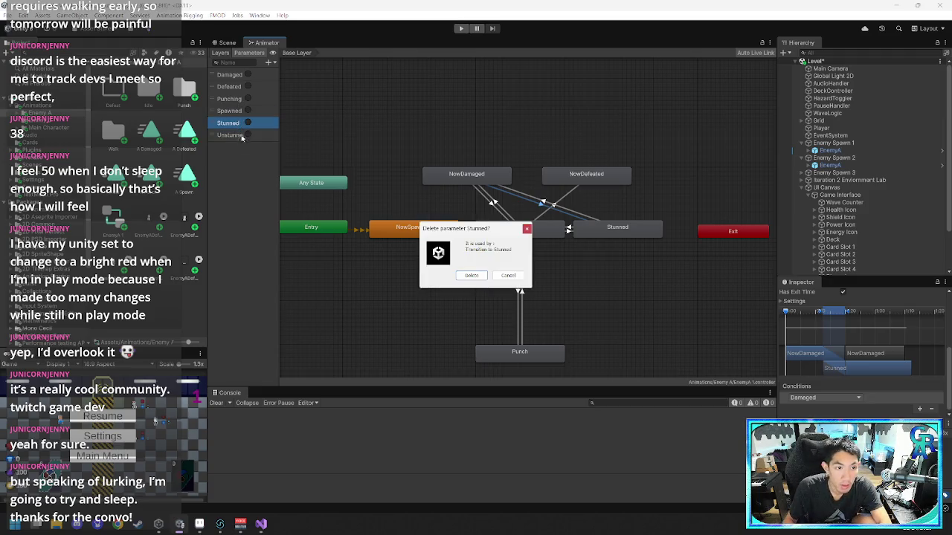
left_click(474, 276)
key("Delete")
left_click(469, 276)
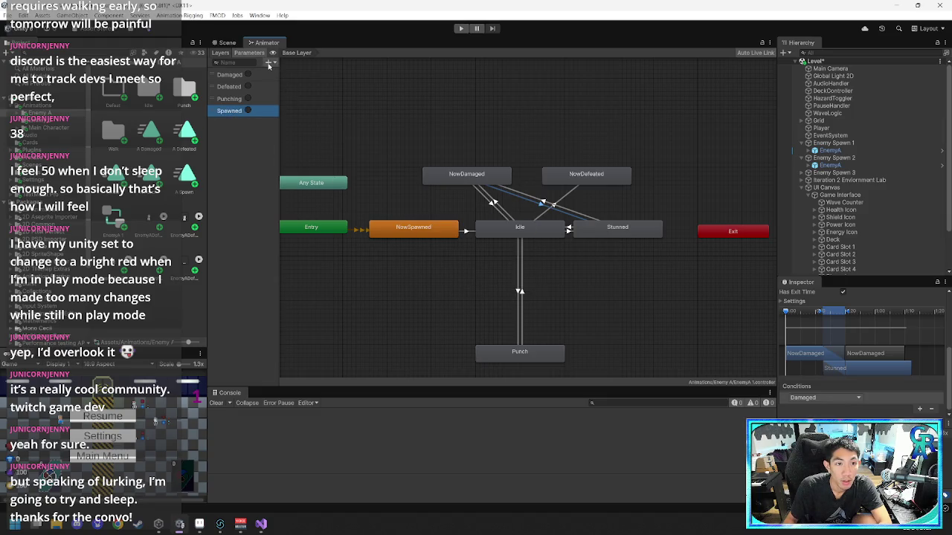
- Add a bool parameter named Stunned
left_click(269, 62)
left_click(277, 90)
type("Stunned")
key("Return")
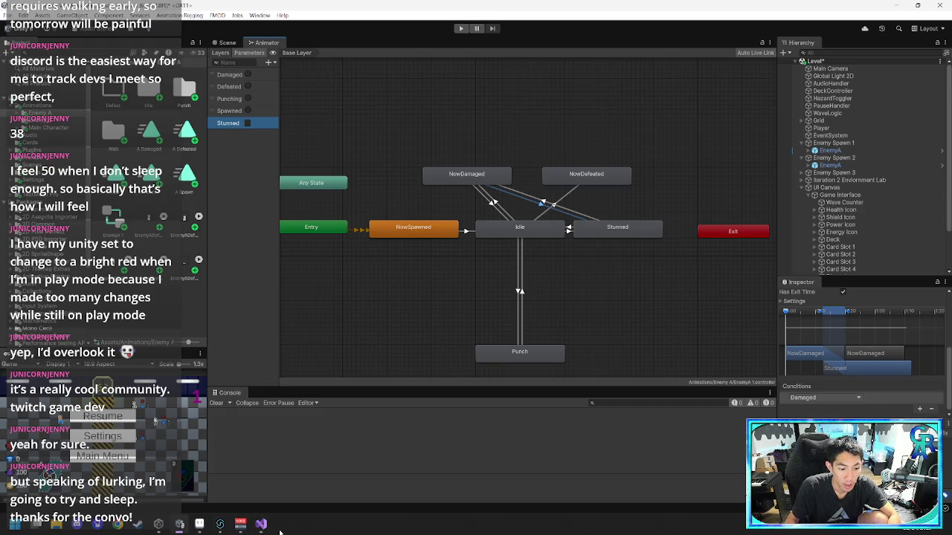
mouse_move(269, 528)
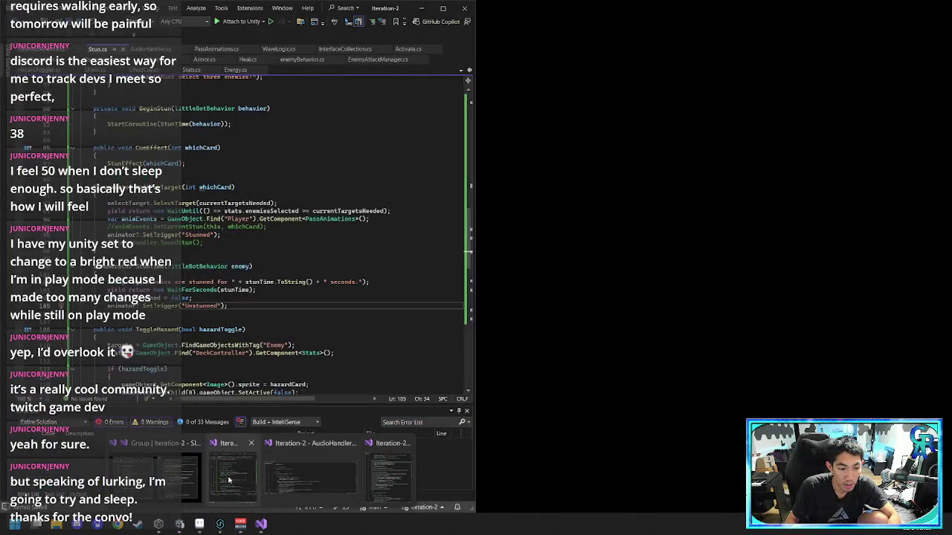
- Rewrite the Stunned trigger call in Stun.cs as a SetBool("Stunned") call
left_click(221, 481)
left_click(160, 235)
key("BackSpace")
key("BackSpace")
key("Delete")
key("Delete")
key("Delete")
type("Bool(\"Stunned\") =")
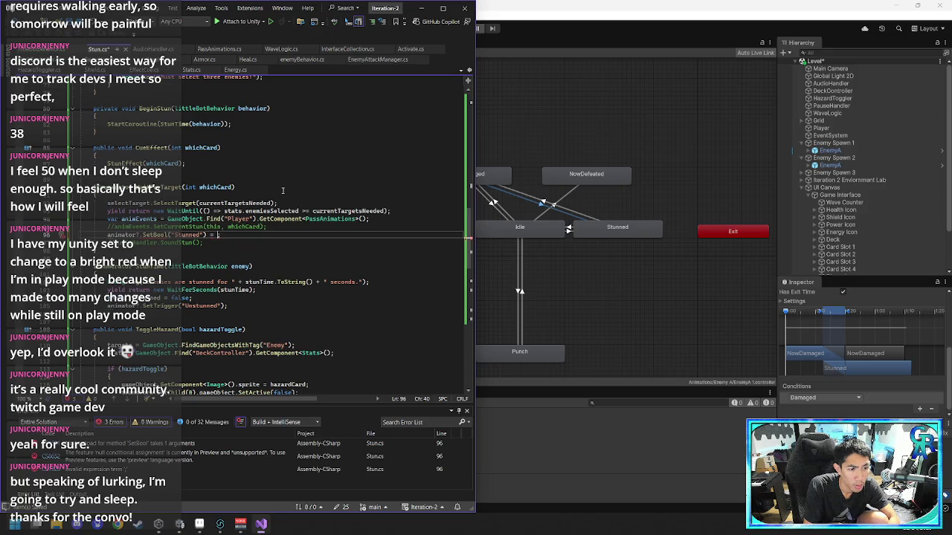
type("true")
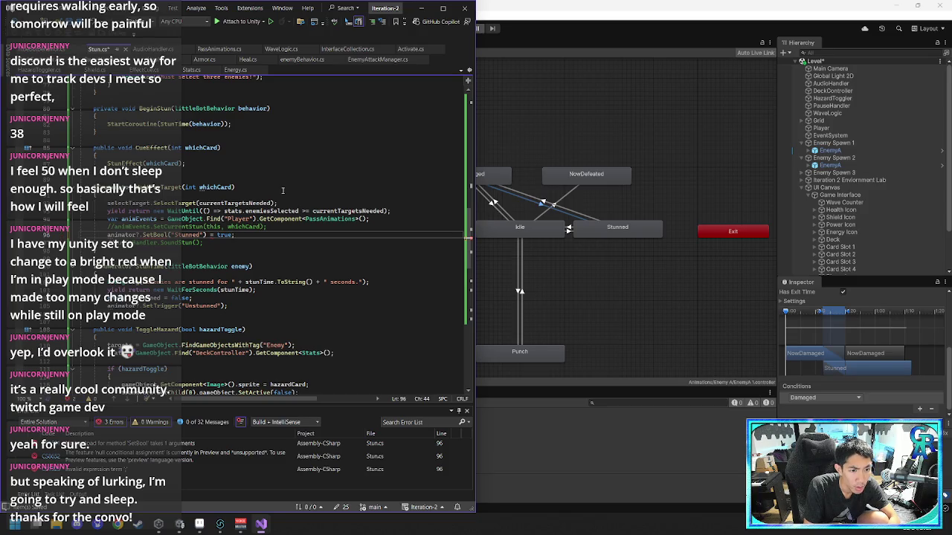
key("ctrl+z")
key("ctrl+z")
key("ctrl+z")
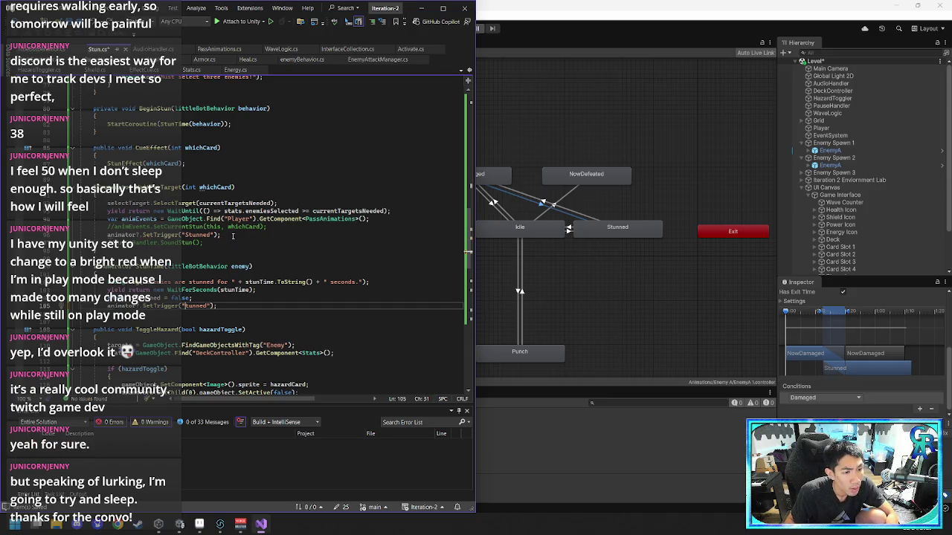
key("ctrl+y")
key("ctrl+y")
key("ctrl+y")
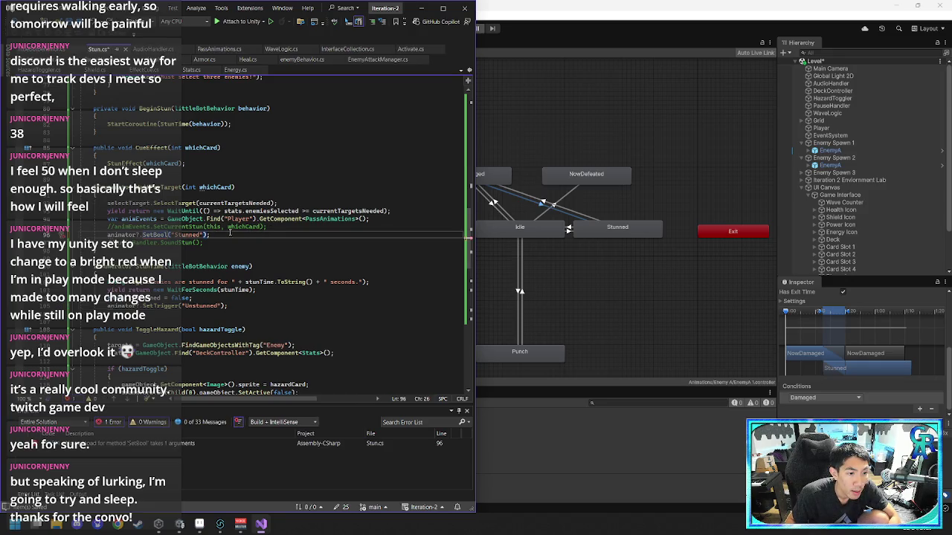
- Complete it as SetBool("Stunned", true), save Stun.cs and return to Unity
left_click(207, 235)
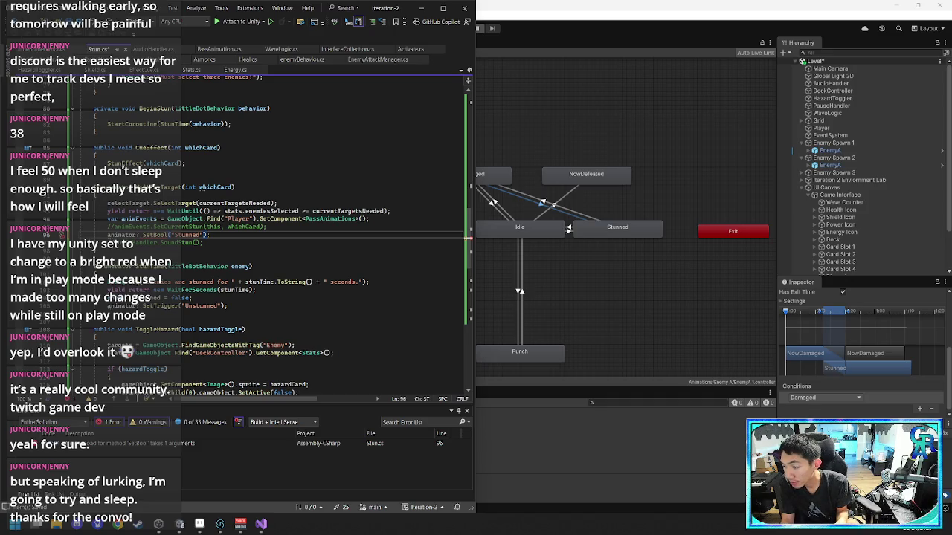
left_click(351, 194)
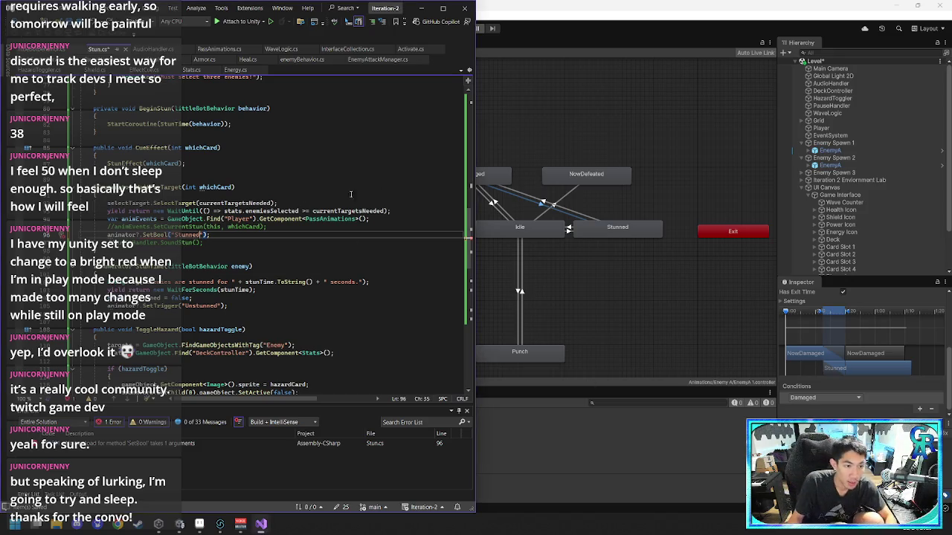
type(", ")
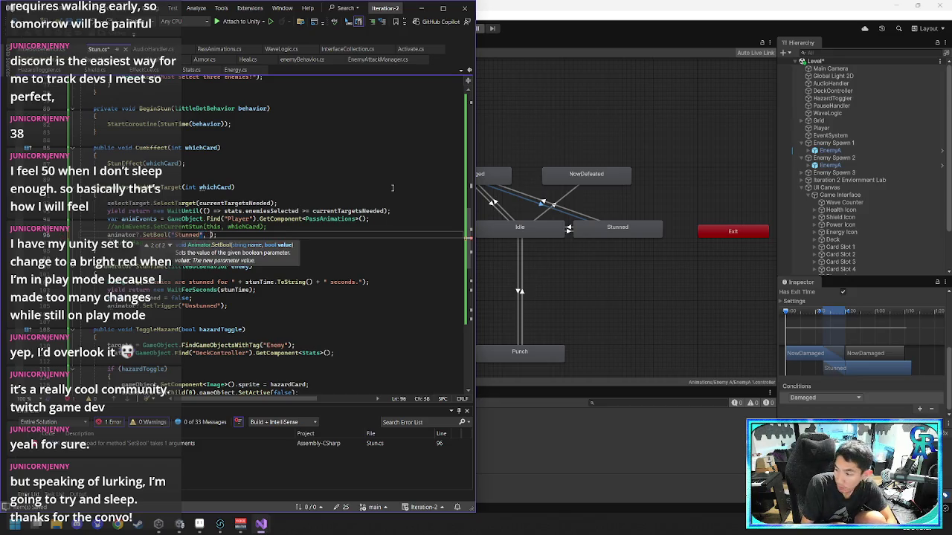
type("true")
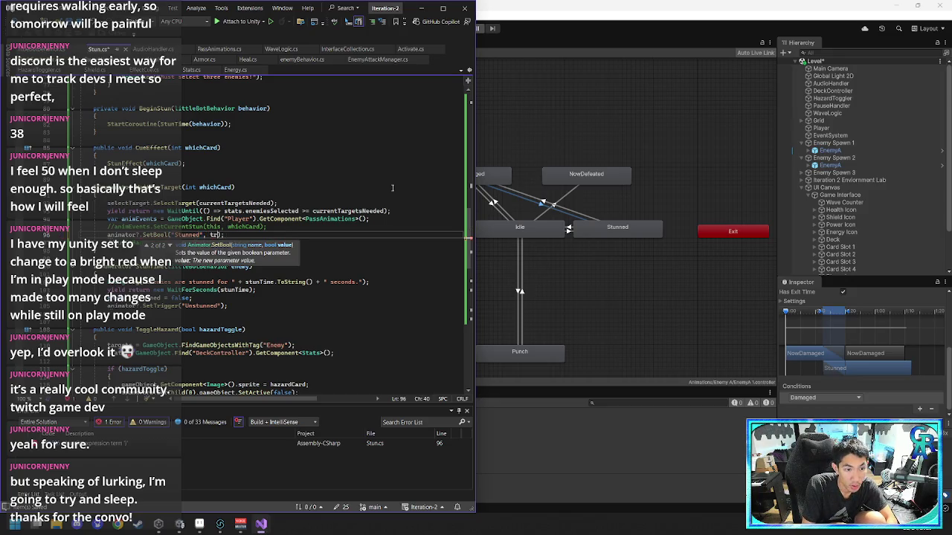
key("ctrl+s")
left_click(361, 227)
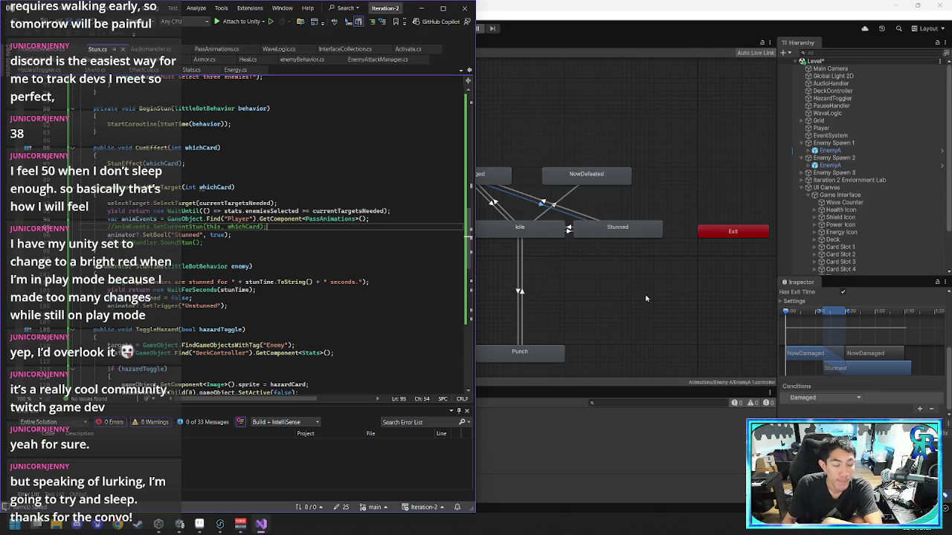
left_click(643, 289)
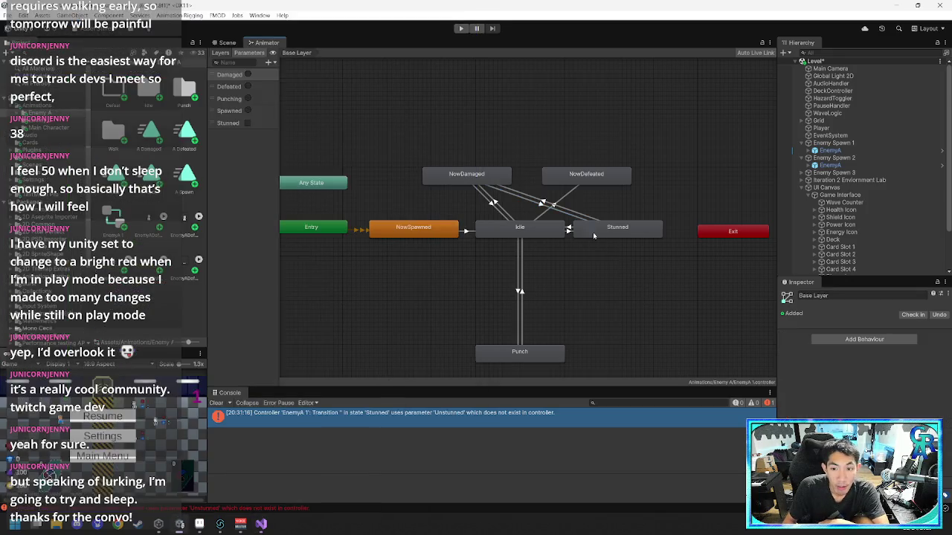
- Change the NowDamaged-to-Stunned condition from Damaged to Stunned true
left_click_drag(588, 236, 611, 237)
left_click(581, 230)
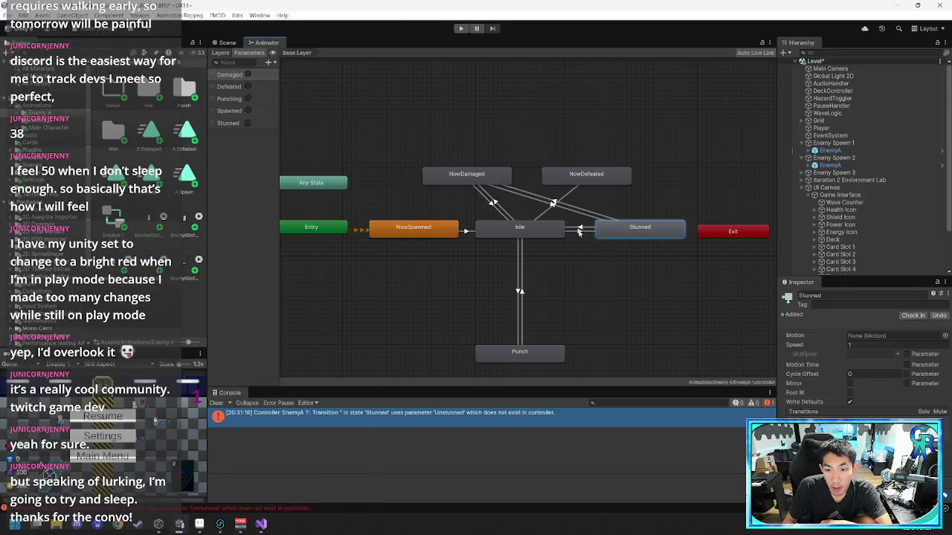
scroll(867, 398, "down", 2)
scroll(868, 398, "down", 2)
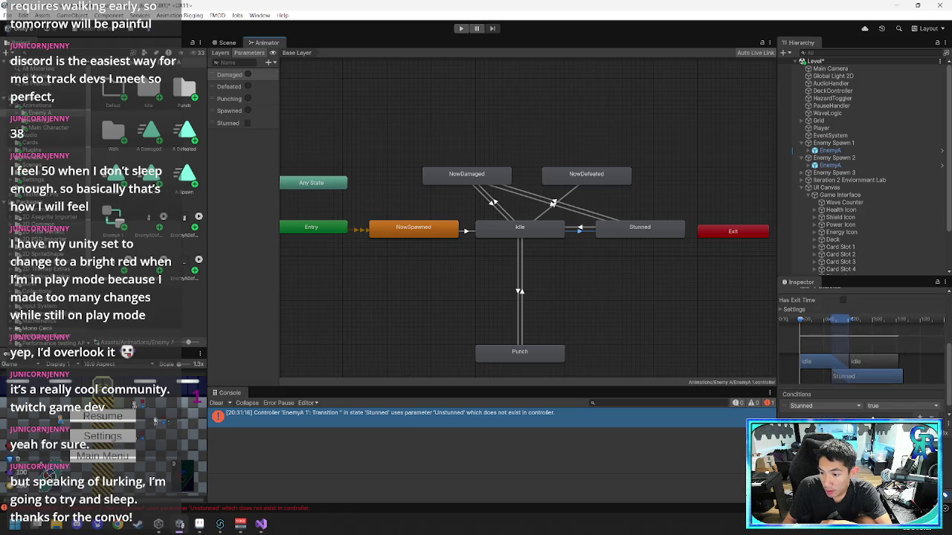
left_click(554, 203)
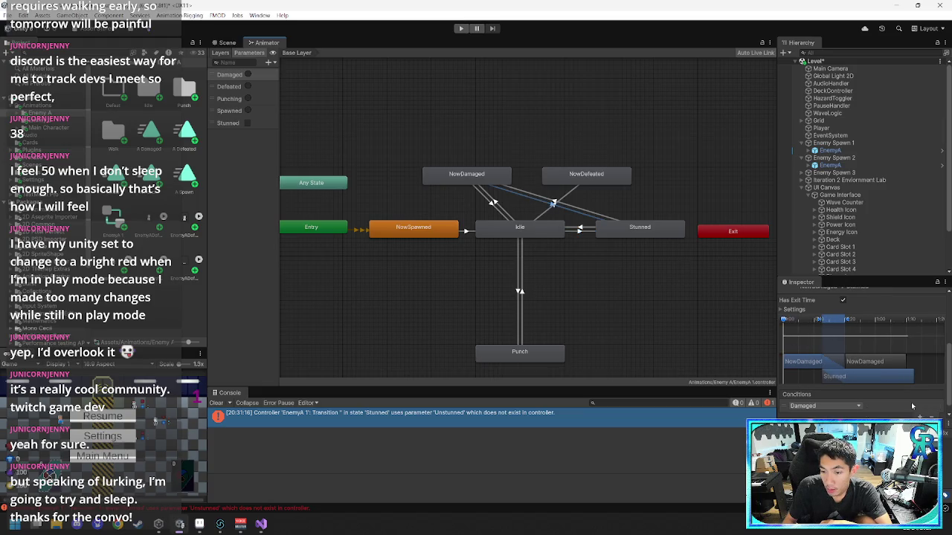
scroll(912, 405, "down", 1)
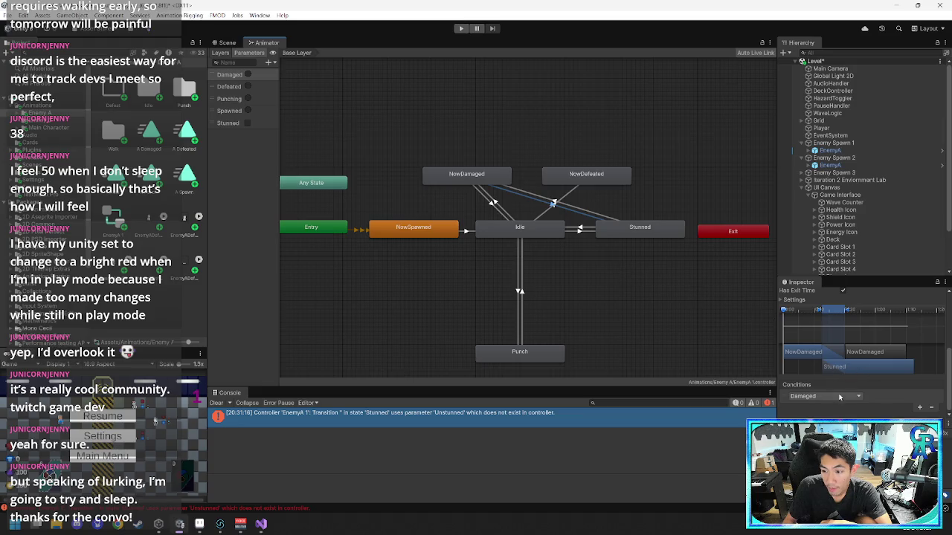
left_click(812, 397)
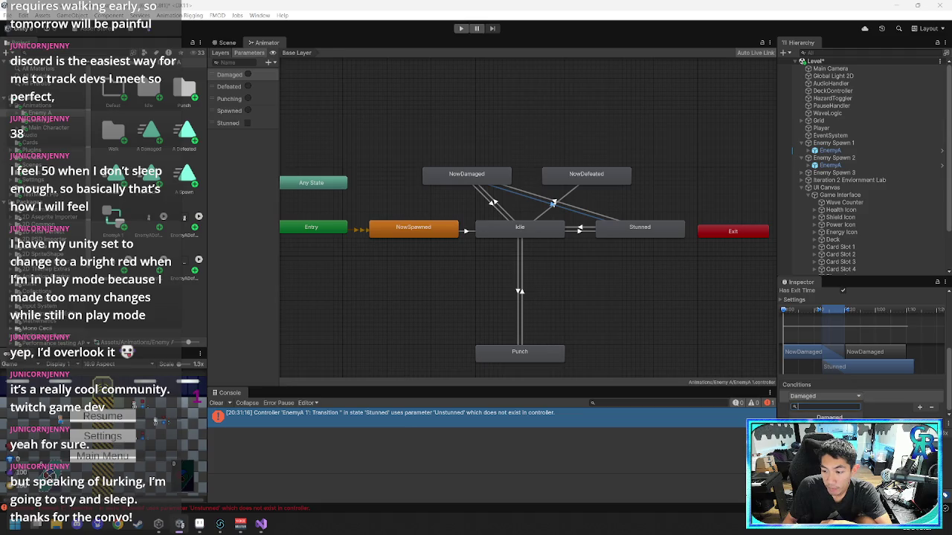
left_click(869, 417)
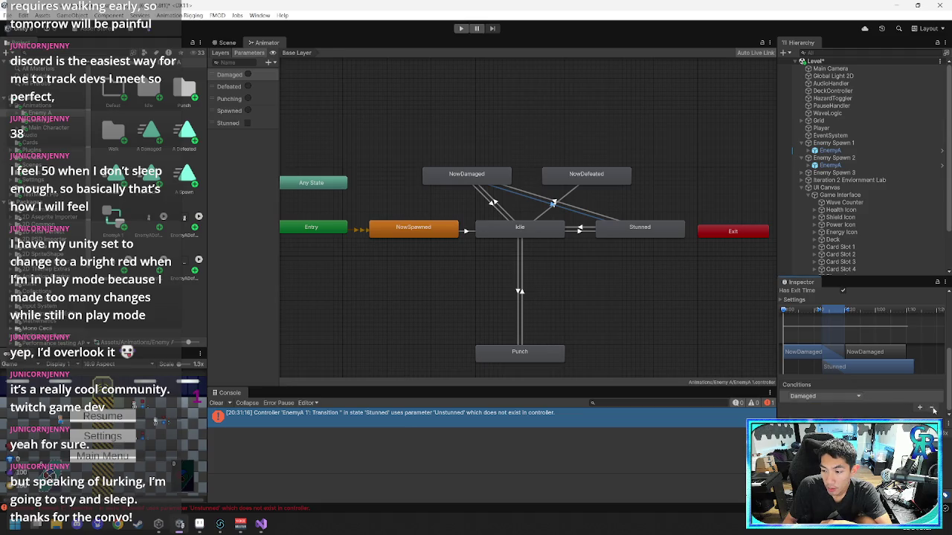
left_click(852, 401)
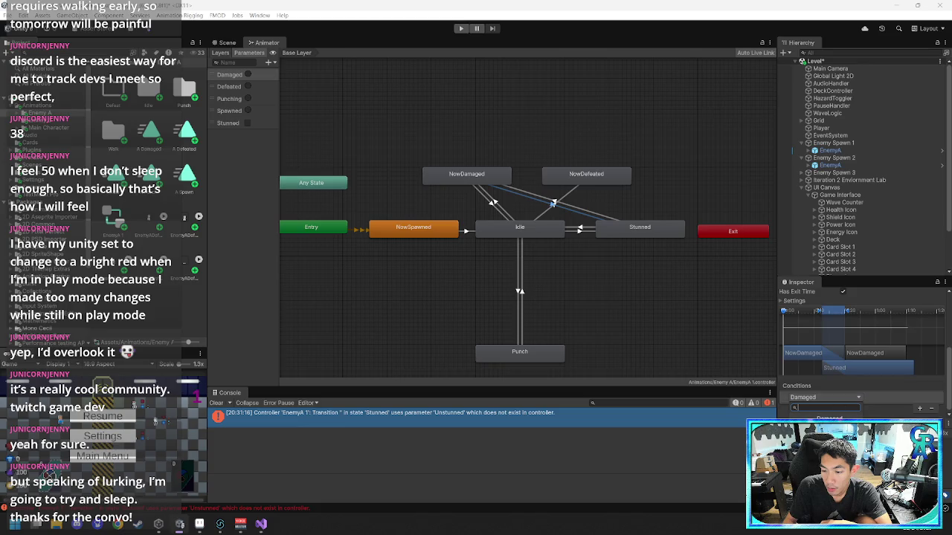
left_click(888, 412)
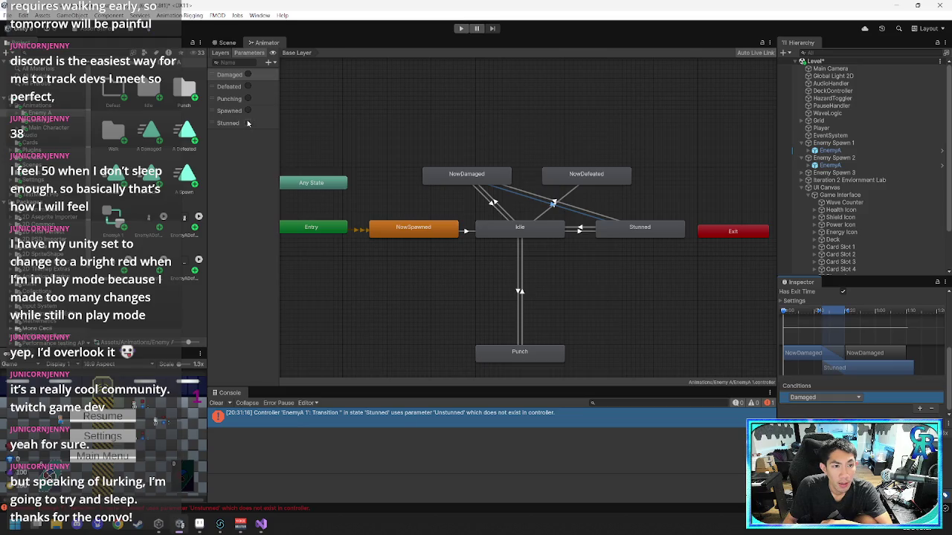
left_click(839, 403)
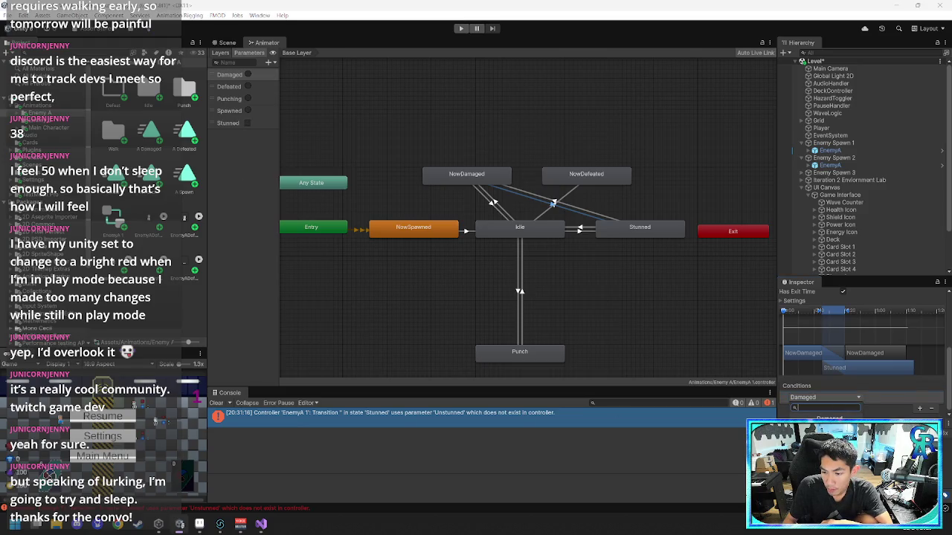
left_click(871, 411)
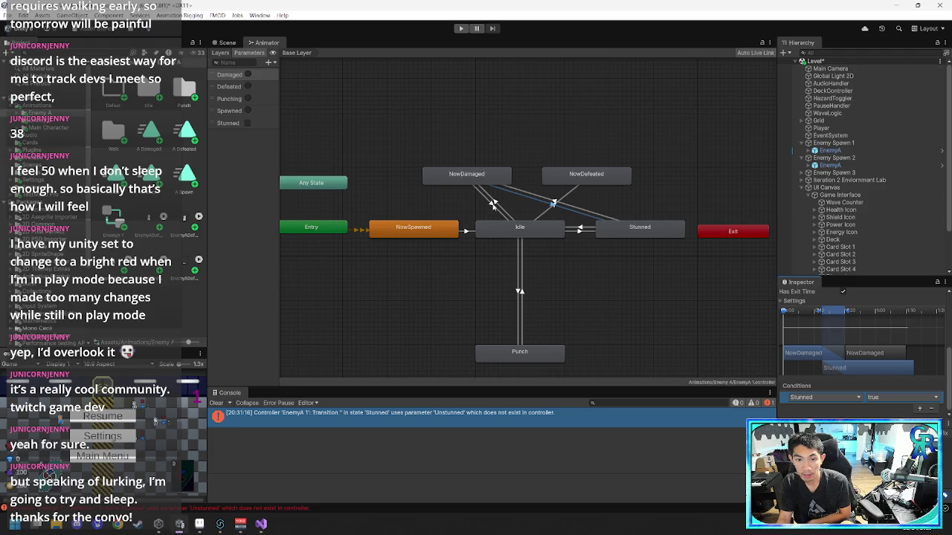
- Add a Stunned false condition to the NowDamaged-to-Idle transition
left_click(492, 204)
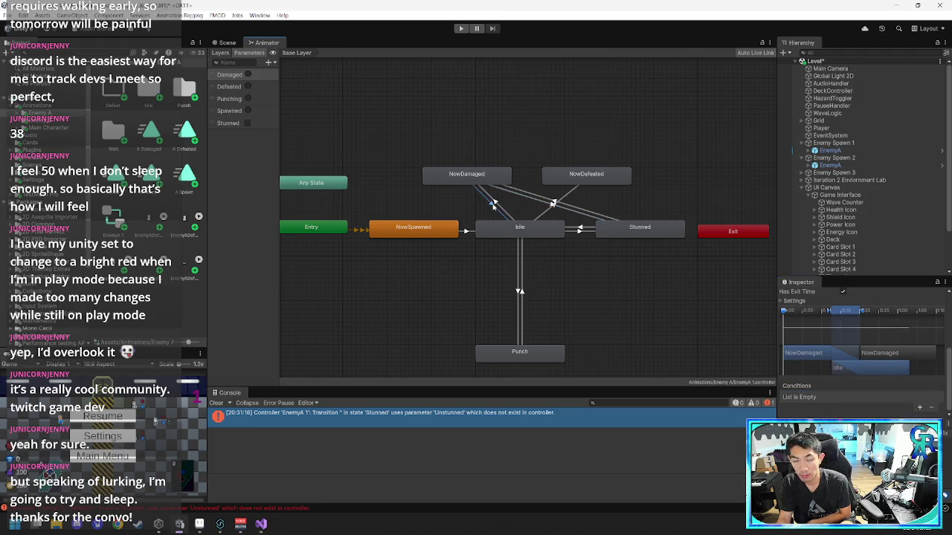
left_click(498, 204)
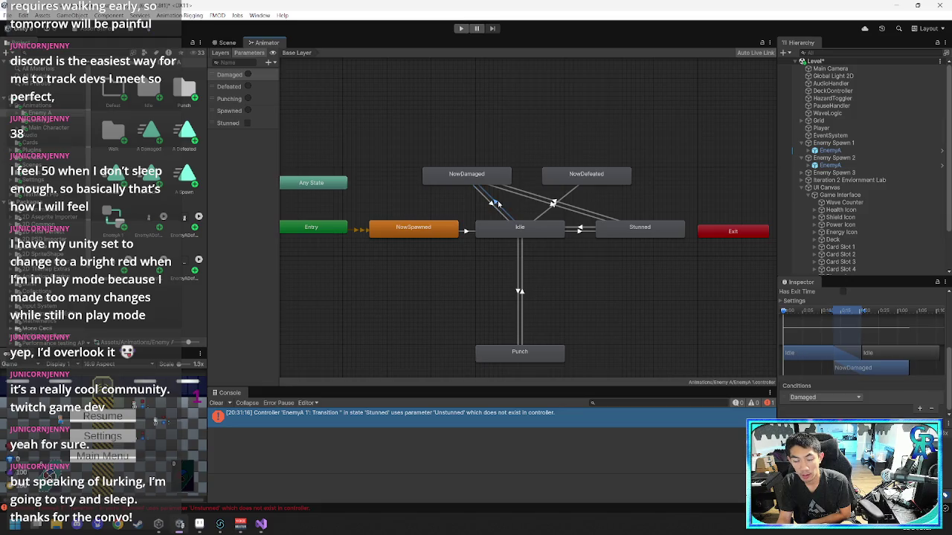
left_click(493, 205)
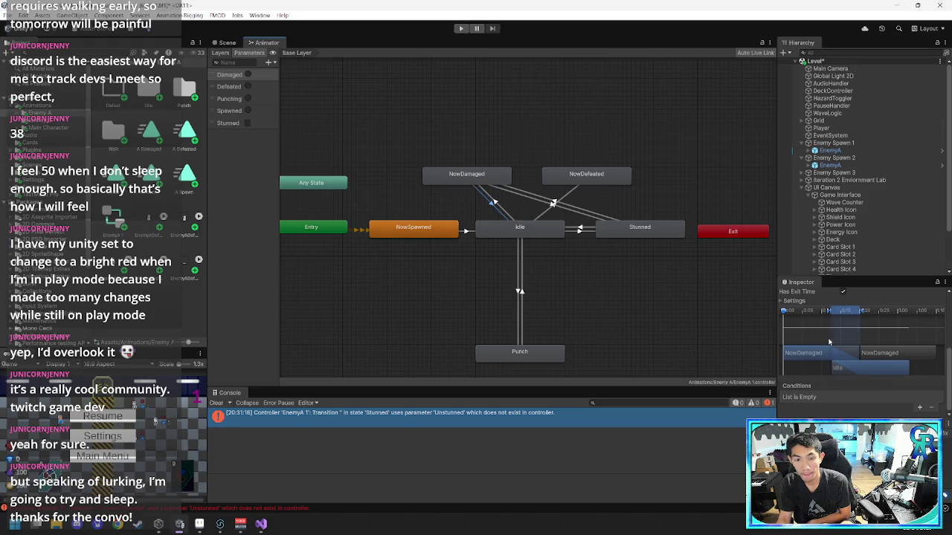
left_click(919, 408)
left_click(815, 399)
left_click(825, 461)
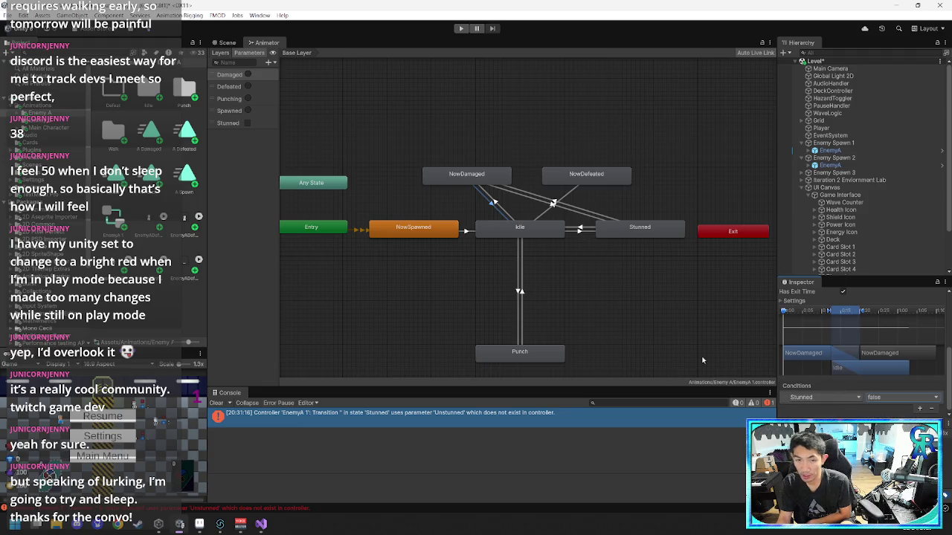
- Review the Stunned, Idle and NowDamaged transitions
left_click(557, 203)
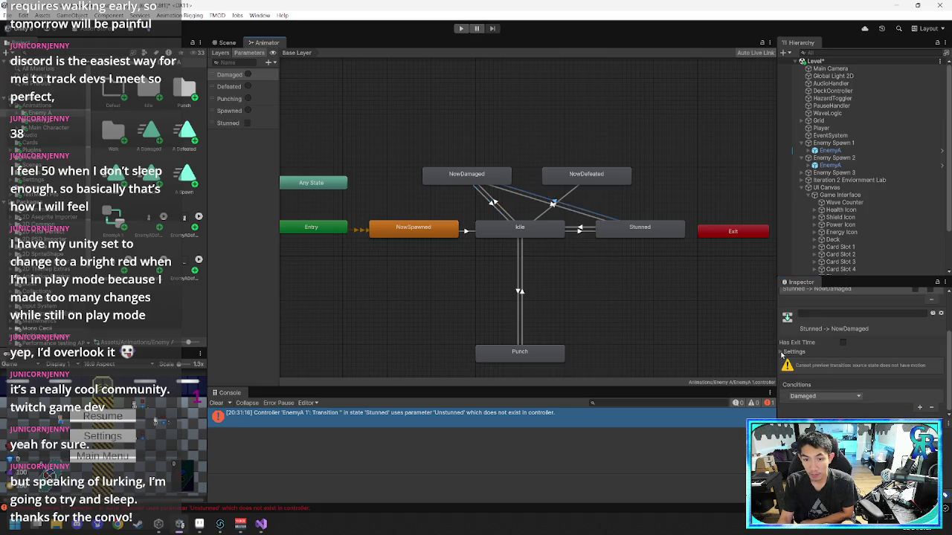
left_click(537, 214)
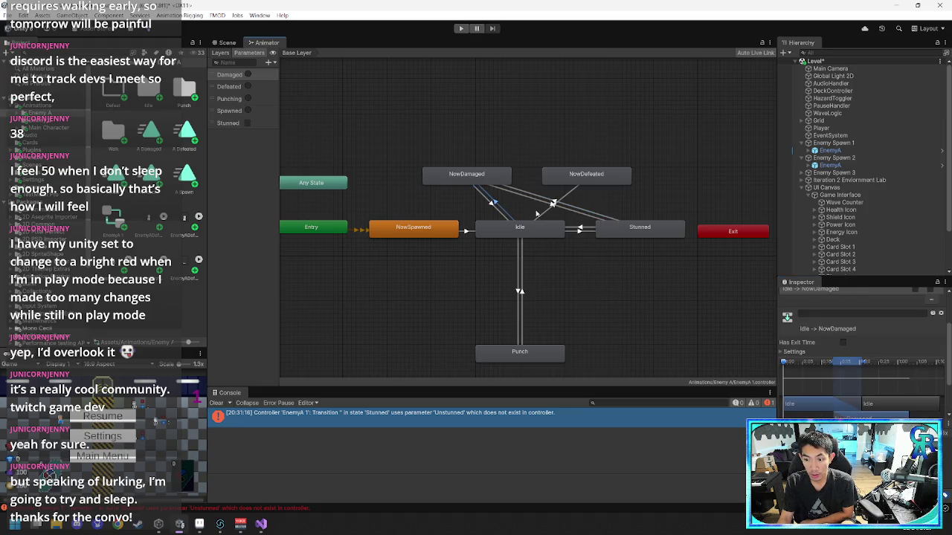
left_click(563, 204)
left_click(559, 206)
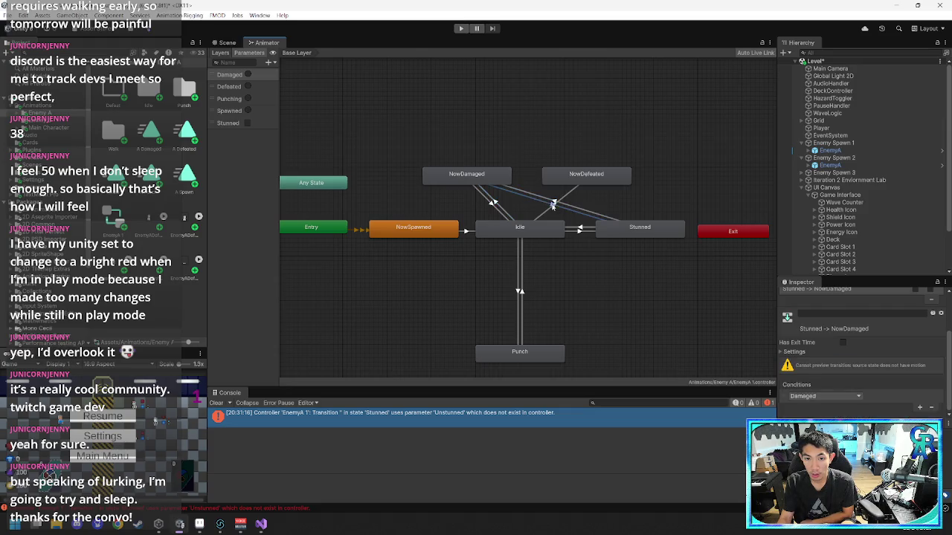
- Move Stunned to the top of the graph and set Stunned-to-Idle's condition to Stunned false
mouse_move(644, 230)
left_mouse_down()
mouse_move(555, 155)
mouse_move(543, 127)
left_mouse_up()
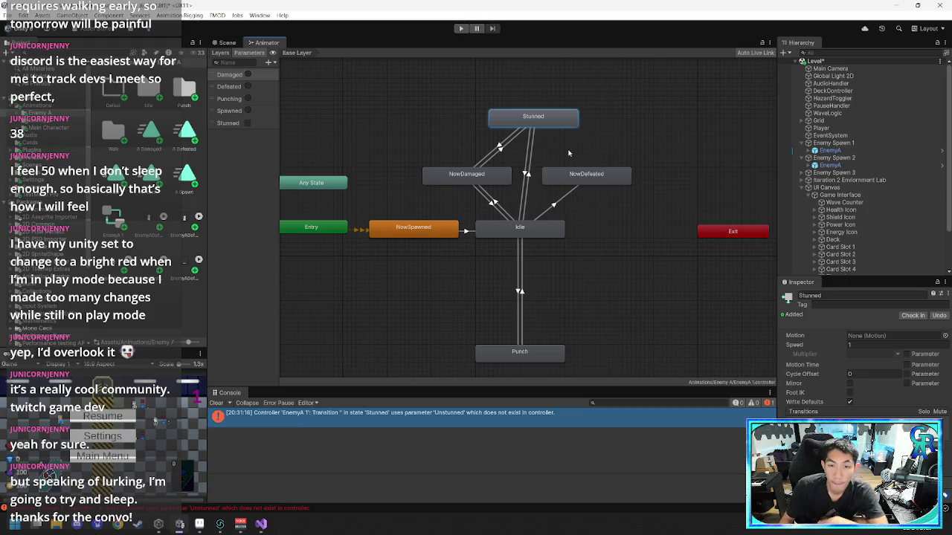
left_click(526, 174)
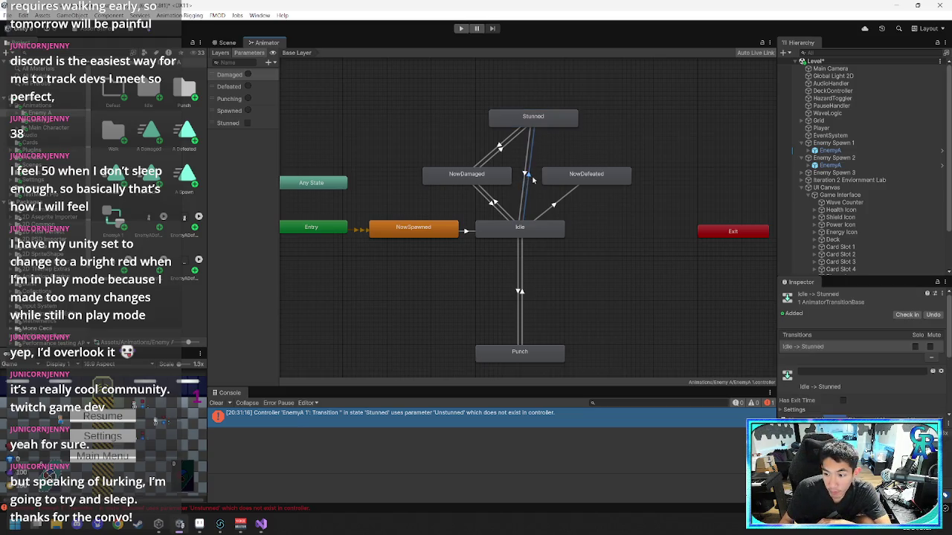
scroll(940, 356, "down", 5)
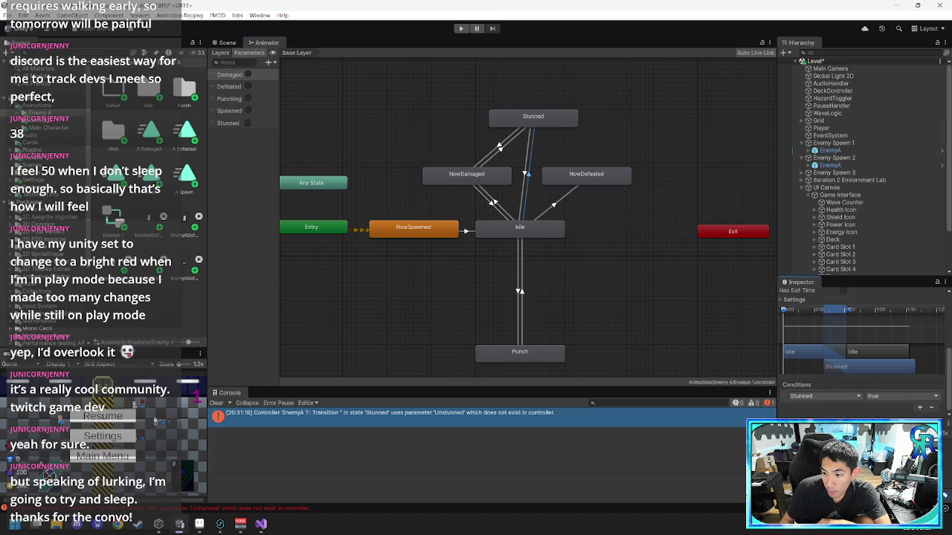
left_click(526, 174)
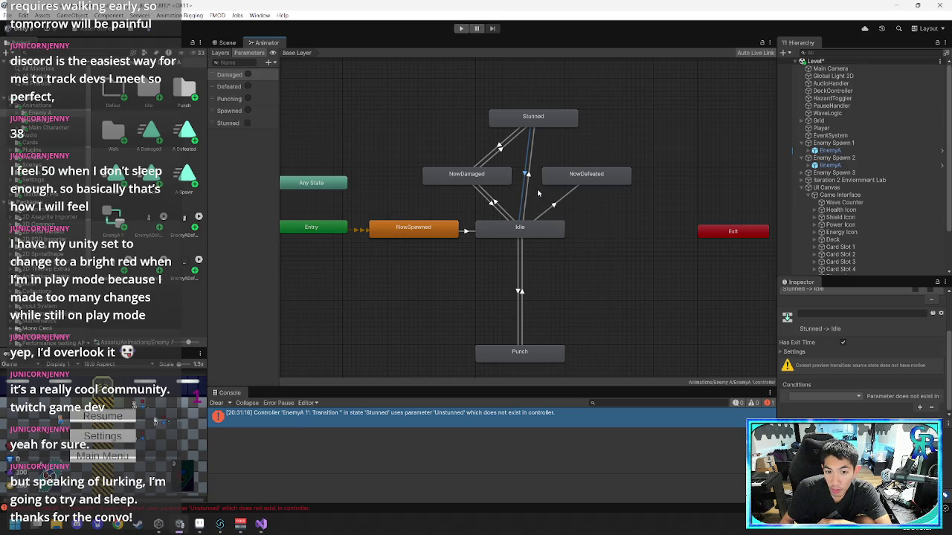
left_click(861, 398)
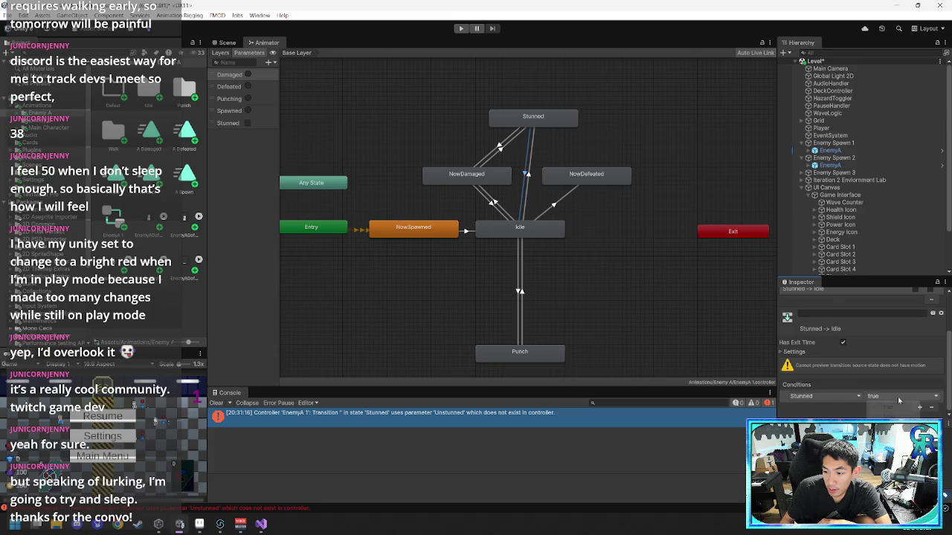
left_click(811, 483)
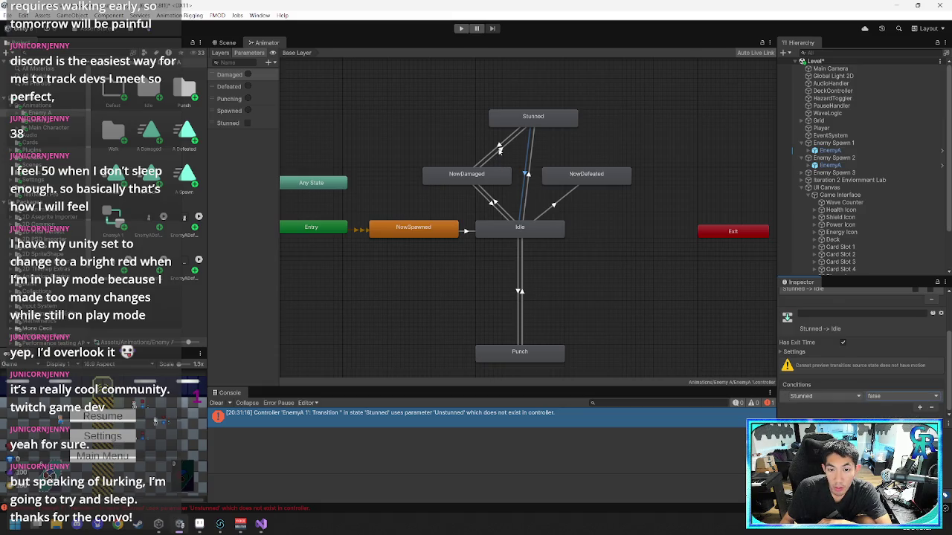
- Check the NowDamaged-to-Stunned and NowDamaged-to-Idle transition conditions
left_click(501, 153)
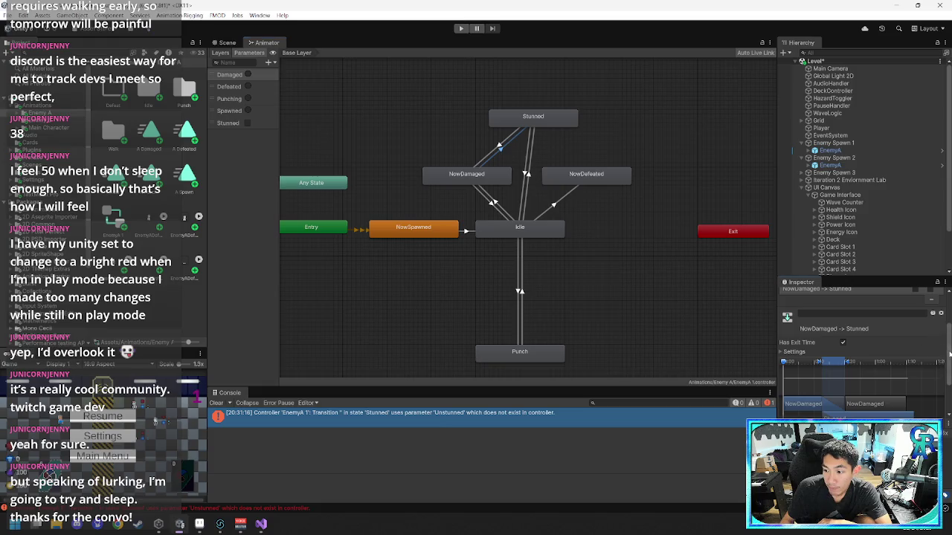
scroll(911, 342, "down", 2)
left_click(494, 208)
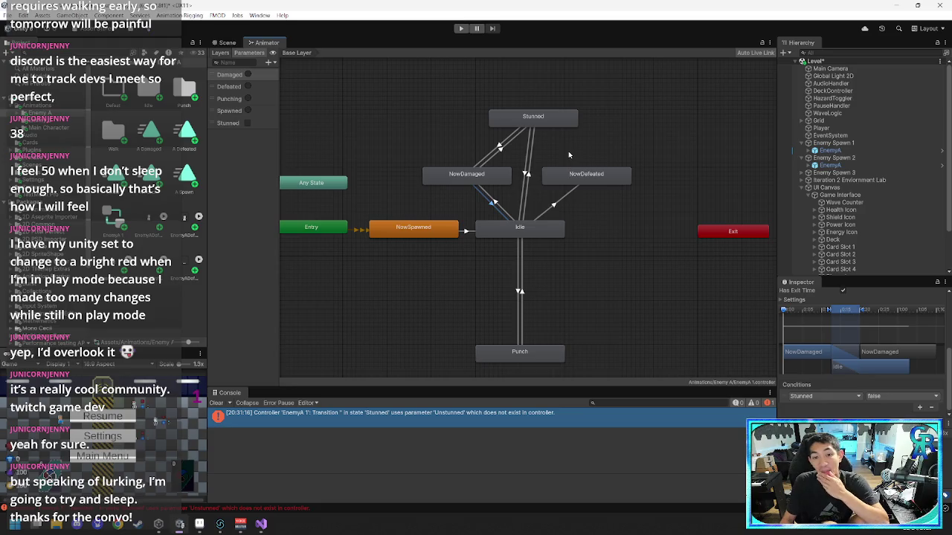
left_click(449, 98)
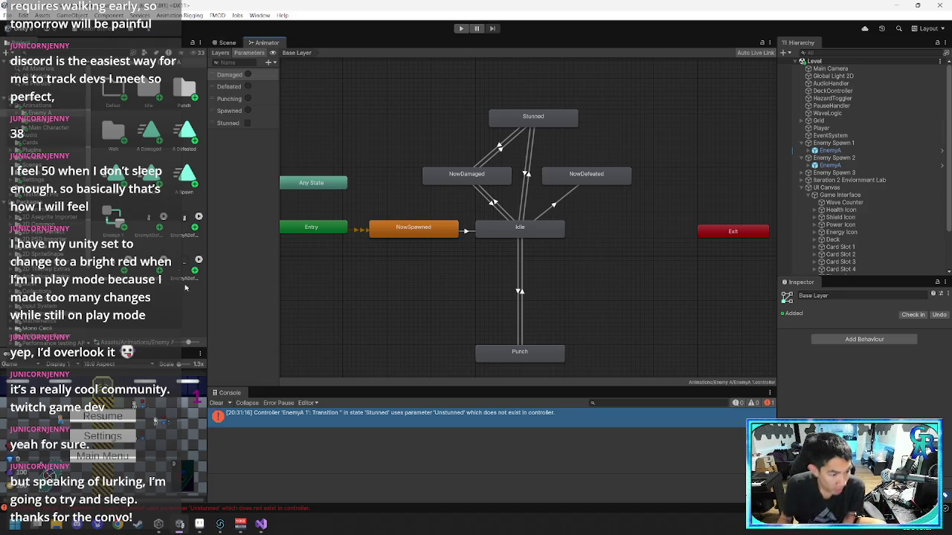
- Read the console error, then inspect the Stunned state and its transitions to and from Idle
left_click(387, 413)
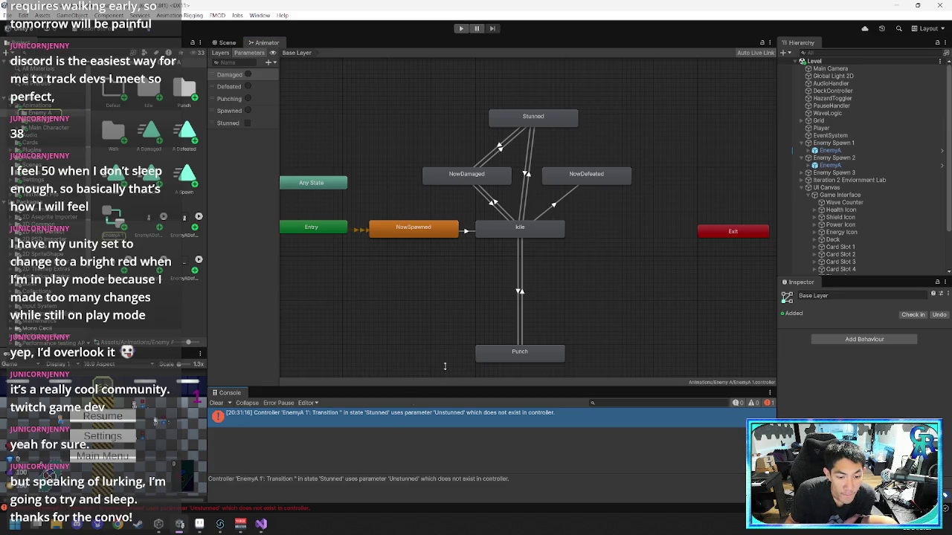
left_click(535, 119)
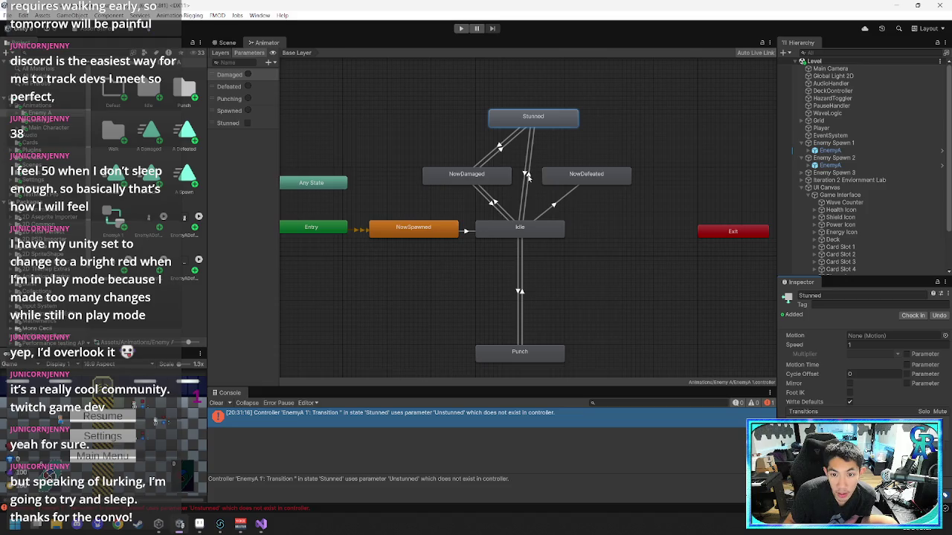
left_click(528, 176)
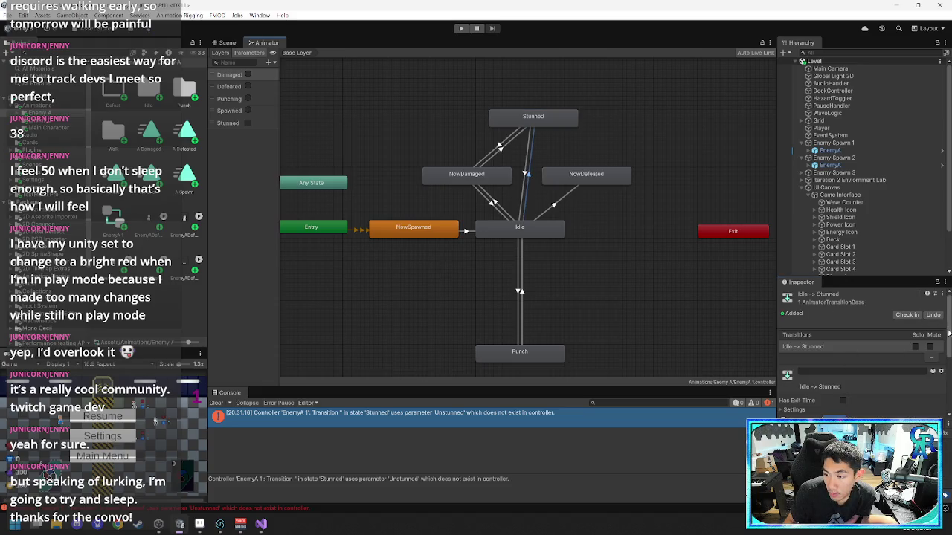
left_click_drag(946, 332, 945, 397)
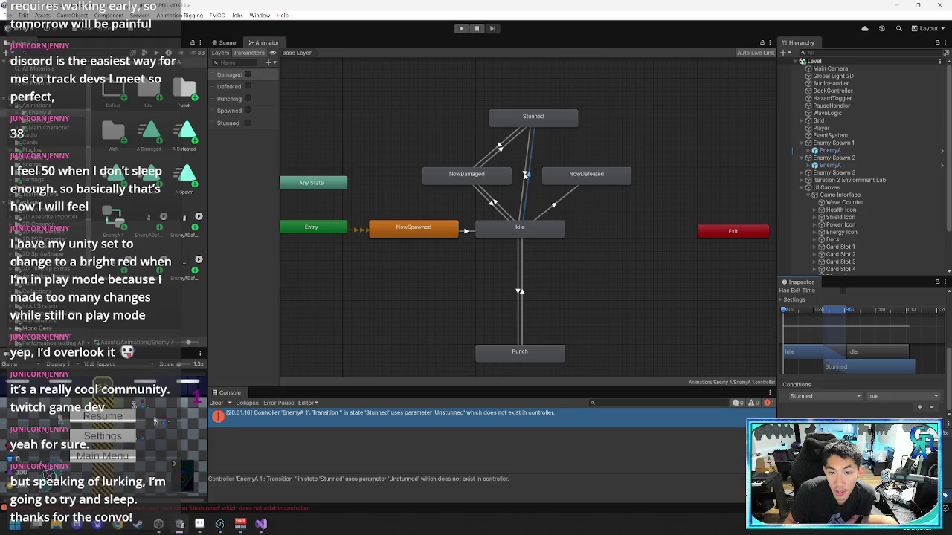
left_click(529, 174)
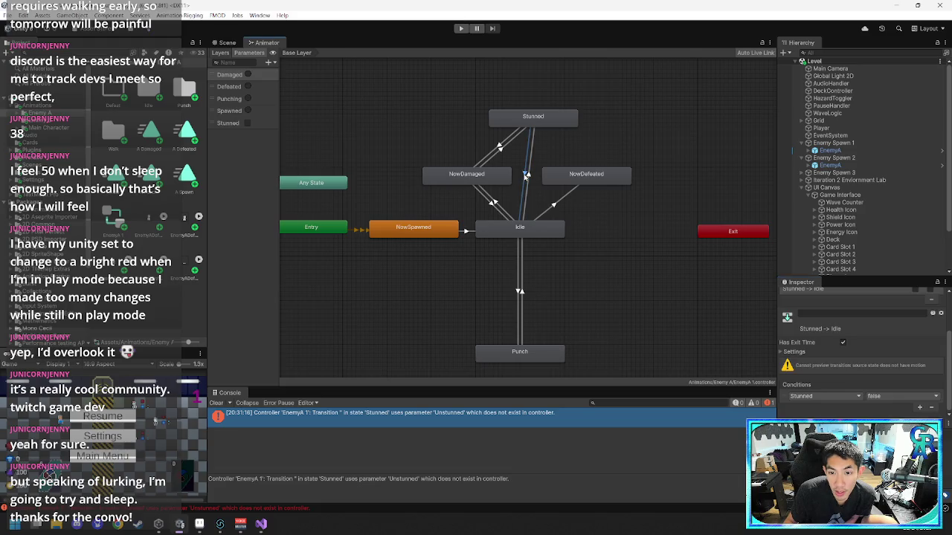
- Check the transitions among Stunned, NowDamaged and Idle, ending back on the Stunned state
left_click(501, 148)
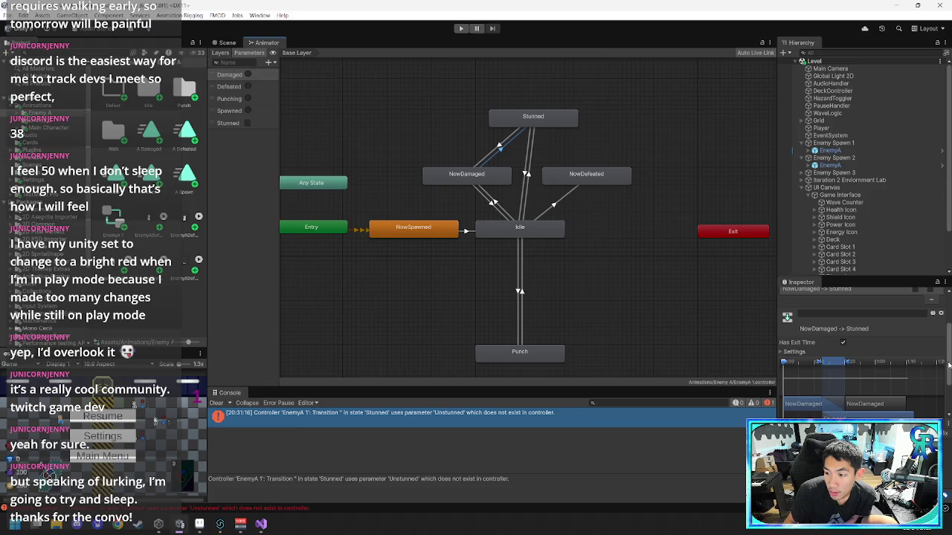
scroll(948, 364, "down", 3)
left_click(501, 147)
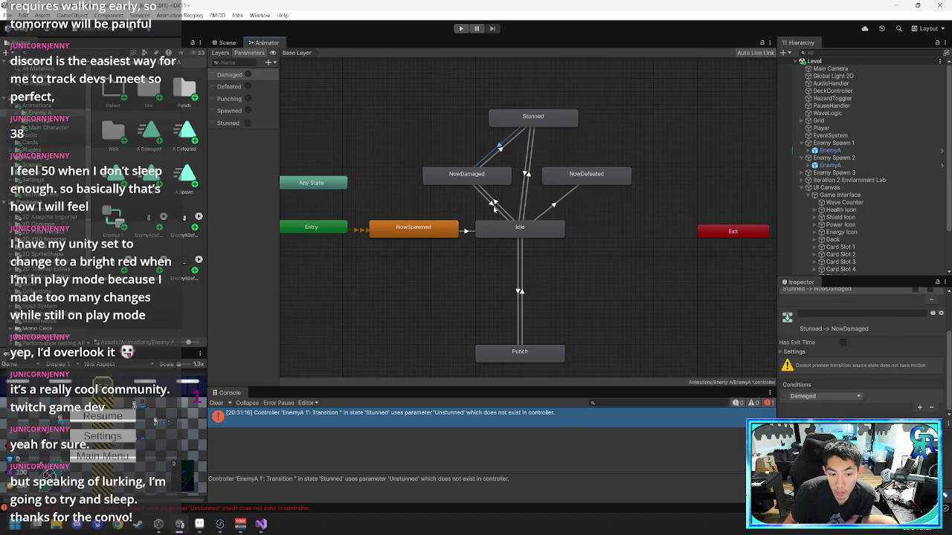
left_click(493, 203)
scroll(949, 355, "down", 3)
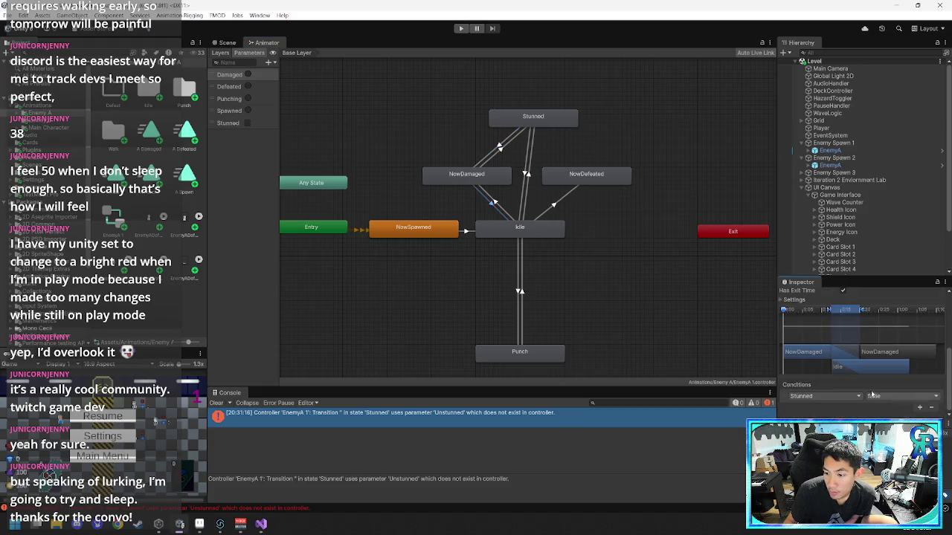
left_click(513, 217)
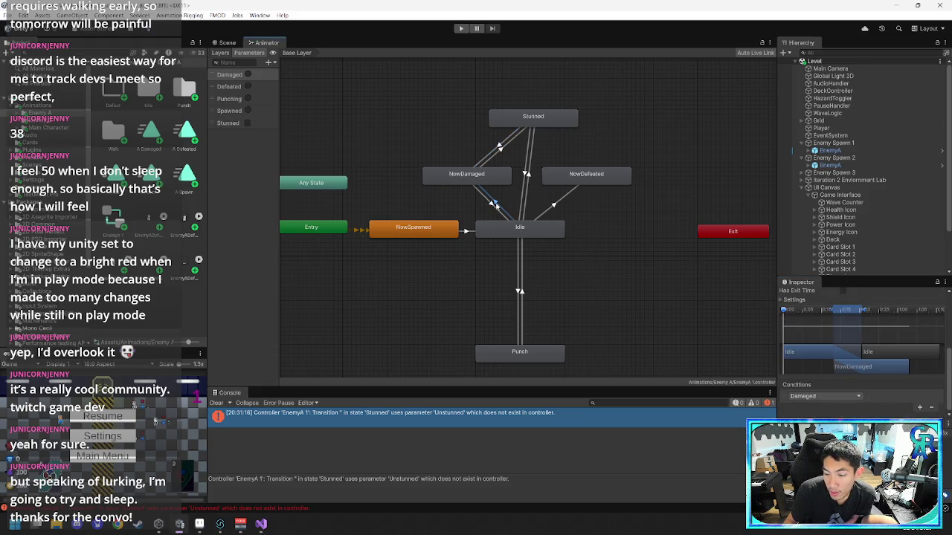
left_click(550, 123)
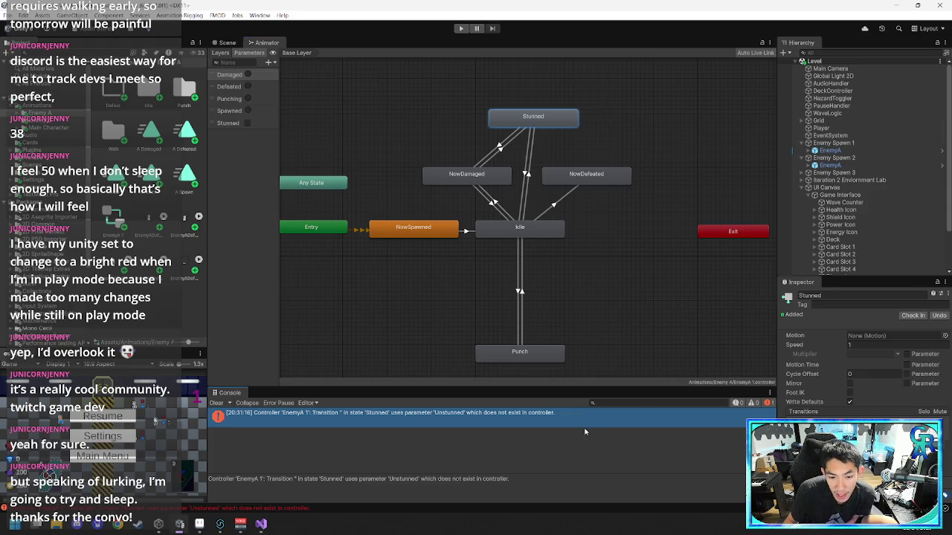
- Clear the console errors, deselect Stunned, and return to the level's Scene view
left_click(216, 402)
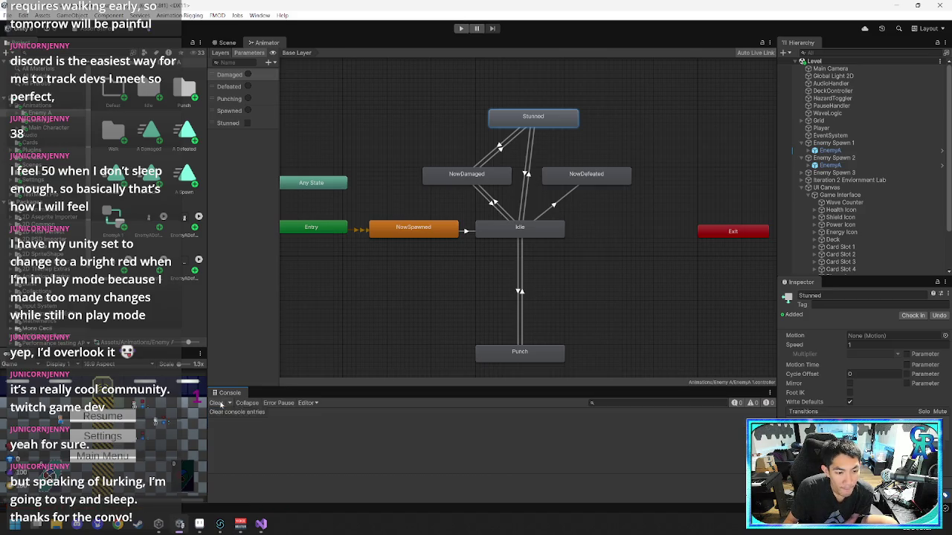
left_click(373, 113)
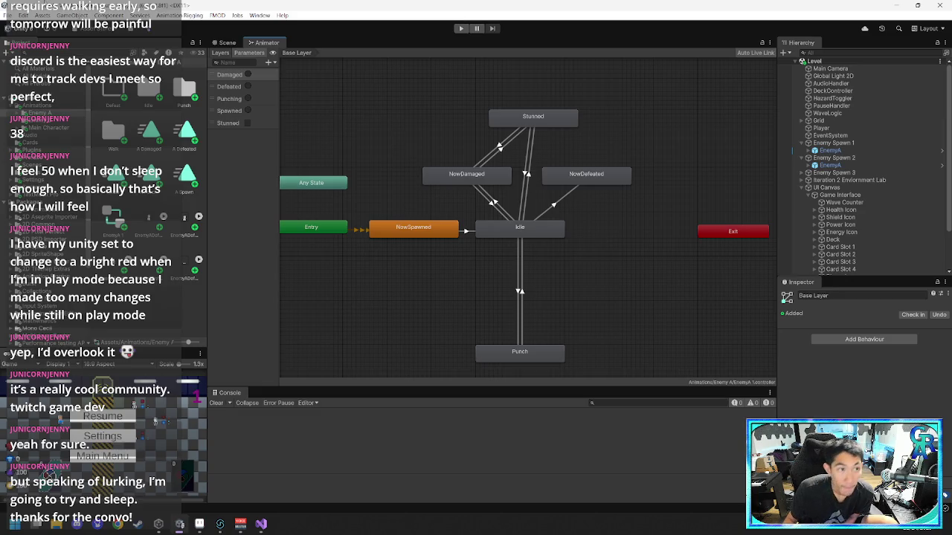
left_click(227, 43)
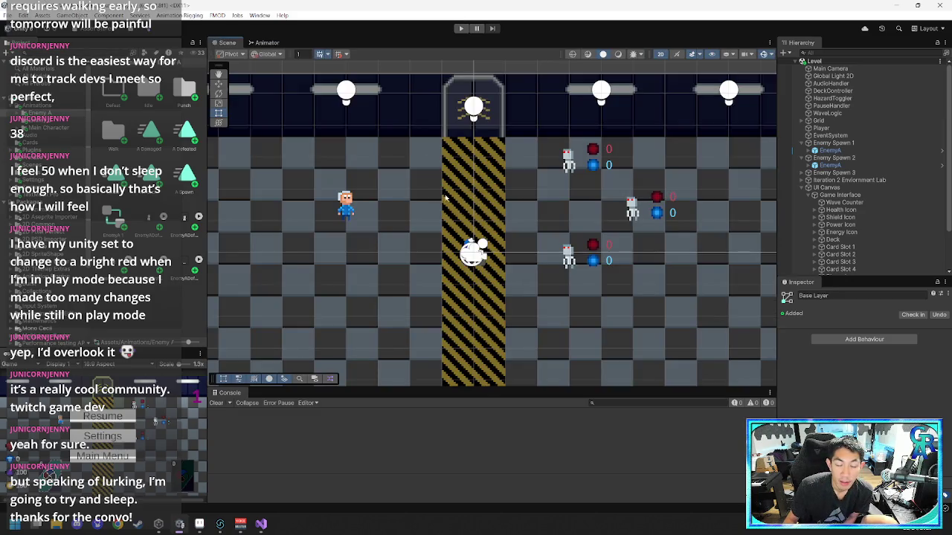
- Create a new Animation Clip named 'A Stun' in the enemy folder
right_click(154, 313)
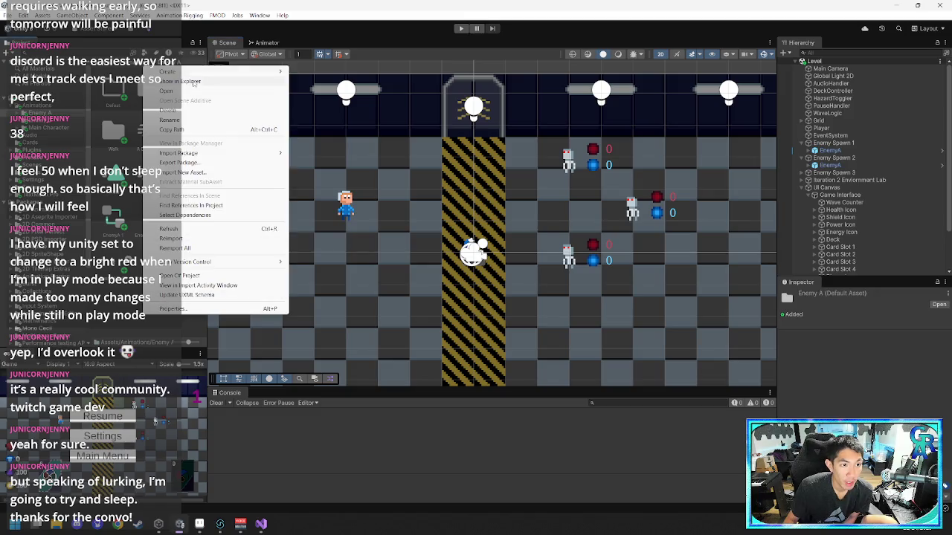
mouse_move(223, 71)
mouse_move(328, 123)
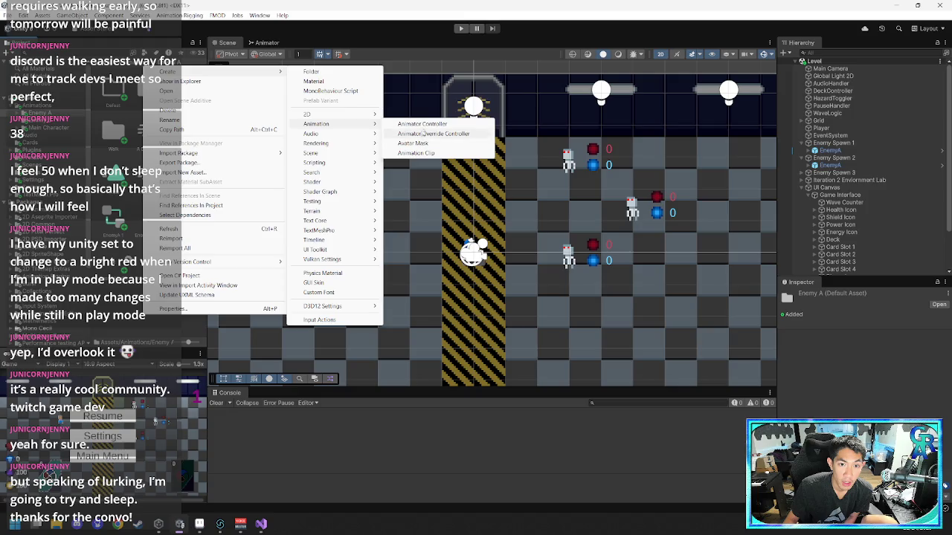
left_click(427, 154)
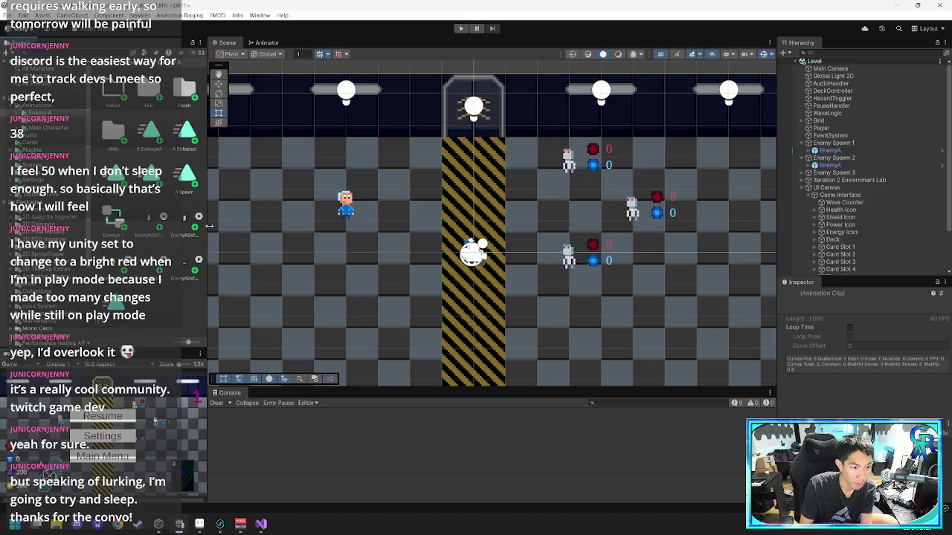
key("Return")
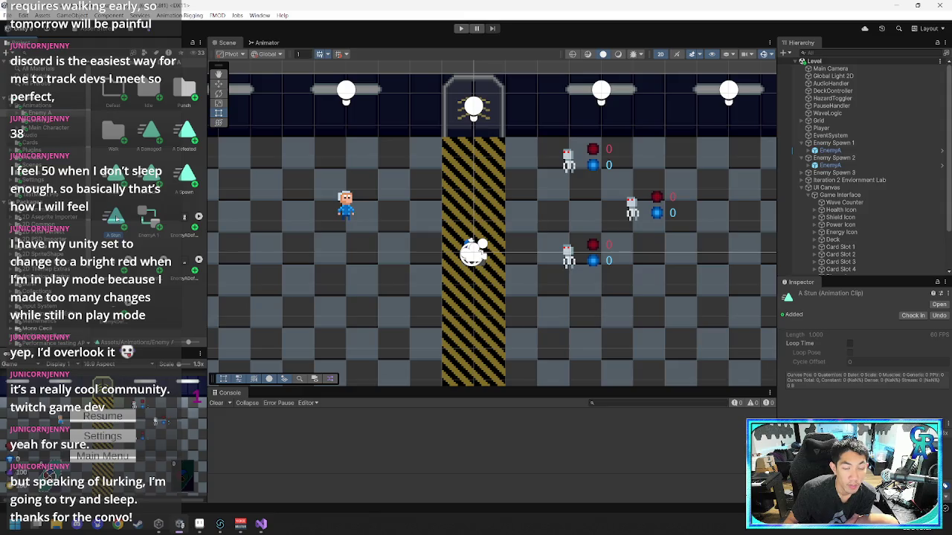
key("ctrl+6")
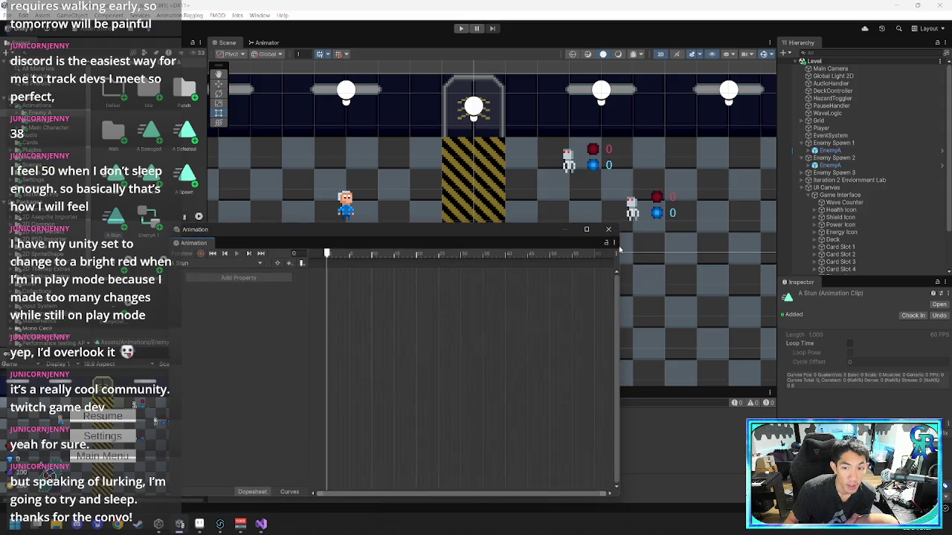
left_click(609, 229)
- Assign A Stun as the Stunned state's motion, then open the Animation window on EnemyA
left_click(266, 42)
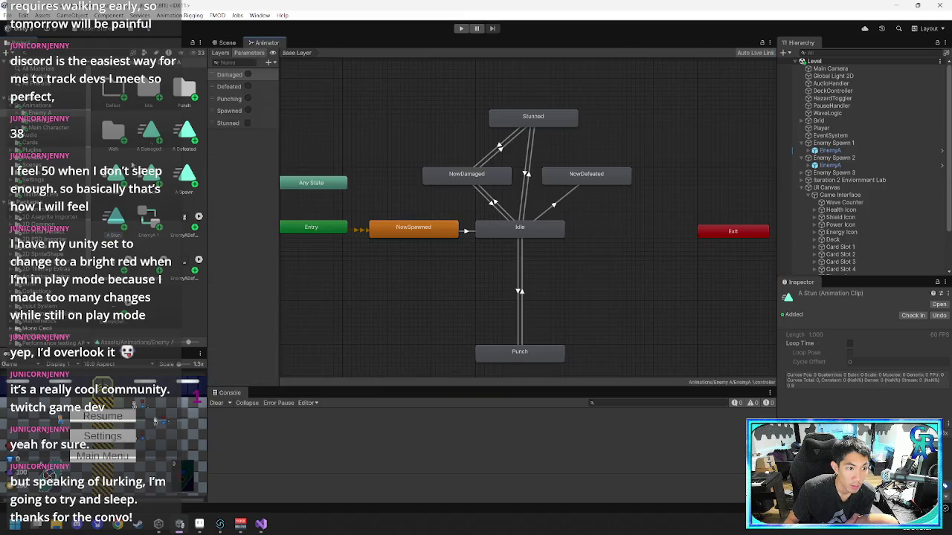
left_click(516, 117)
left_click_drag(155, 240, 866, 336)
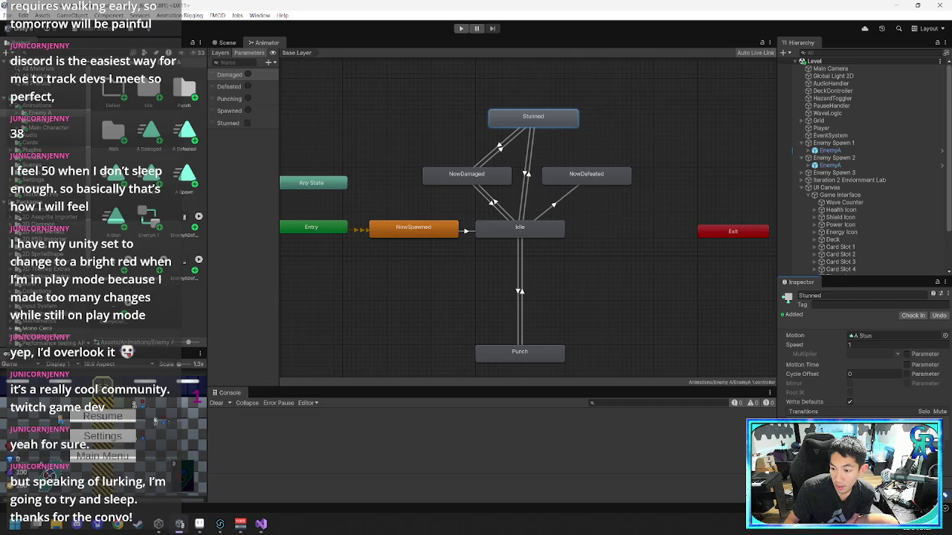
left_click(223, 44)
key("ctrl+6")
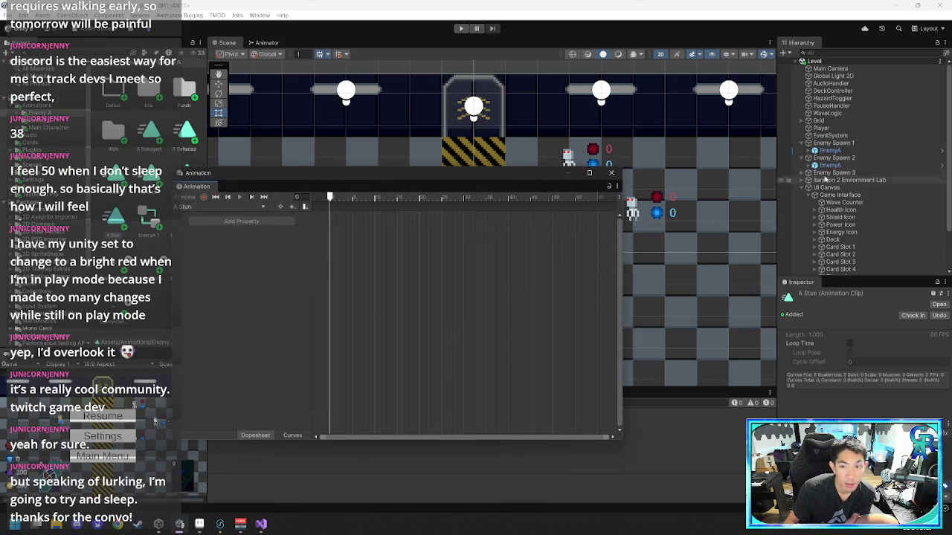
left_click(829, 150)
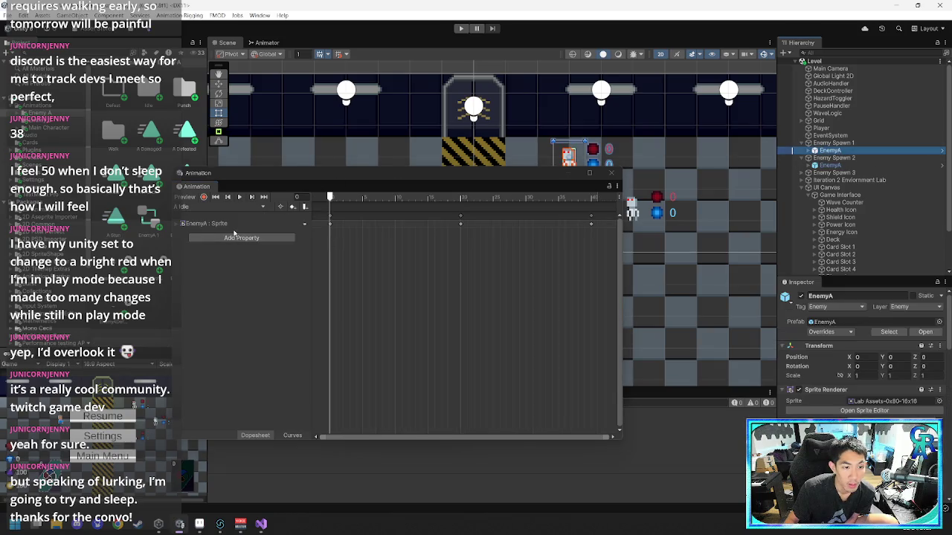
- Add the Sprite Renderer Color property to EnemyA's animation and expand its channels
left_click(180, 224)
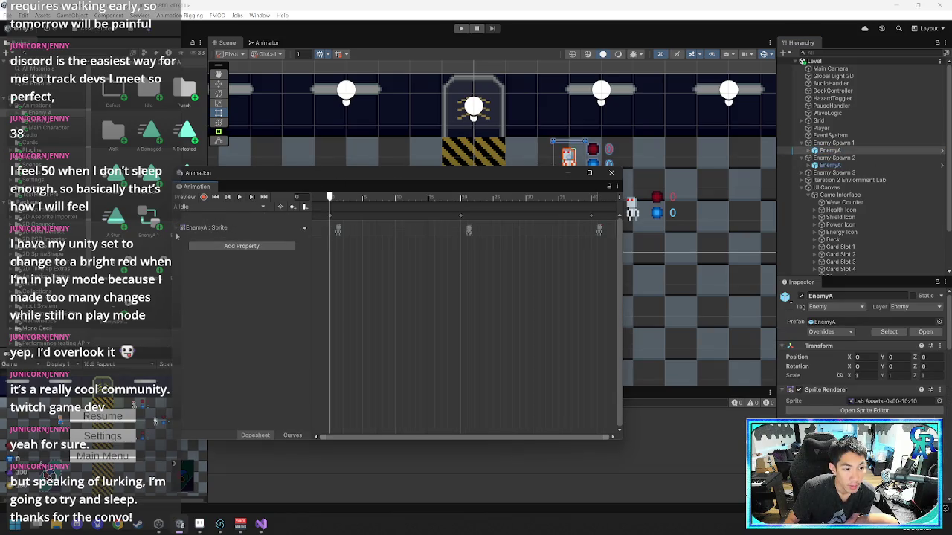
left_click(181, 226)
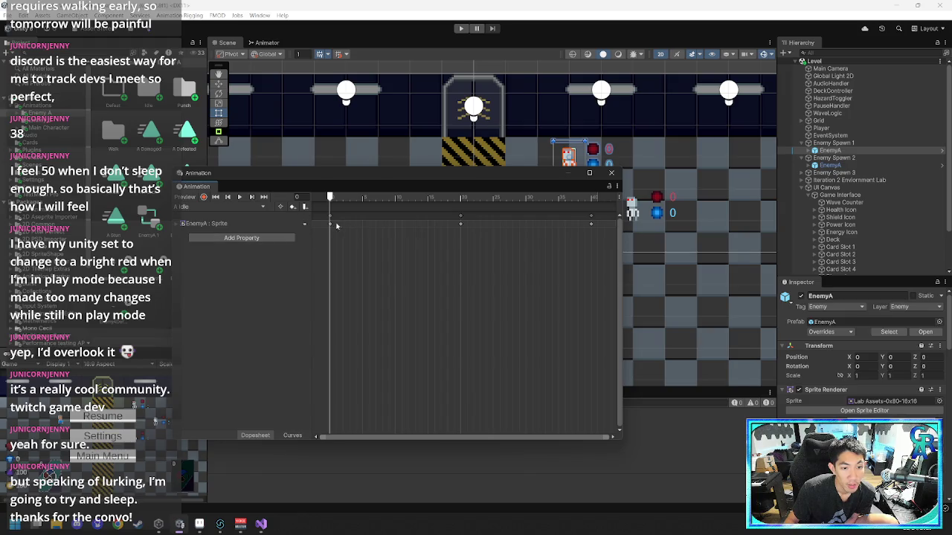
left_click(255, 237)
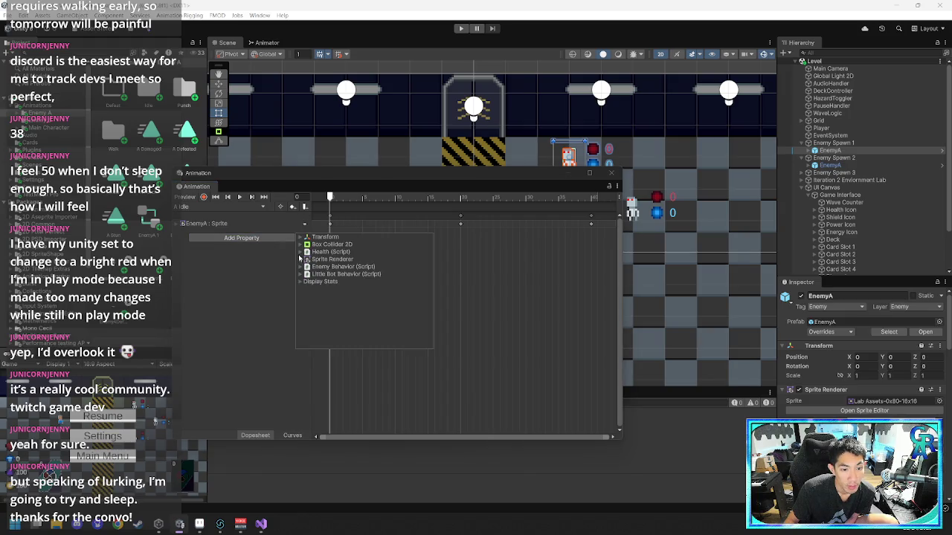
left_click(302, 260)
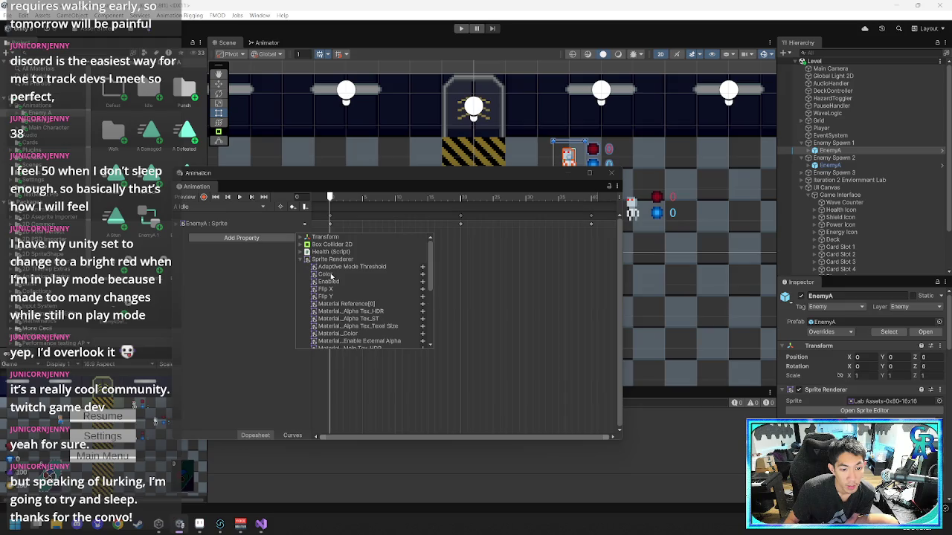
left_click(418, 276)
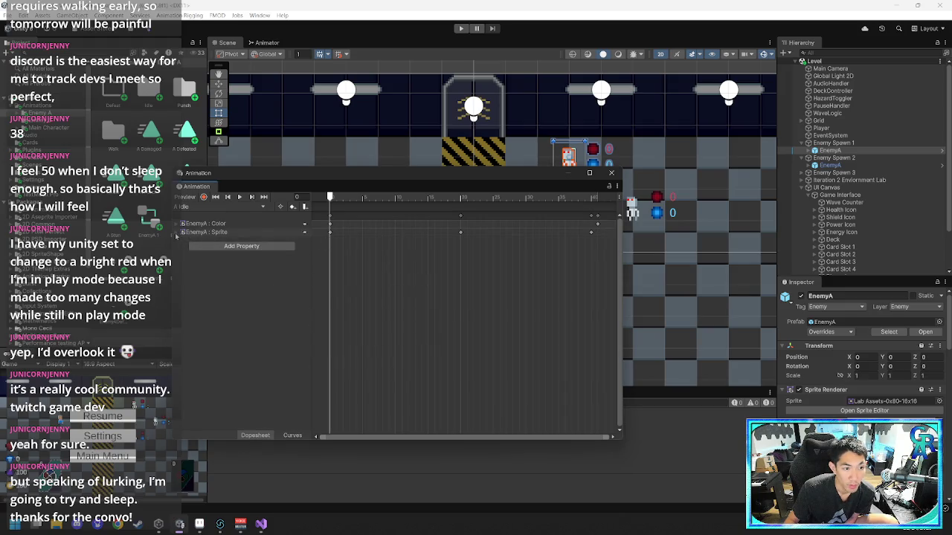
left_click(182, 232)
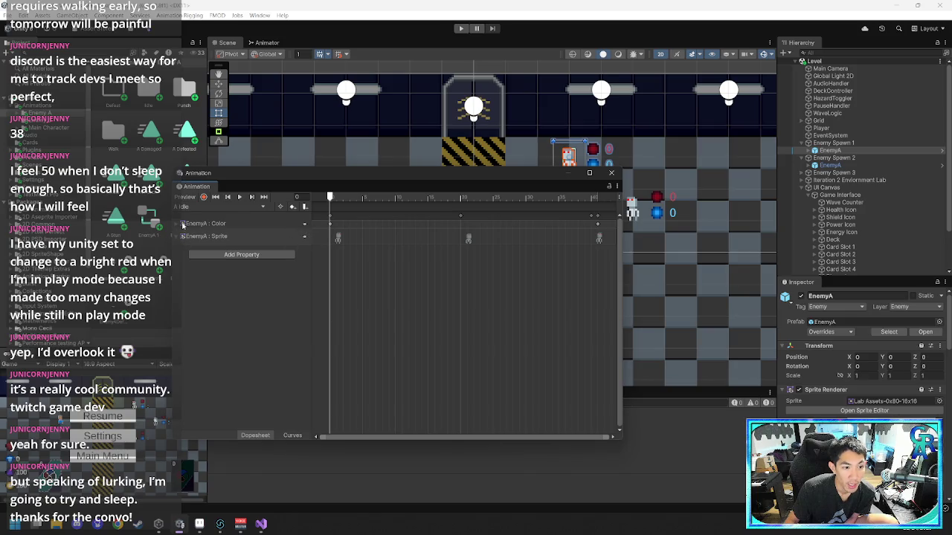
left_click(183, 224)
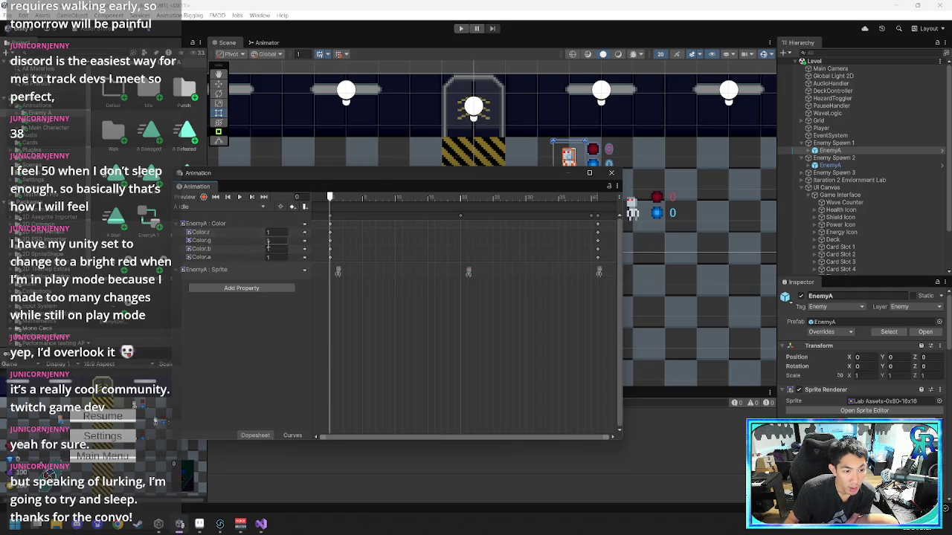
- Set the Color's red channel to 0, undoing an accidental green channel change
mouse_move(274, 240)
left_mouse_down()
mouse_move(410, 250)
mouse_move(459, 295)
mouse_move(365, 302)
mouse_move(349, 282)
mouse_move(652, 212)
mouse_move(606, 193)
mouse_move(424, 166)
mouse_move(389, 188)
mouse_move(363, 136)
left_mouse_up()
key("ctrl+z")
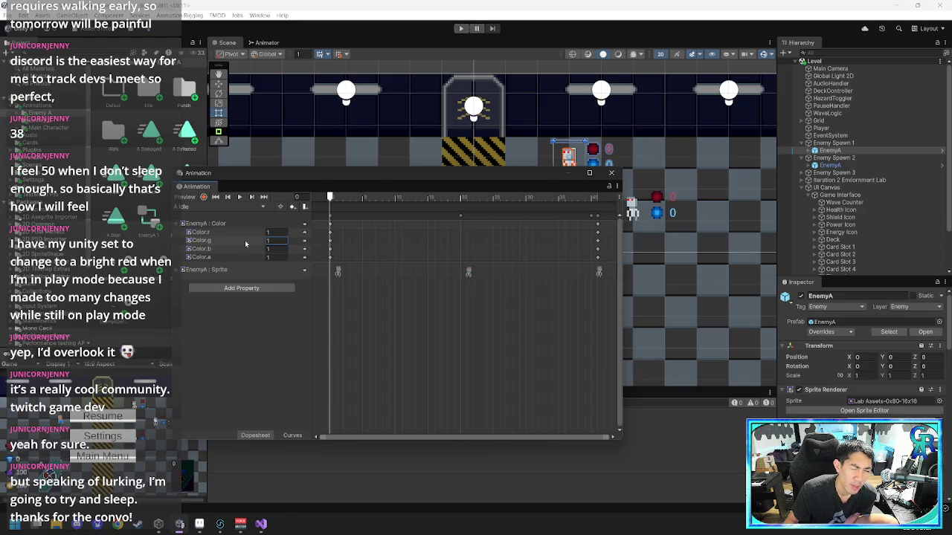
left_click(273, 233)
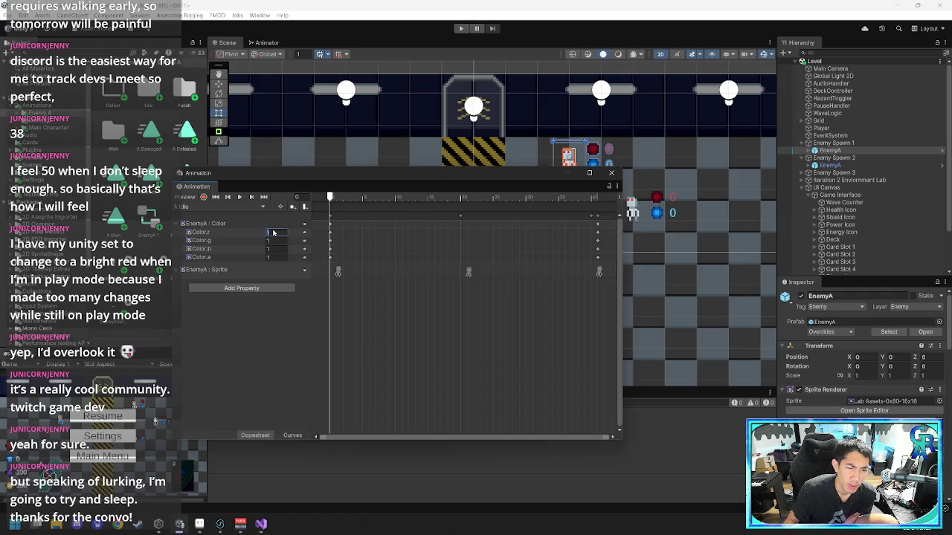
type("0")
key("Return")
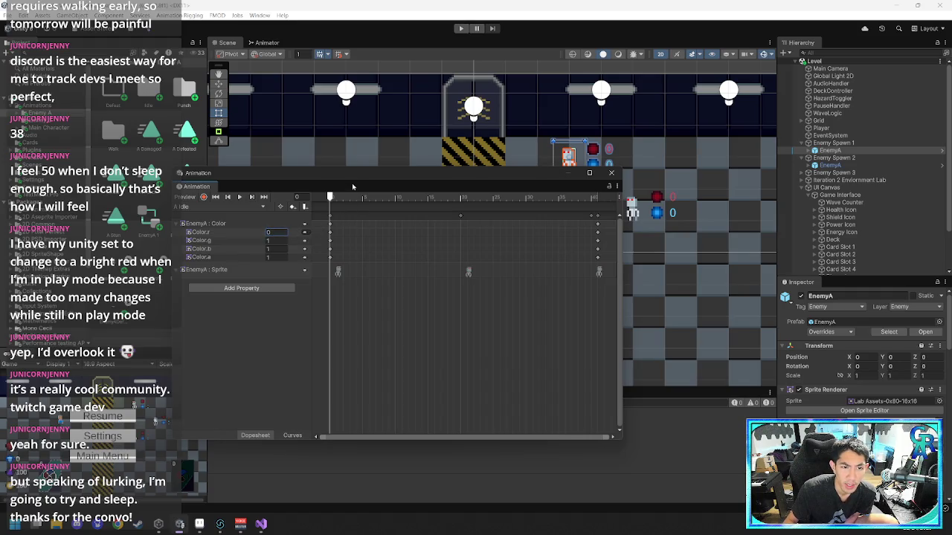
left_click_drag(346, 179, 504, 238)
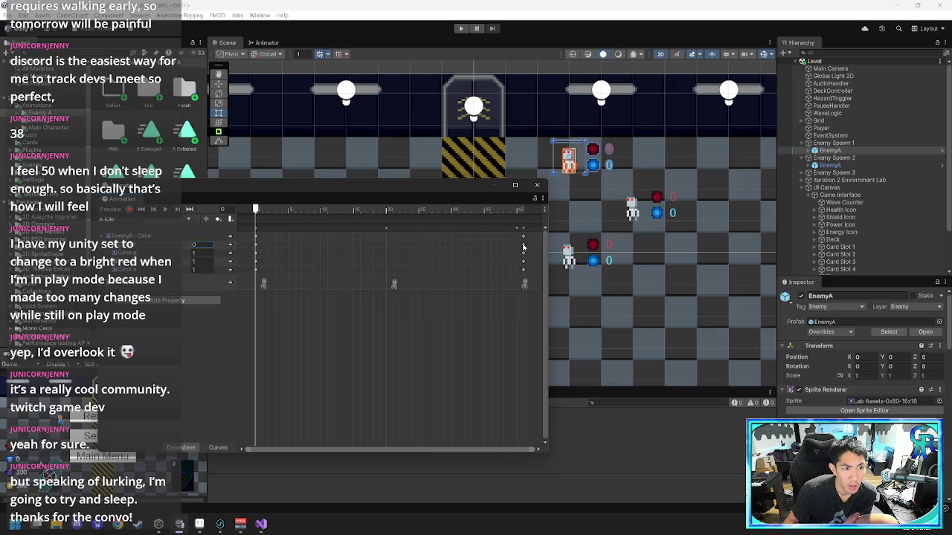
left_click(179, 234)
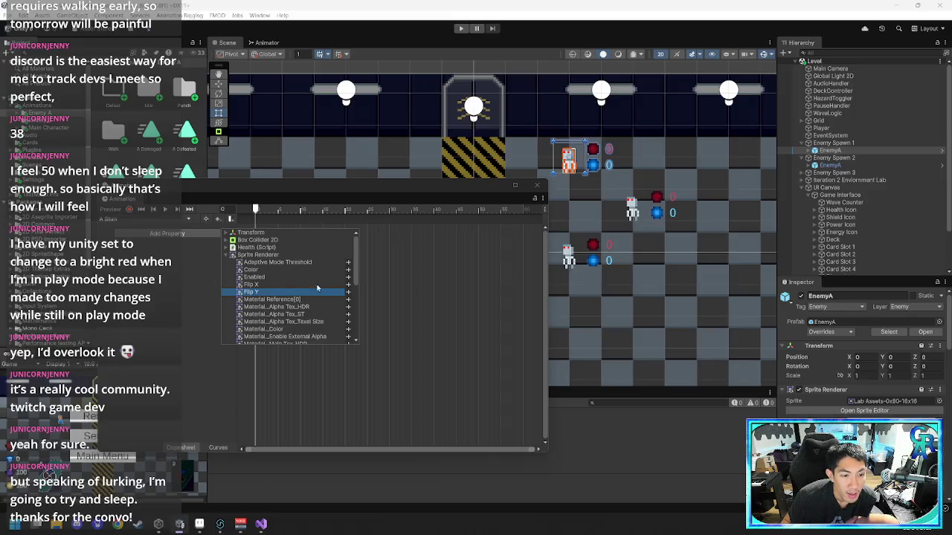
- Animate the sprite's Flip Y with a keyframe near frame 15, close the window, and enter Play mode
left_click(348, 292)
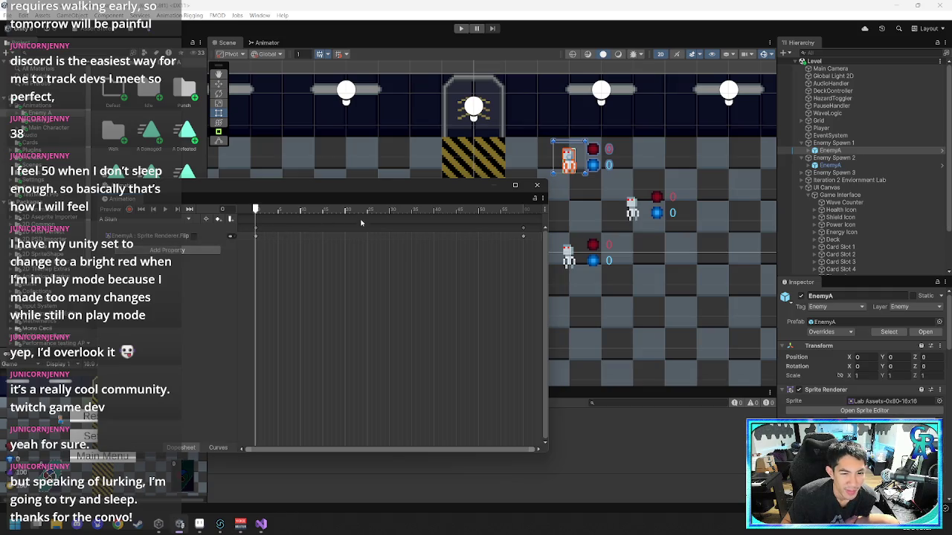
right_click(302, 234)
left_click(320, 235)
left_click_drag(300, 228, 346, 228)
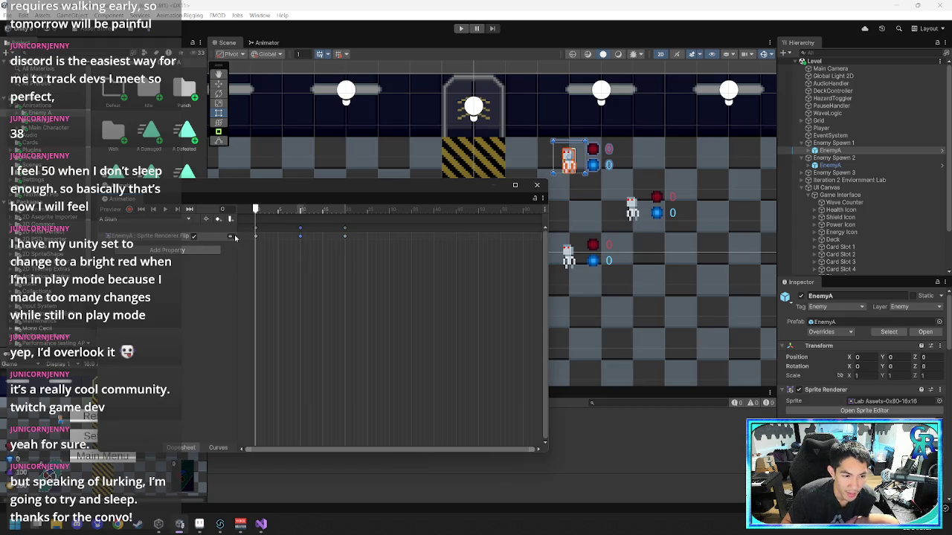
left_click(537, 184)
key("ctrl+p")
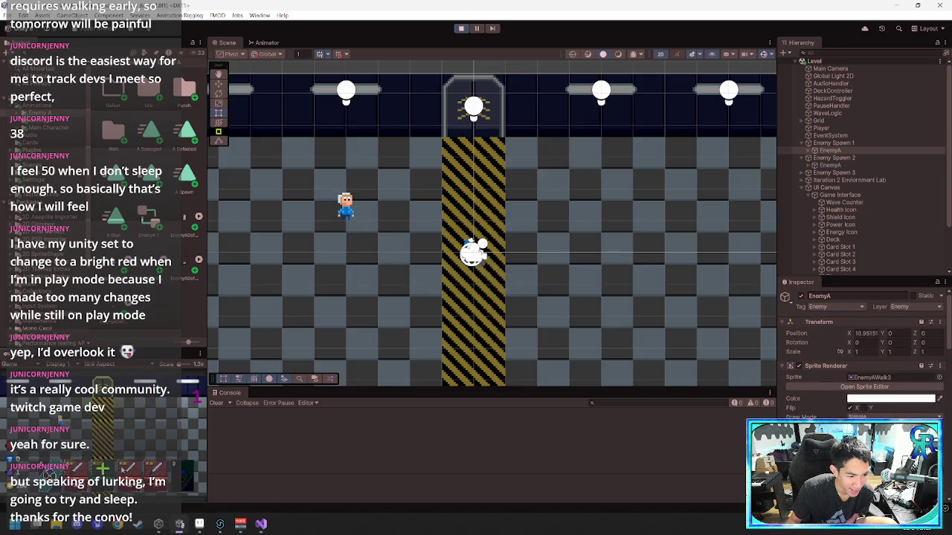
- Maximize the Game view, play a Slash card dropping the bottom enemy to 50 health, then stop
left_click(199, 355)
left_click(230, 392)
left_click(605, 443)
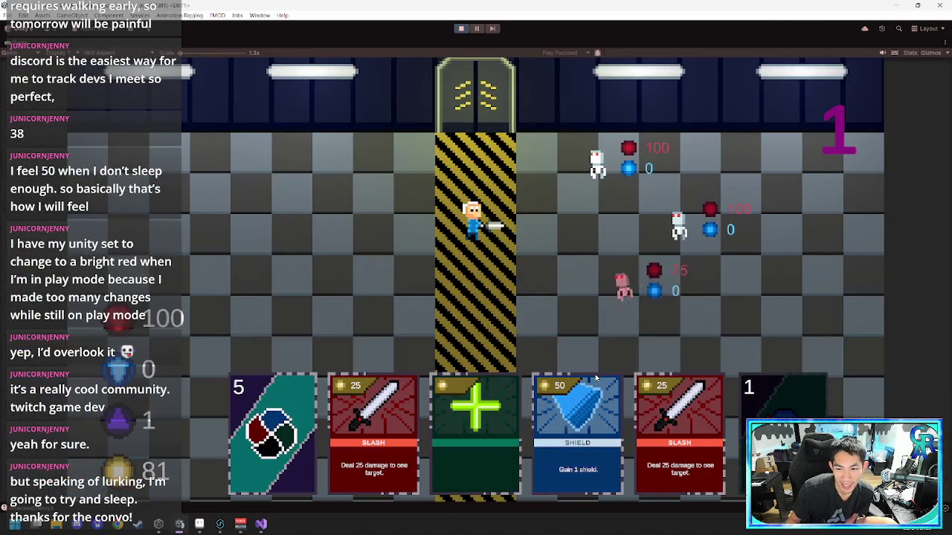
left_click(373, 431)
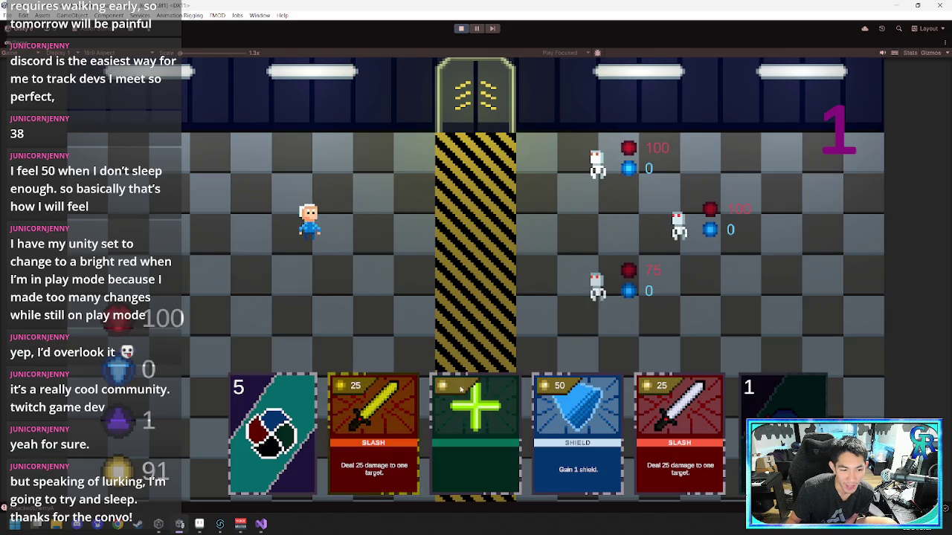
left_click(580, 313)
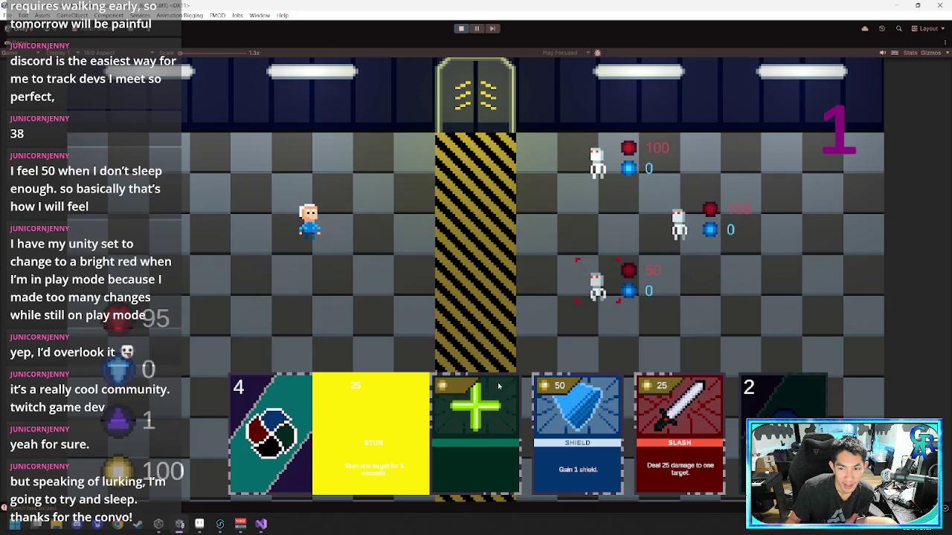
left_click(461, 28)
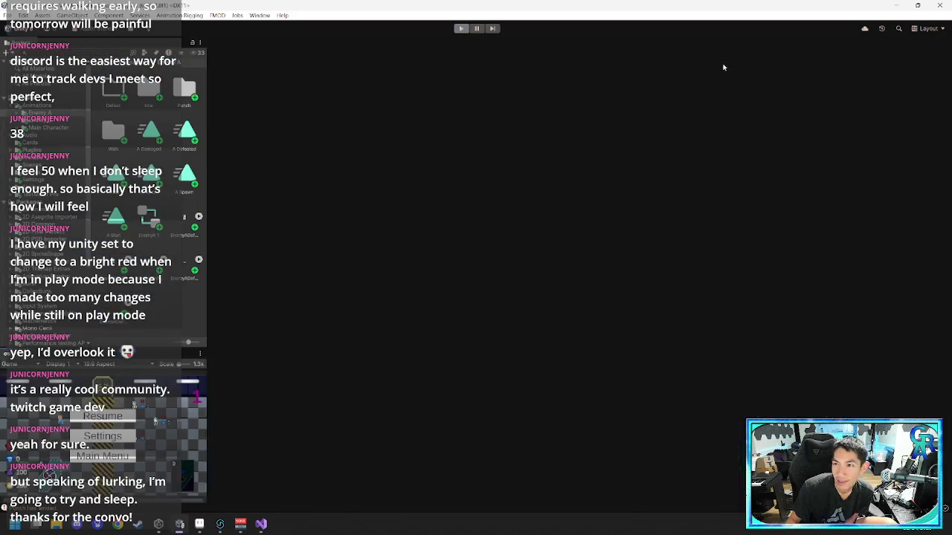
- Select the 'Stunned' does not exist warning, open its code line, and show the enemy Animator graph
scroll(292, 430, "up", 1)
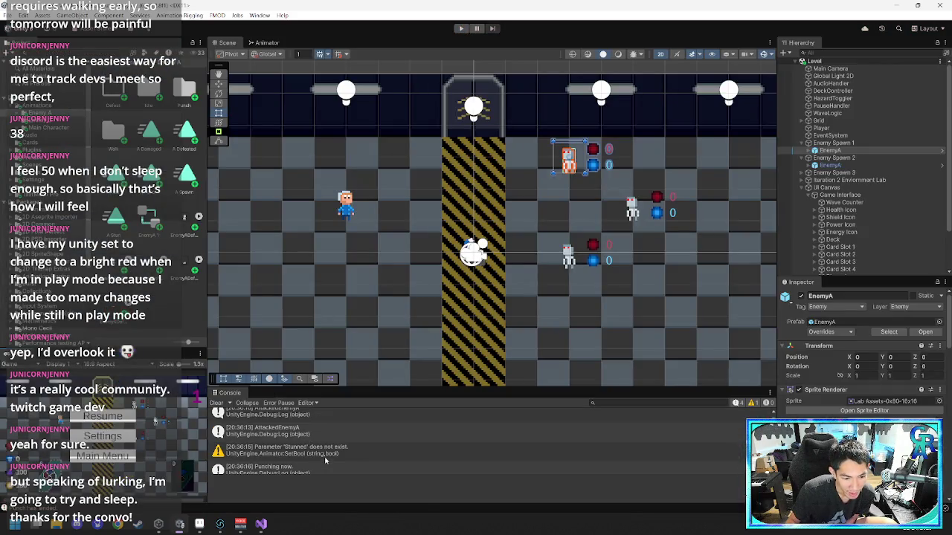
left_click(328, 461)
double_click(331, 456)
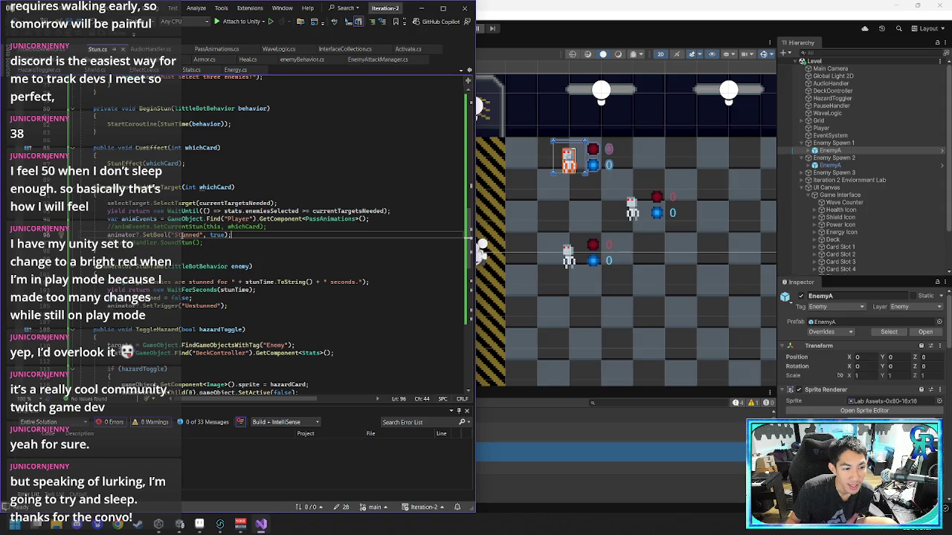
left_click(505, 405)
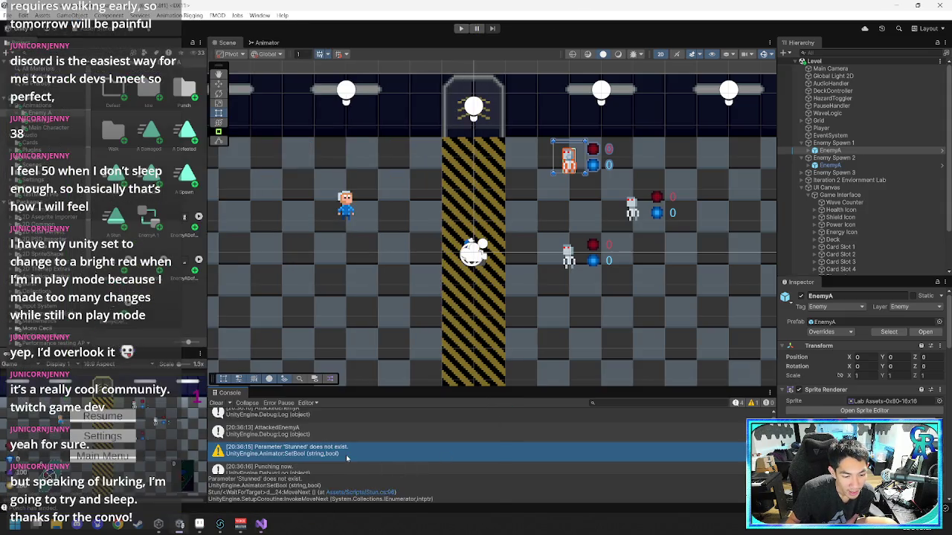
left_click(263, 44)
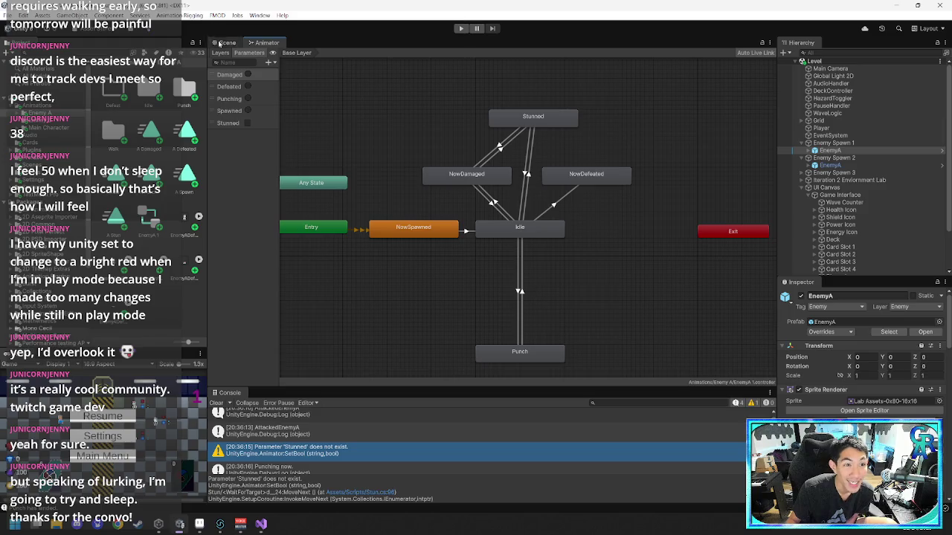
- Show Stun.cs beside Slash.cs in Visual Studio and jump to the SetBool Stunned line
mouse_move(257, 527)
left_click(383, 480)
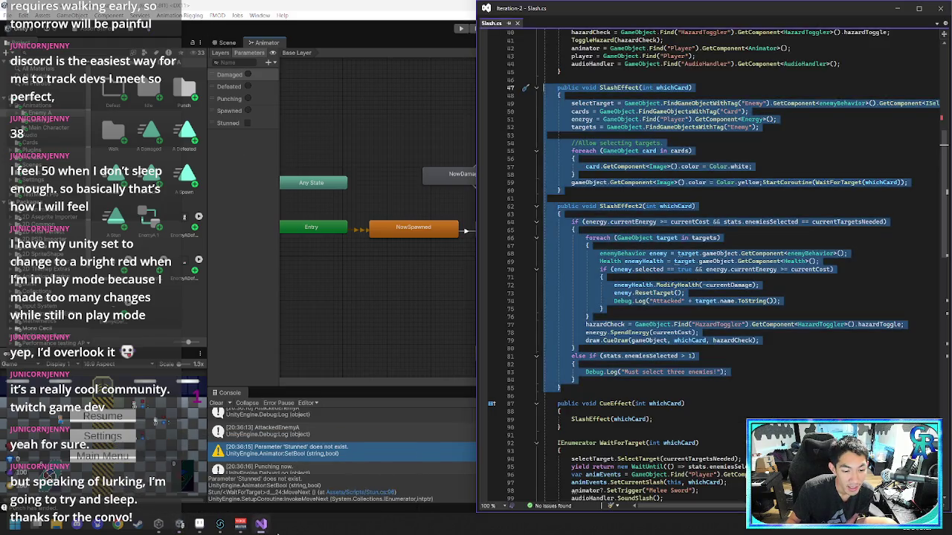
left_click(312, 476)
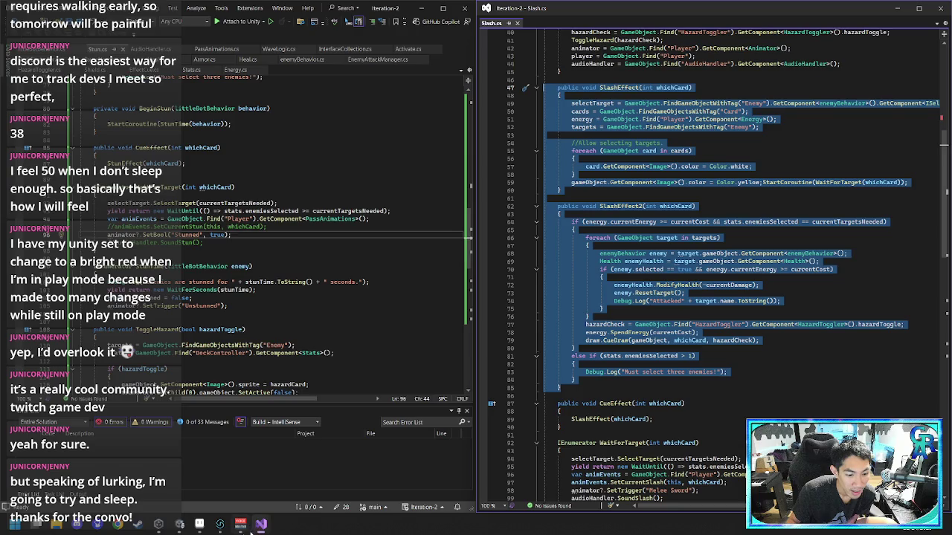
left_click(199, 524)
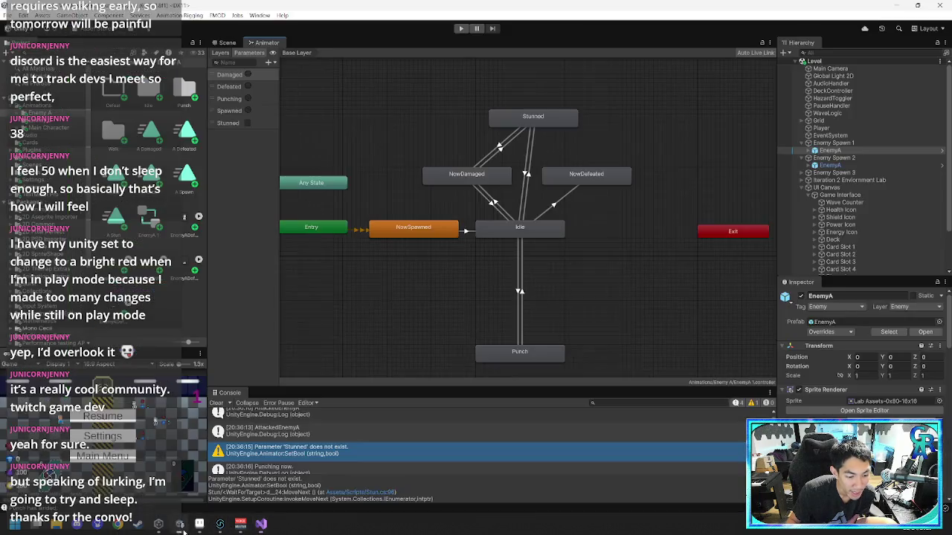
double_click(397, 450)
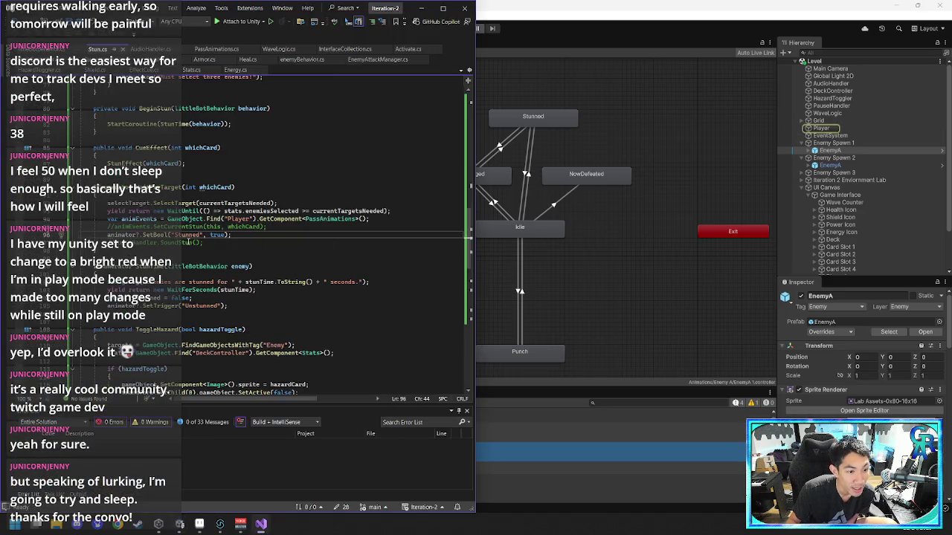
left_click(510, 390)
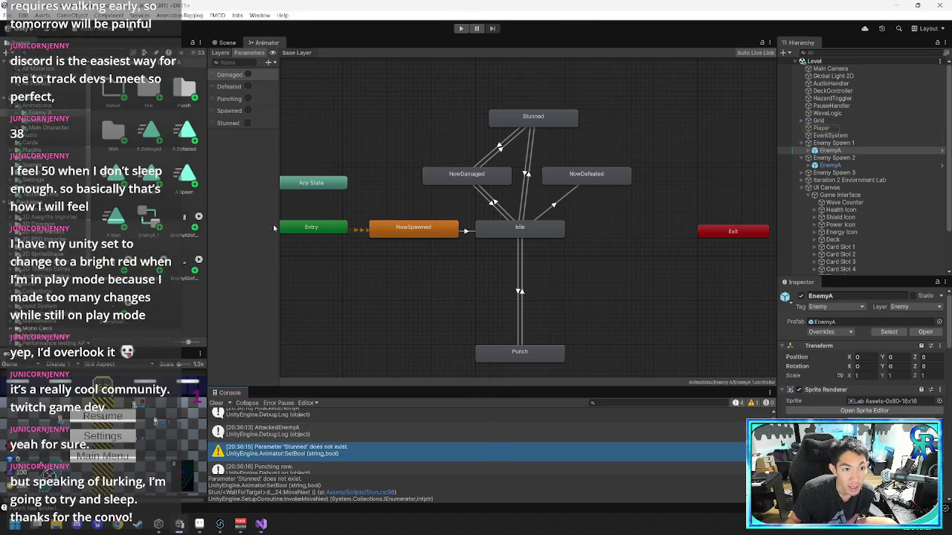
- Inspect the Animator's Stunned parameter and Base Layer, then select EnemyA under Enemy Spawn 2
left_click(232, 128)
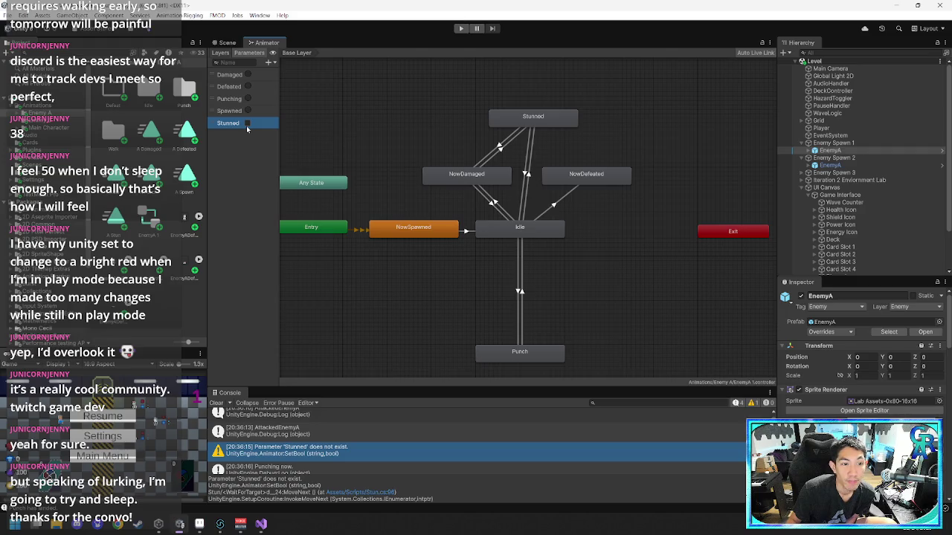
left_click(236, 167)
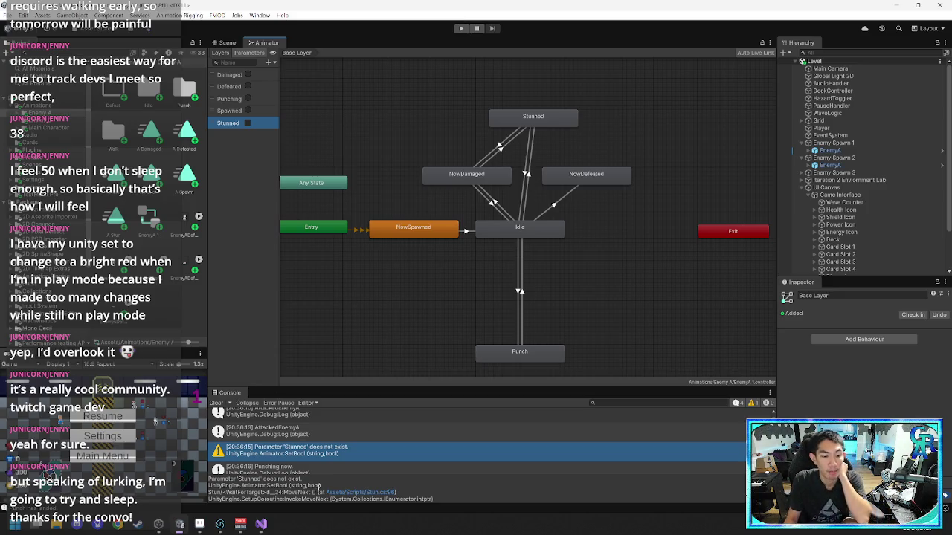
left_click(829, 165)
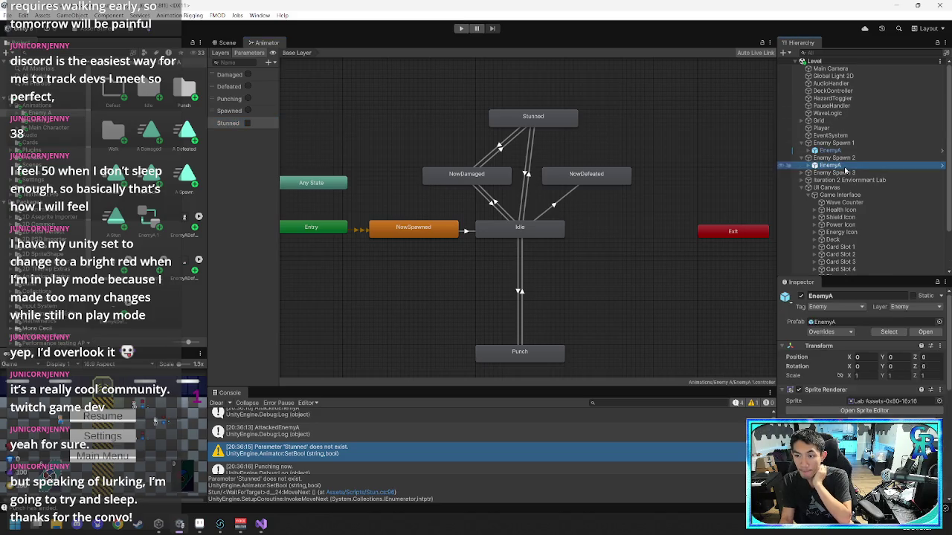
- Scroll EnemyA's Inspector to its Animator component to check the controller, then switch to Visual Studio
scroll(862, 350, "down", 5)
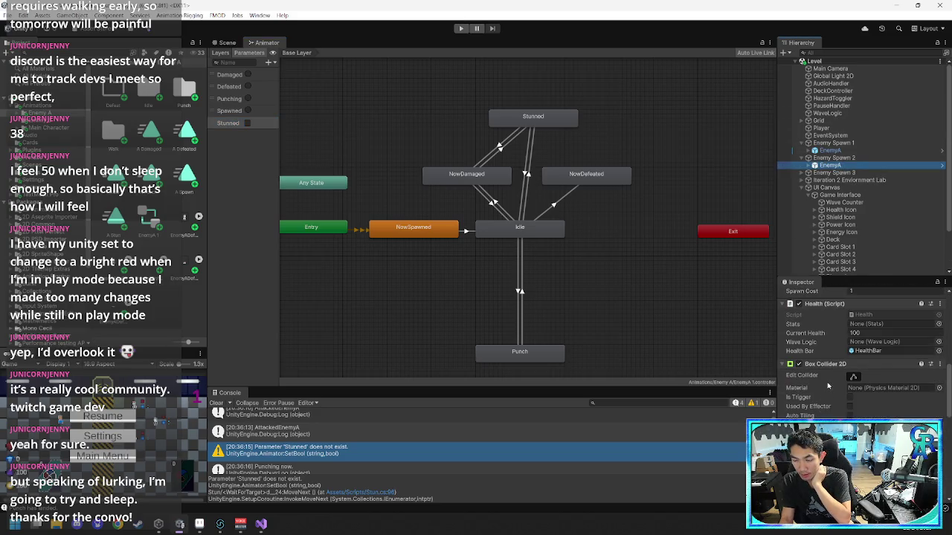
scroll(828, 388, "down", 2)
scroll(836, 376, "down", 3)
scroll(836, 366, "down", 5)
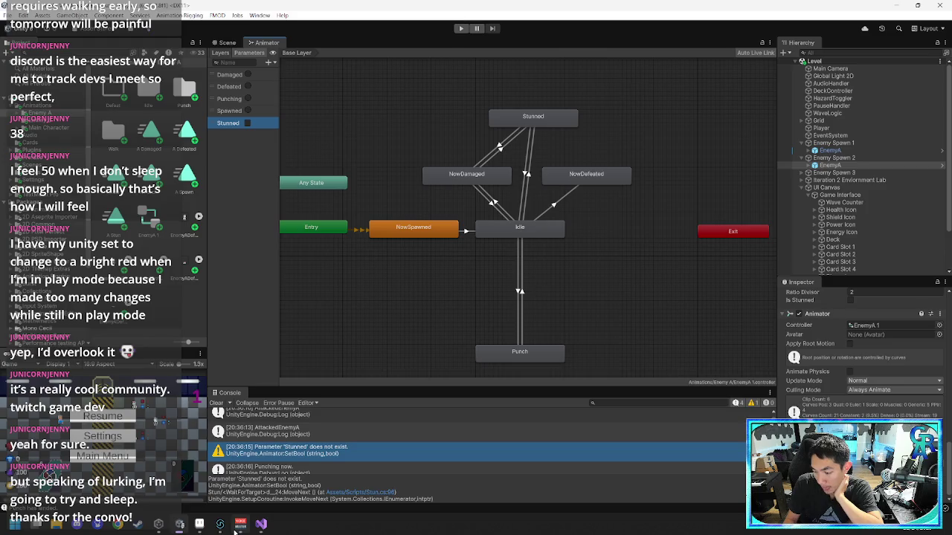
mouse_move(159, 525)
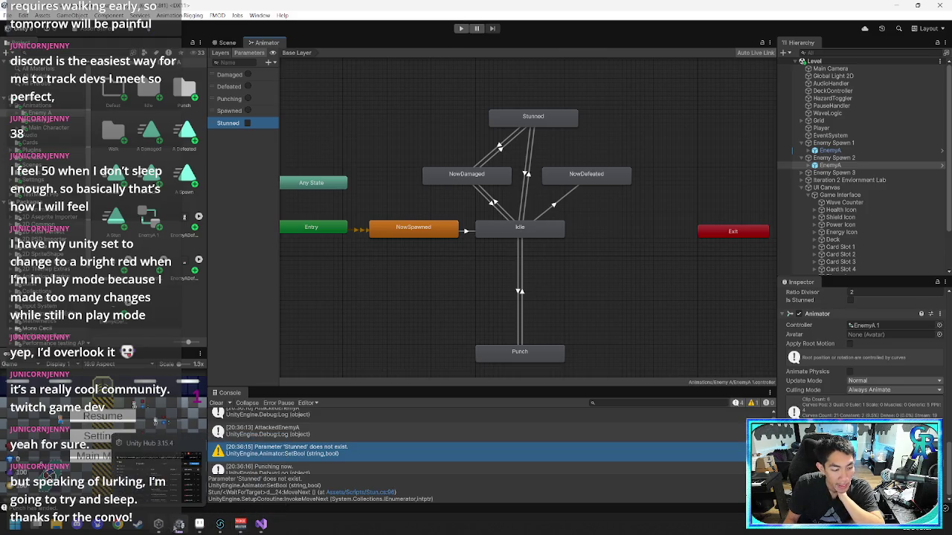
mouse_move(206, 527)
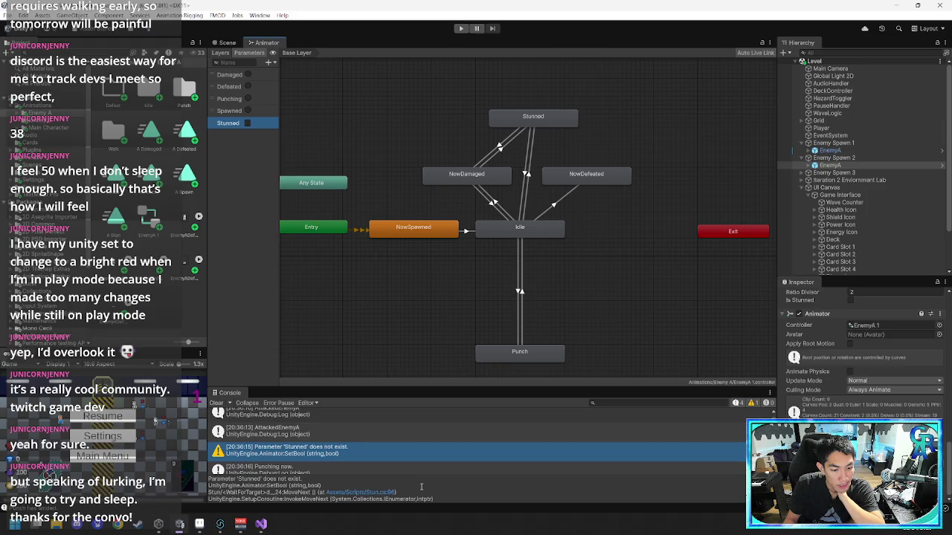
mouse_move(262, 525)
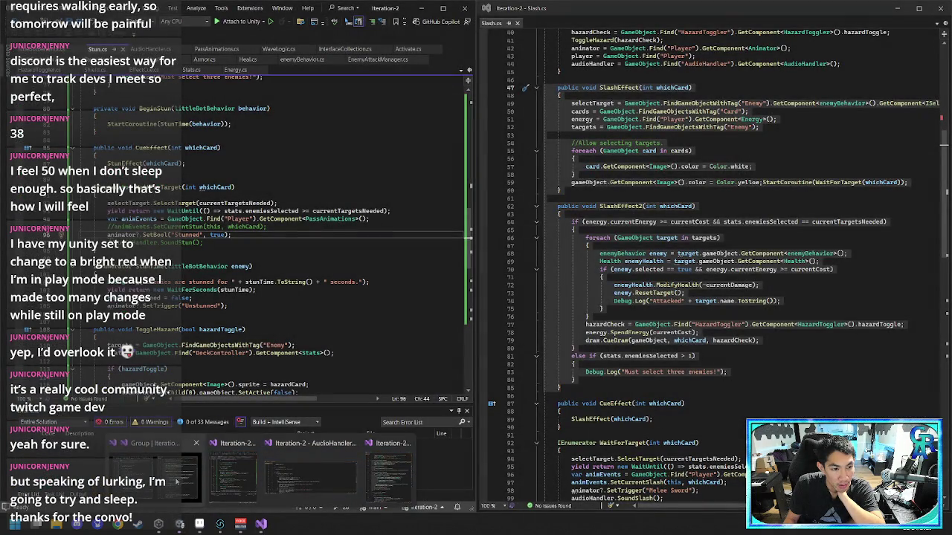
left_click(176, 482)
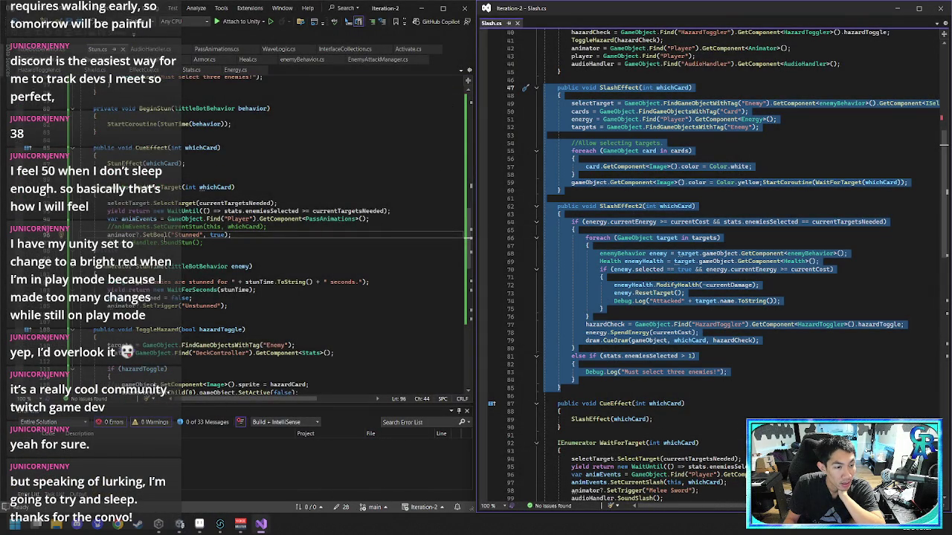
- Scroll through Stun.cs's fields and StunTime code, then switch back to Unity
scroll(187, 237, "up", 15)
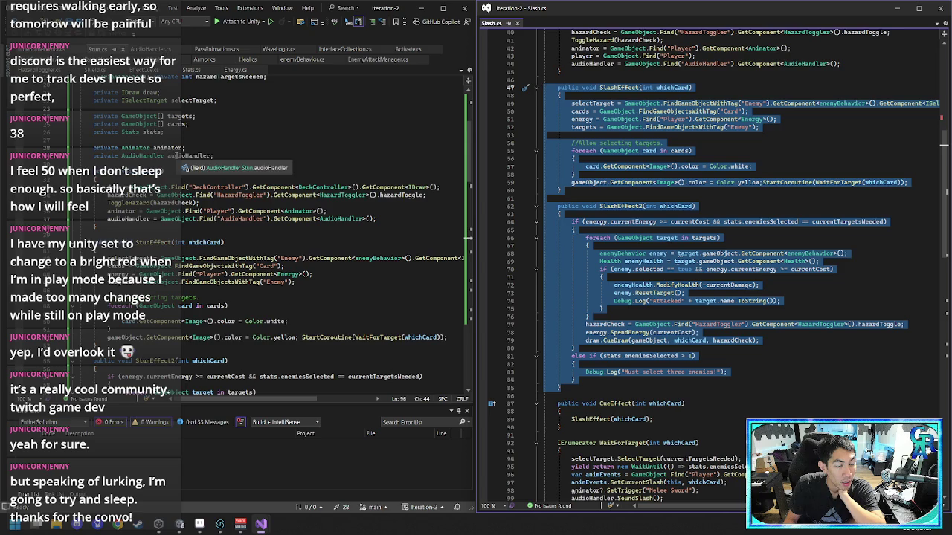
scroll(179, 156, "down", 10)
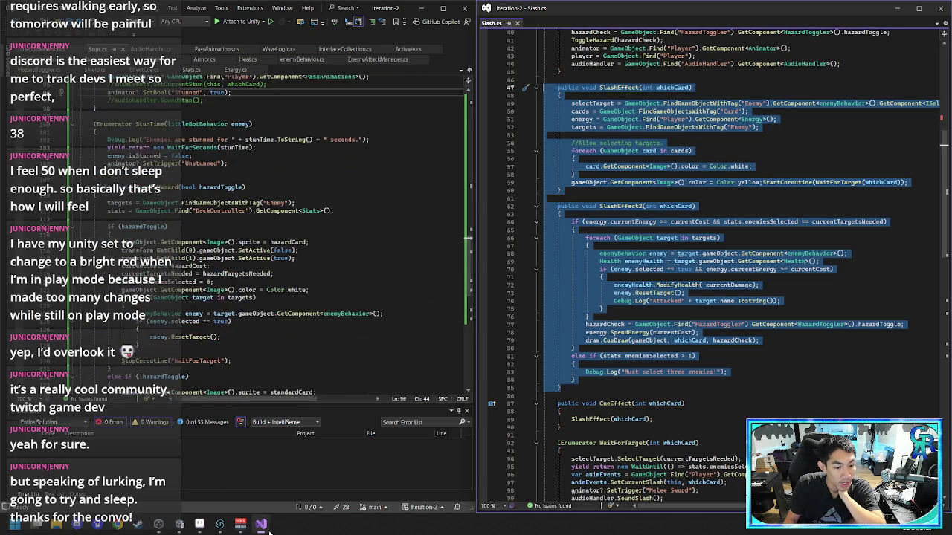
mouse_move(266, 525)
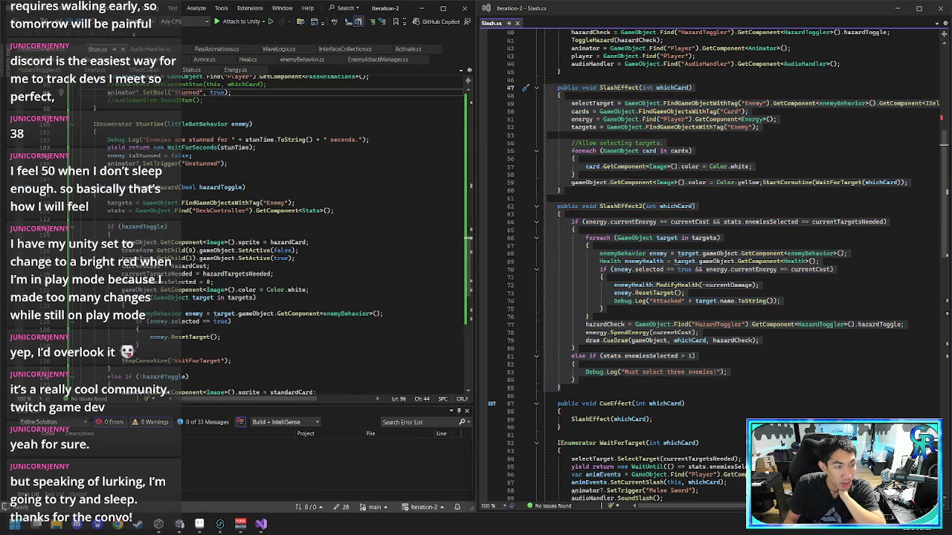
left_click(180, 525)
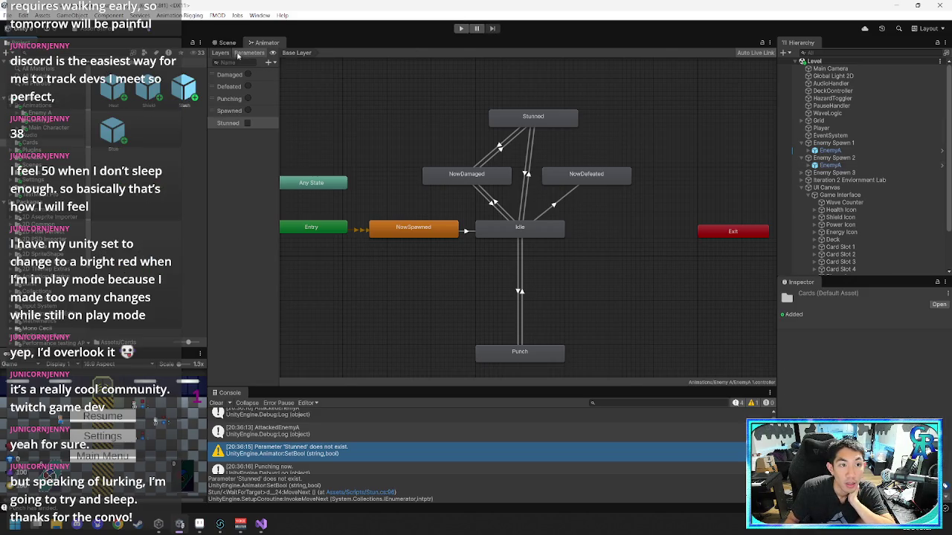
left_click(227, 42)
right_click(117, 136)
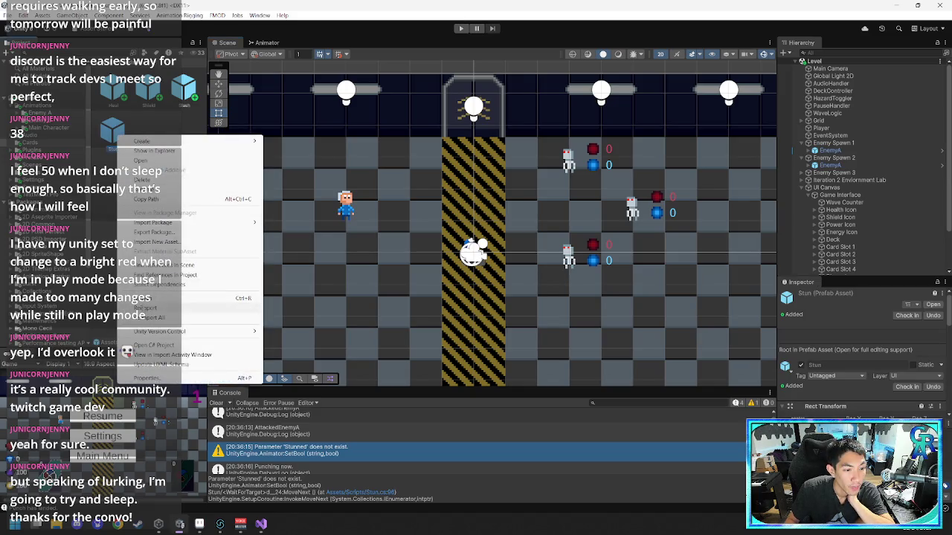
left_click(752, 137)
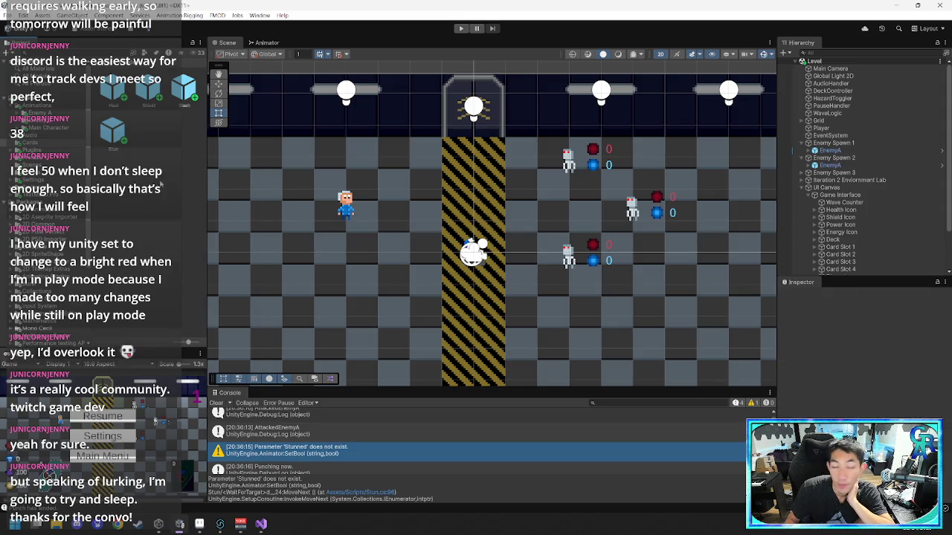
right_click(116, 137)
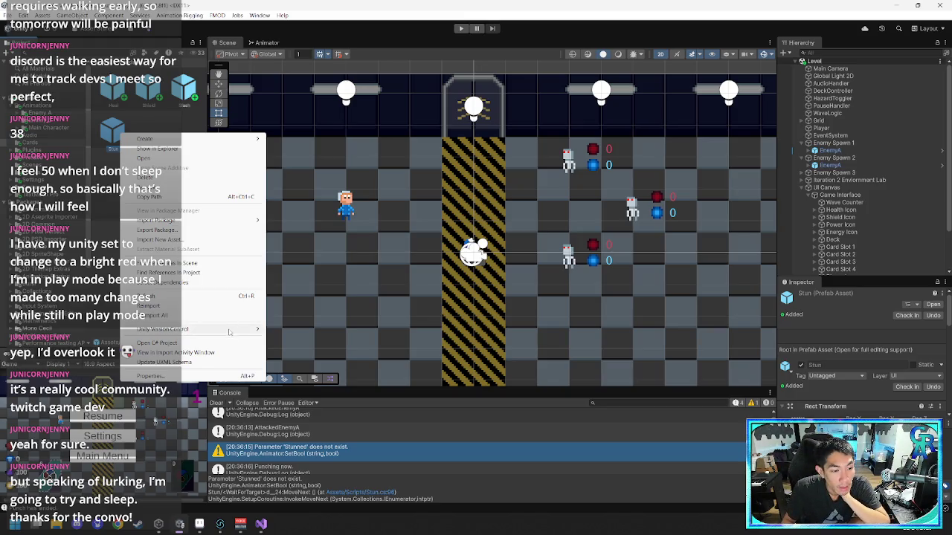
mouse_move(232, 330)
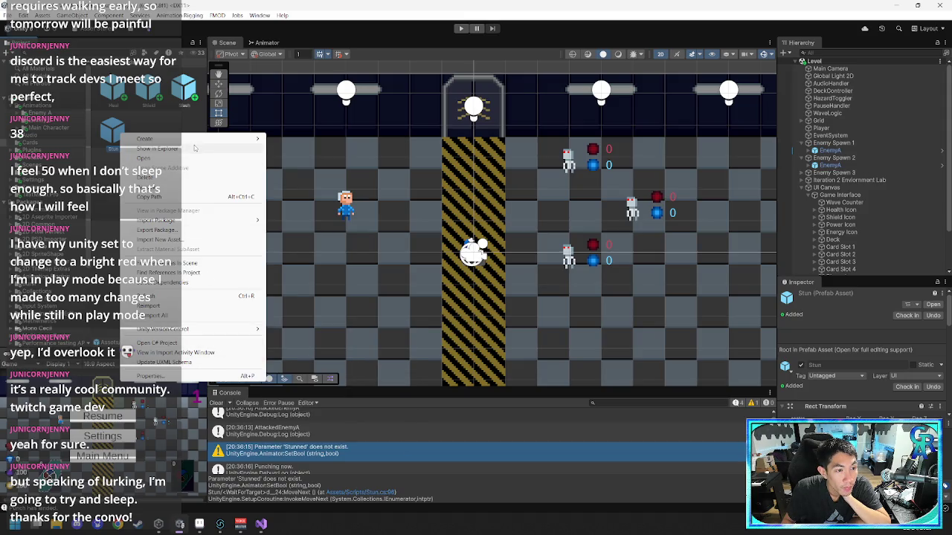
key("Escape")
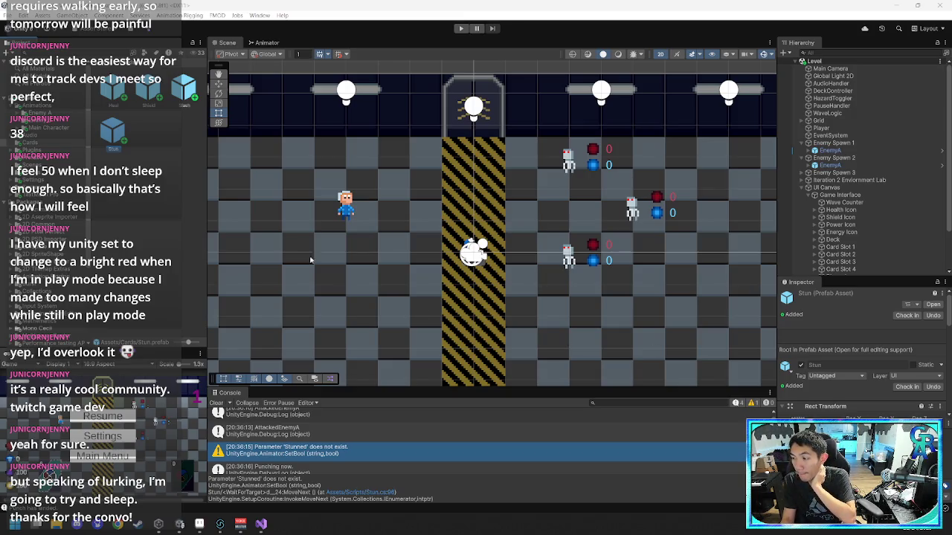
left_click(932, 304)
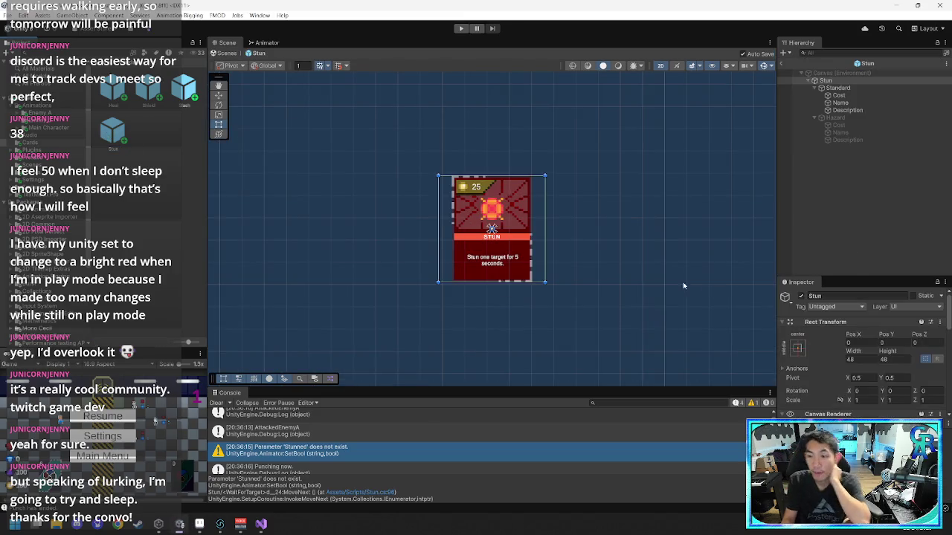
- Check the Stun prefab's script settings (standard cost 30, stun time 5), then return to Visual Studio
scroll(818, 349, "down", 6)
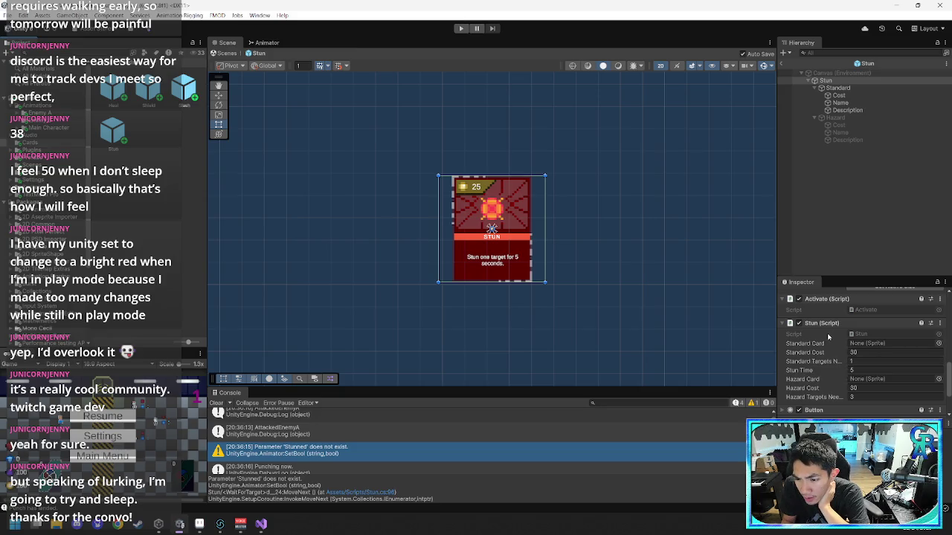
scroll(814, 361, "down", 3)
scroll(818, 360, "up", 5)
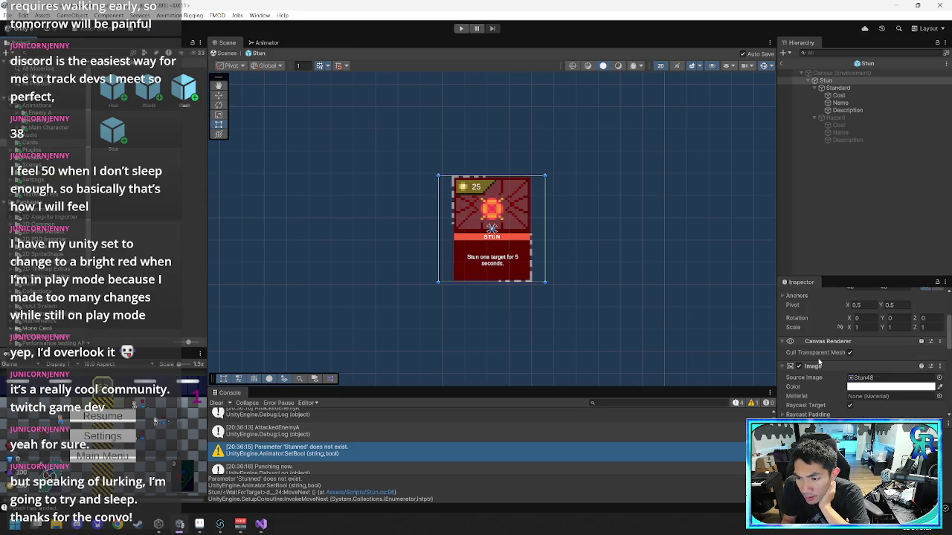
scroll(819, 362, "down", 2)
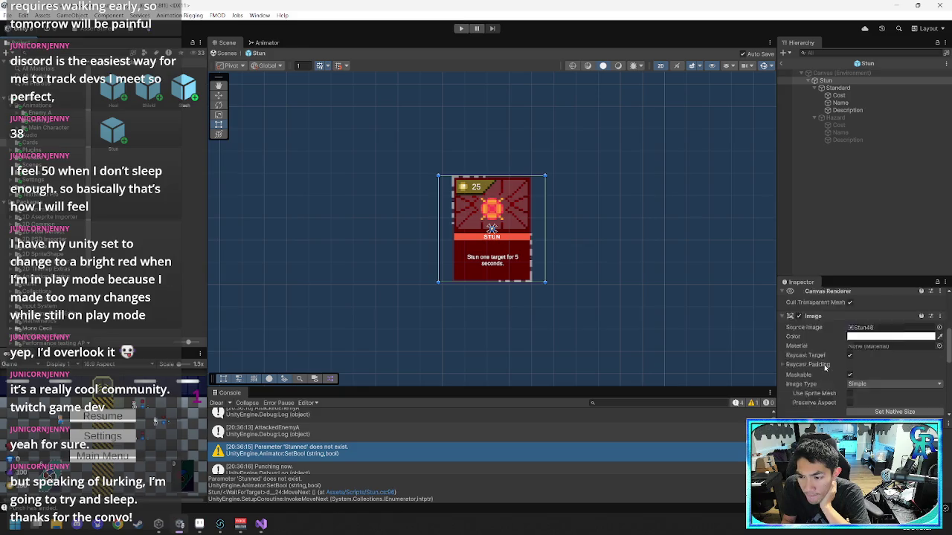
scroll(824, 366, "up", 4)
mouse_move(268, 524)
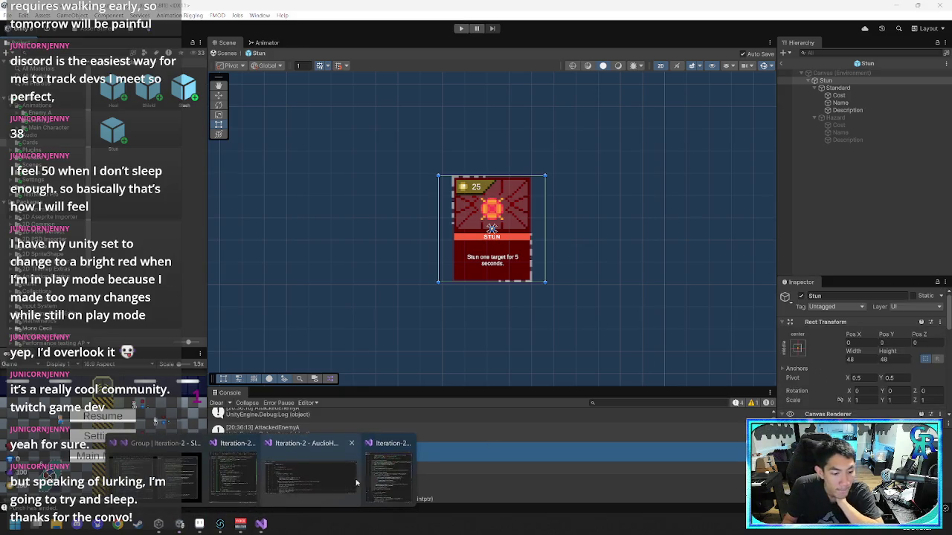
left_click(357, 468)
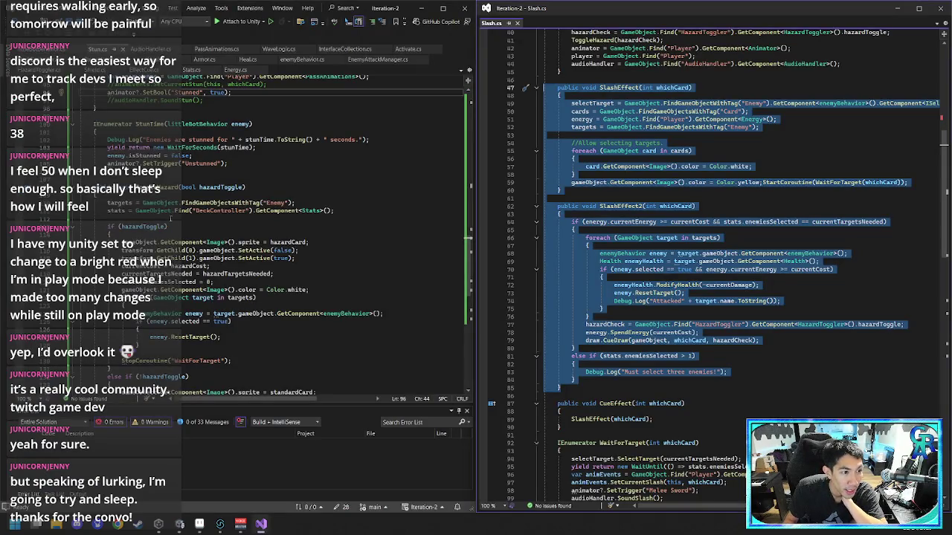
- Search Stun.cs for 'animator' and delete the Start() line fetching the Player's Animator
scroll(183, 179, "up", 5)
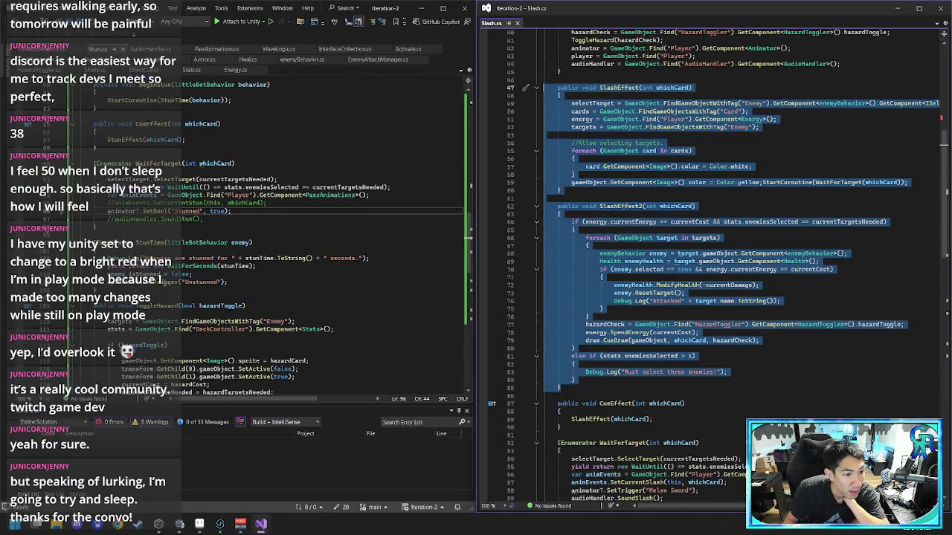
scroll(197, 278, "up", 1)
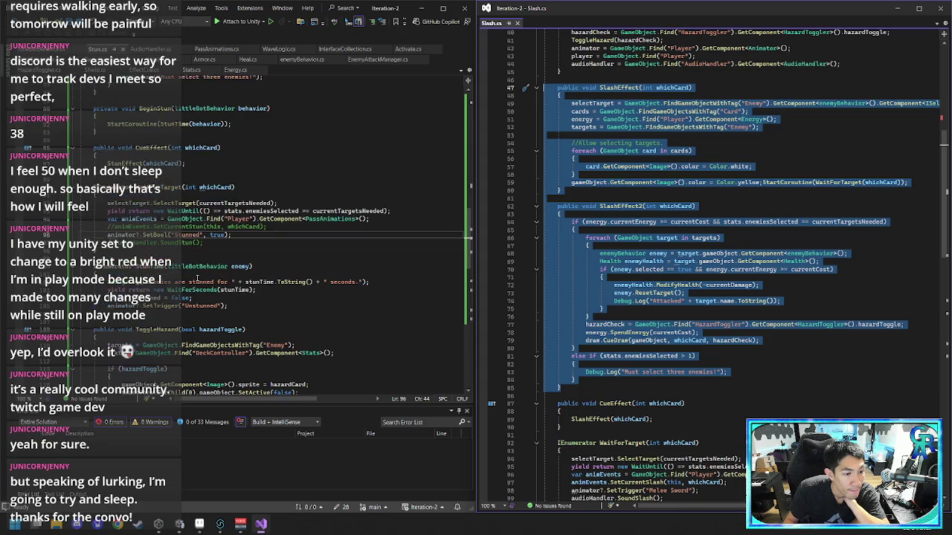
scroll(199, 278, "up", 20)
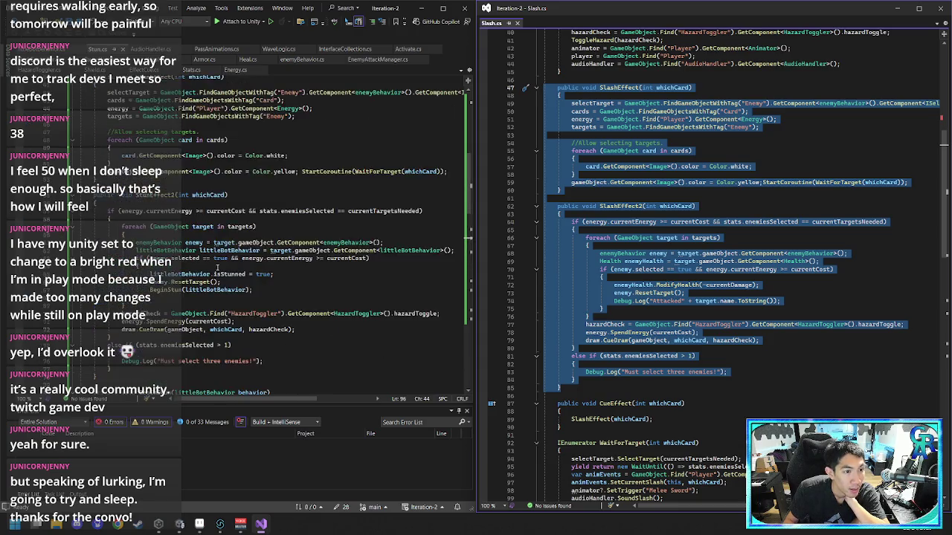
left_click(217, 268)
key("ctrl+f")
type("animator")
key("Return")
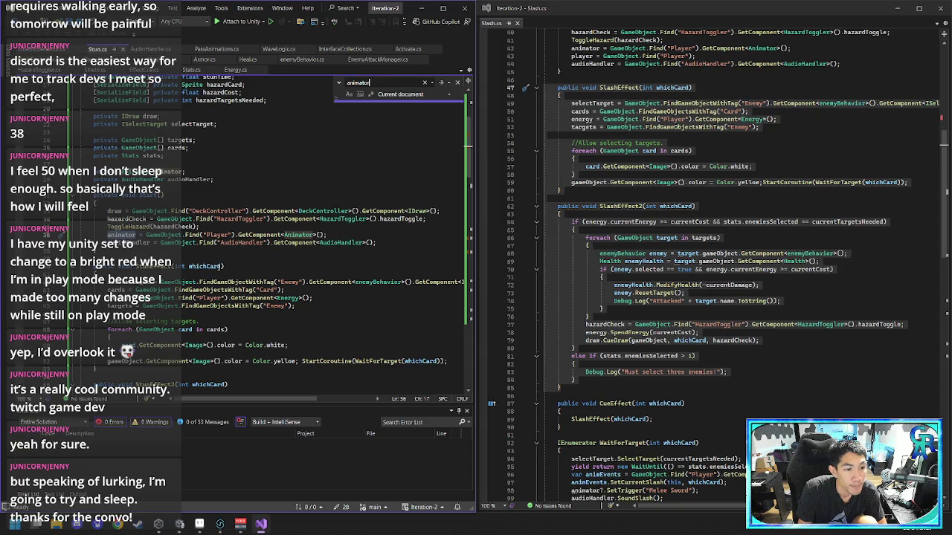
mouse_move(301, 236)
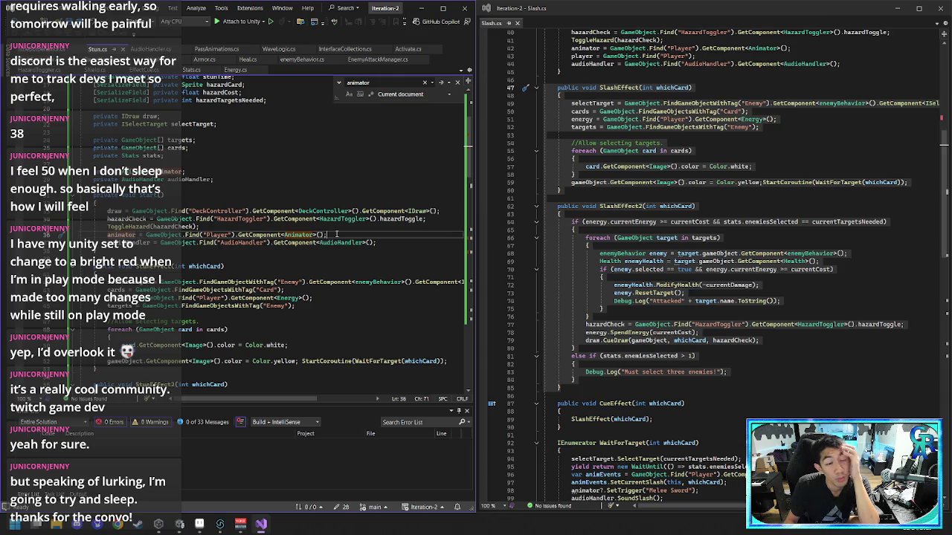
left_click_drag(334, 235, 337, 227)
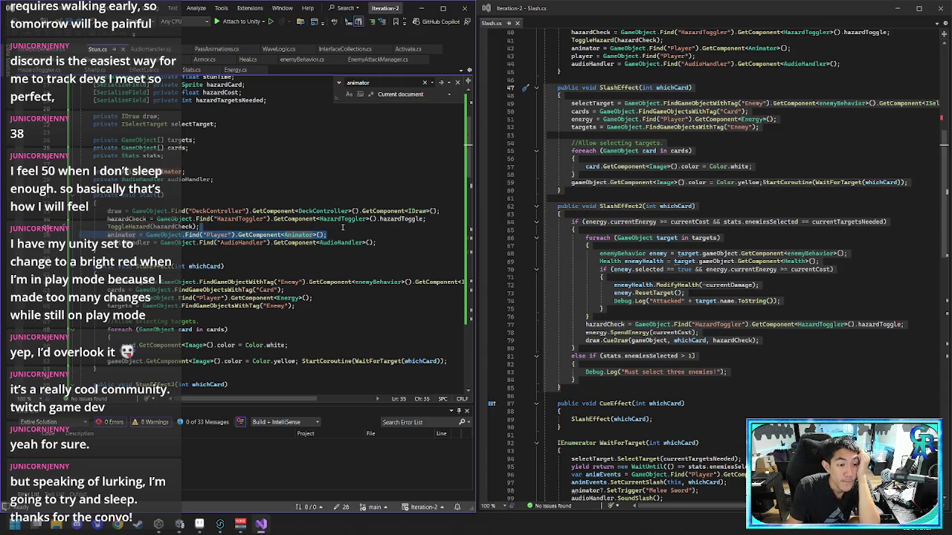
key("Delete")
scroll(221, 318, "down", 10)
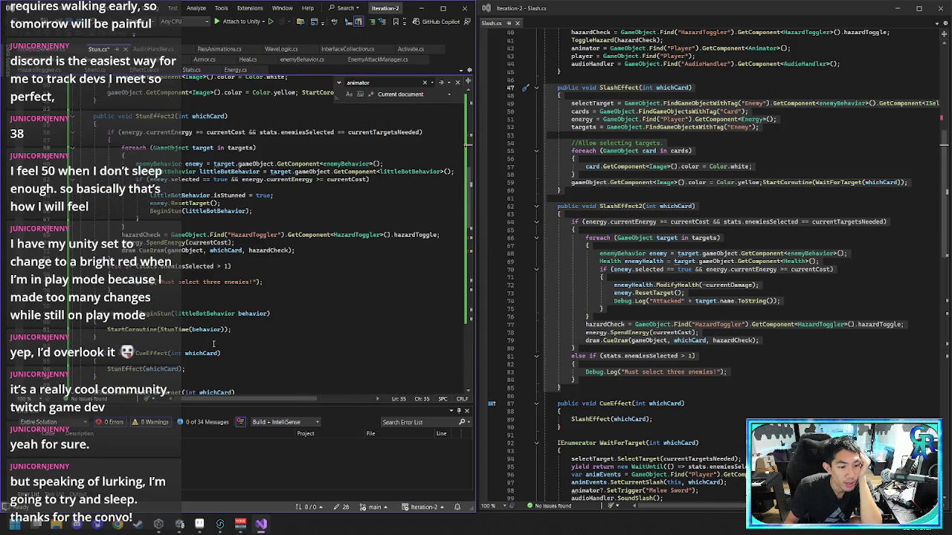
scroll(220, 318, "down", 2)
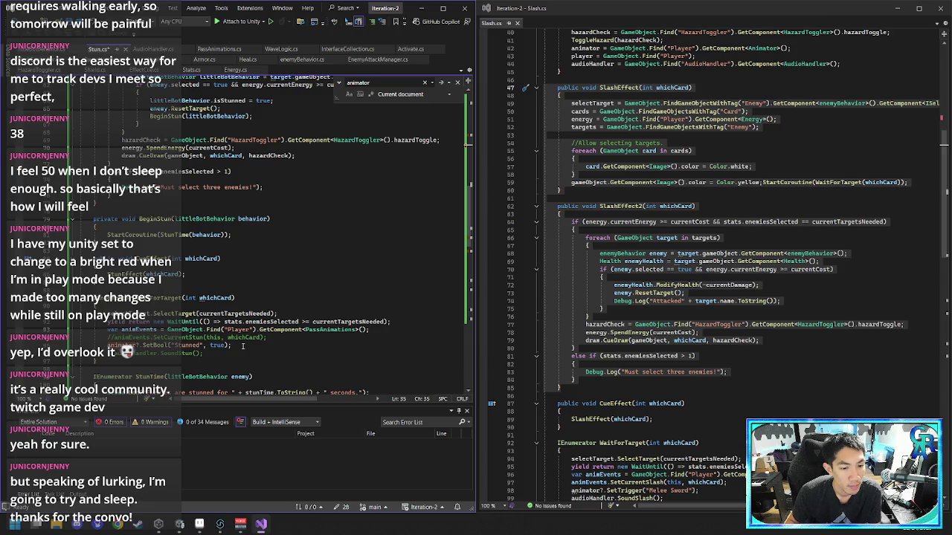
mouse_move(229, 345)
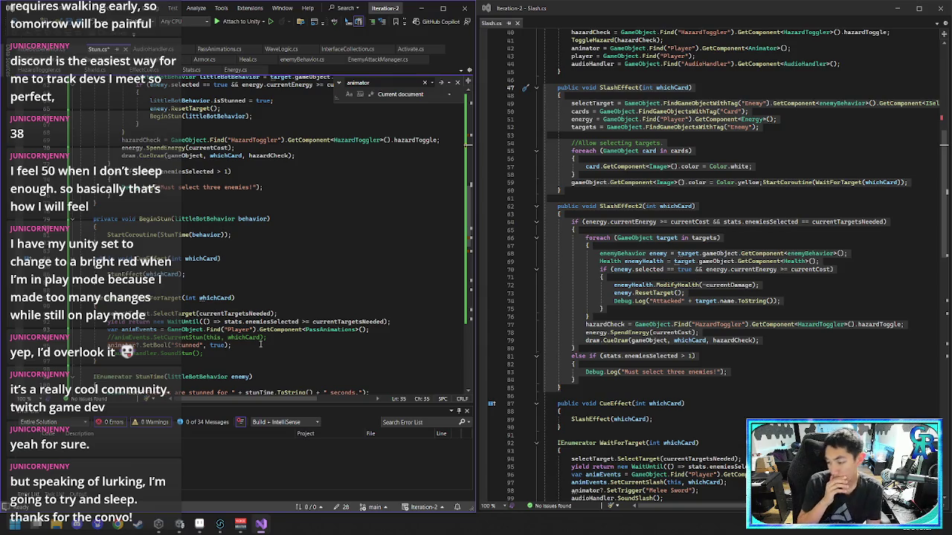
left_click(315, 345)
mouse_move(197, 330)
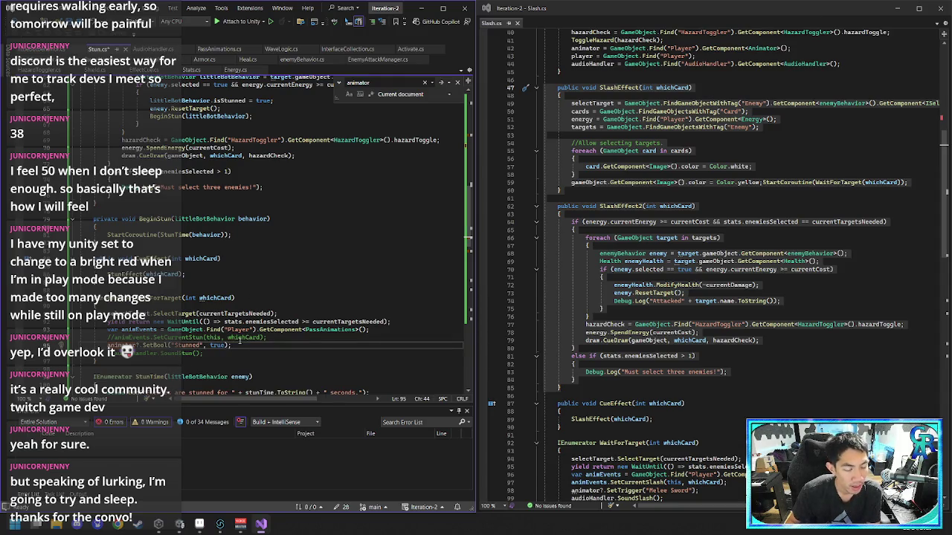
mouse_move(253, 329)
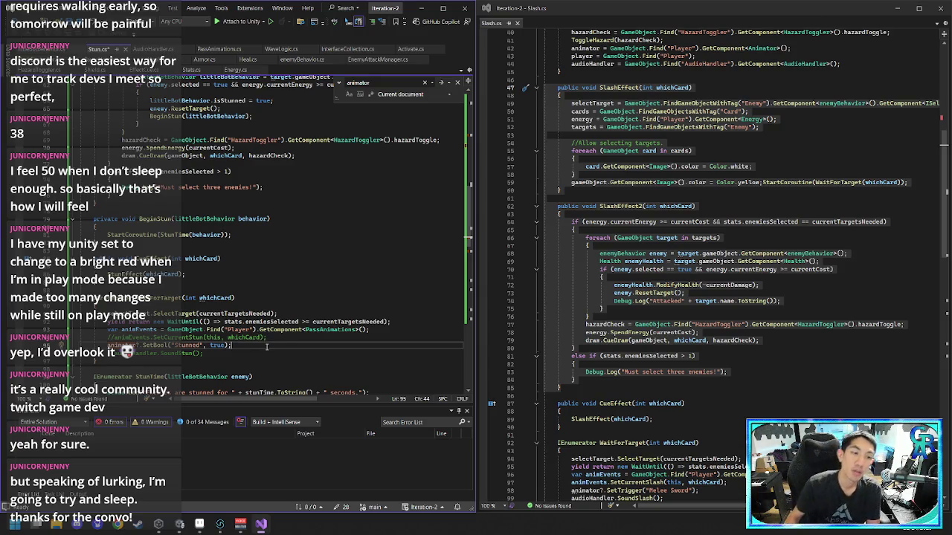
scroll(264, 346, "up", 4)
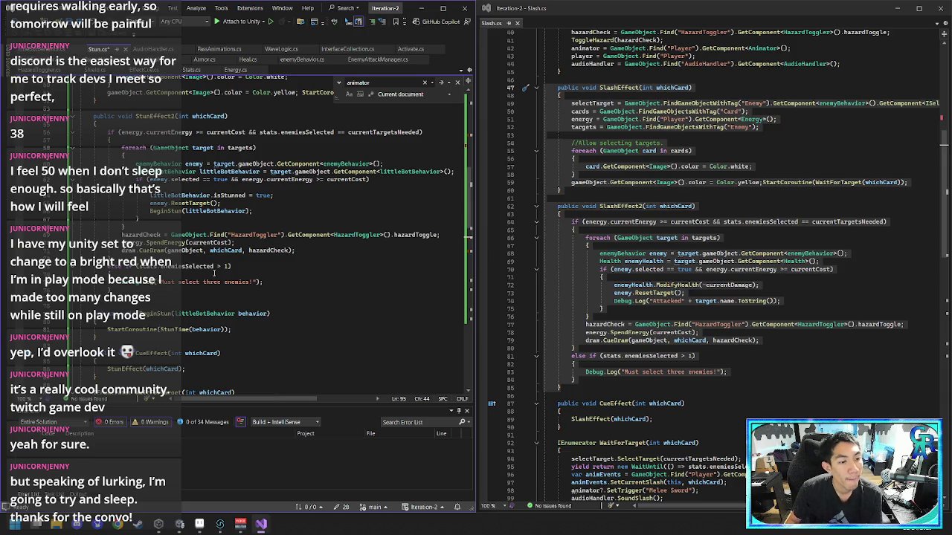
scroll(203, 308, "down", 2)
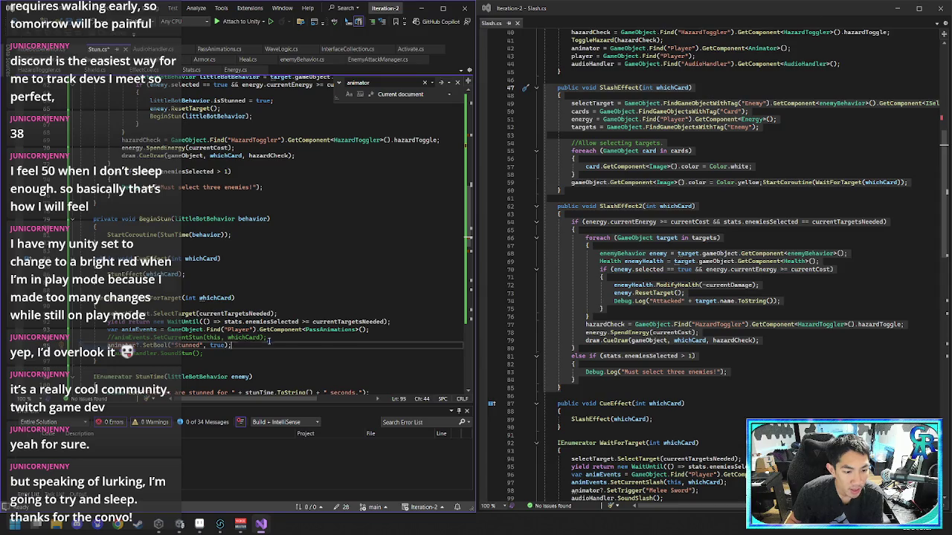
left_click_drag(269, 344, 268, 338)
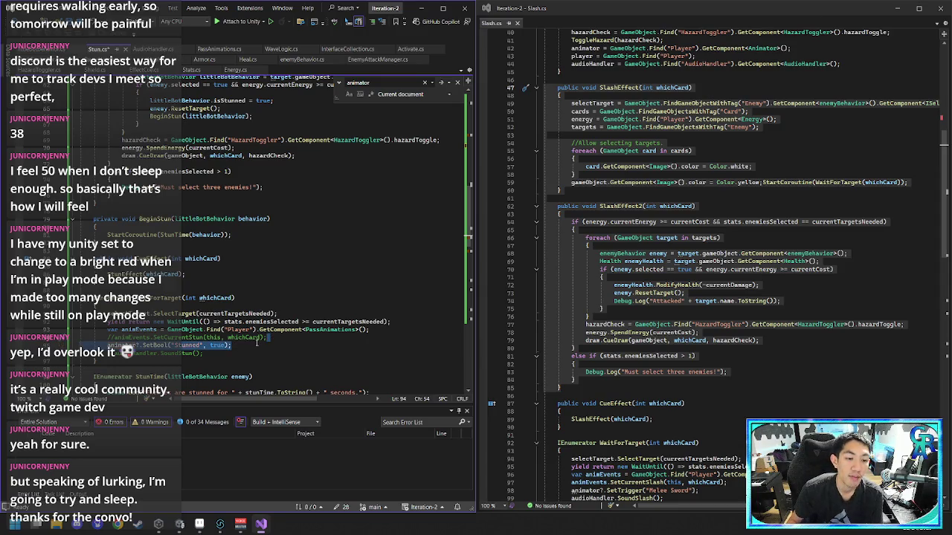
left_click(256, 344)
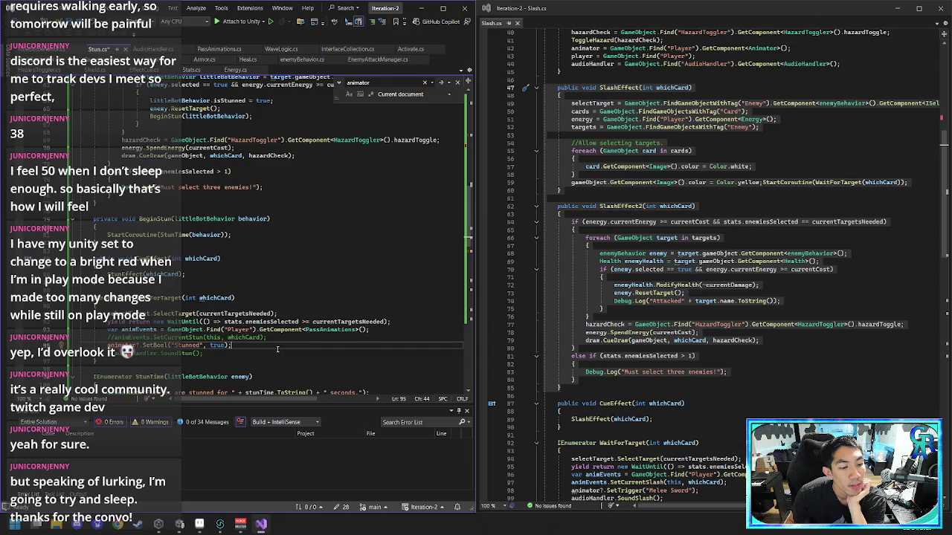
scroll(278, 349, "up", 10)
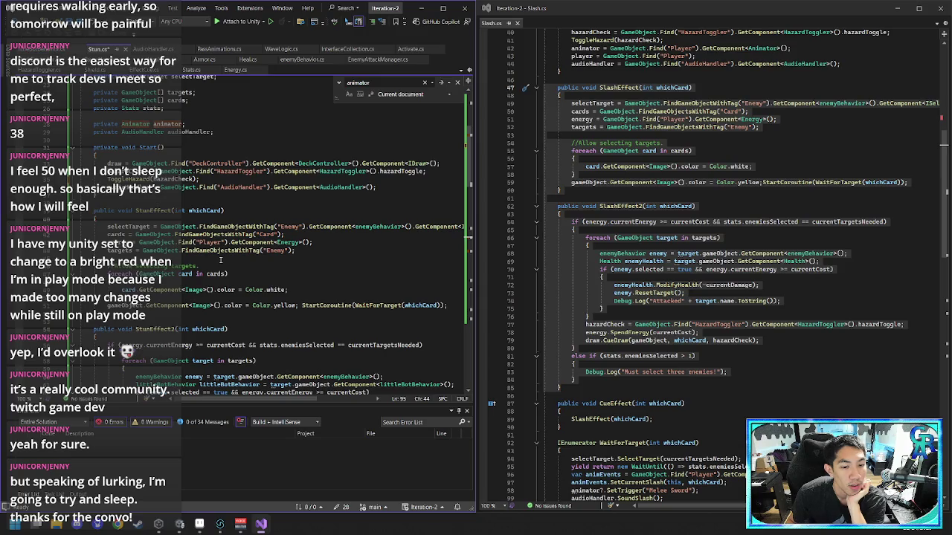
left_click(226, 267)
left_click(234, 296)
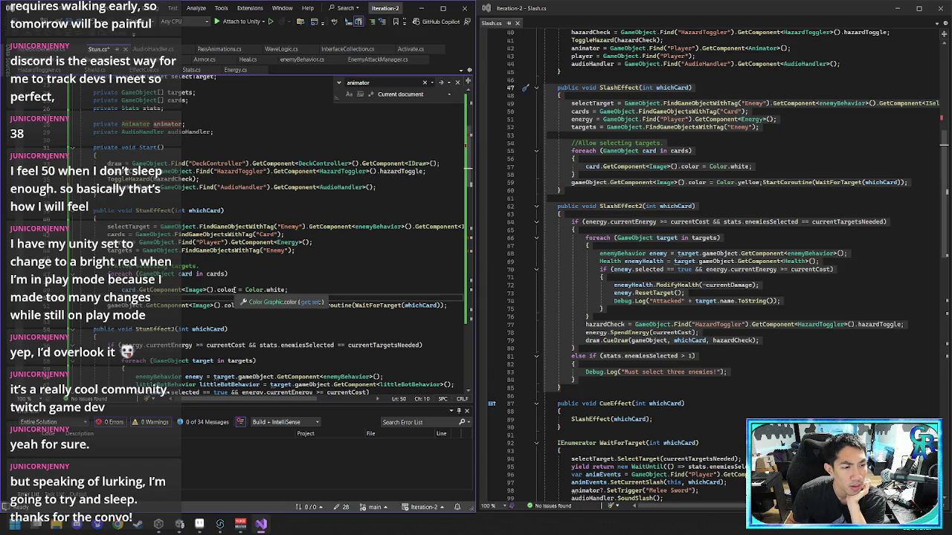
scroll(234, 290, "down", 9)
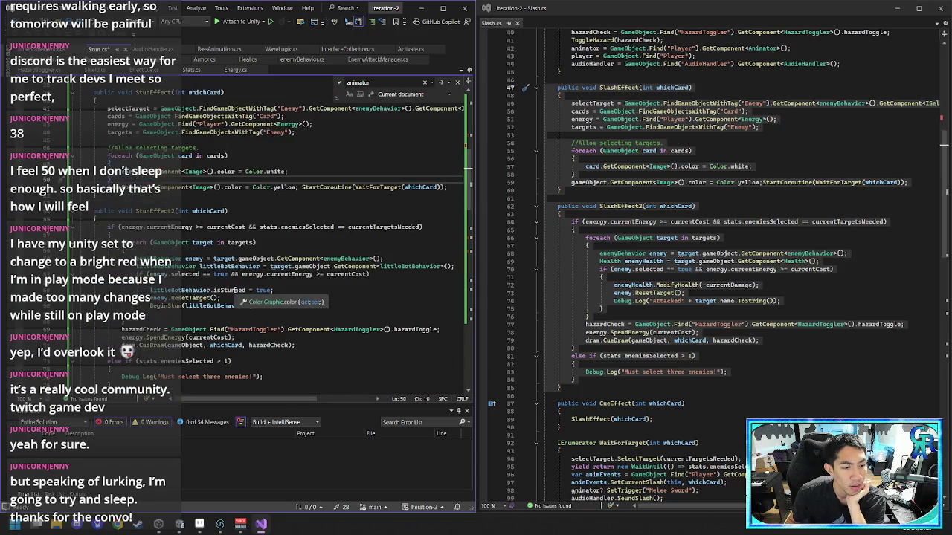
- Find the WaitForTarget call in StunEffect and break StartCoroutine onto its own line
scroll(234, 290, "down", 9)
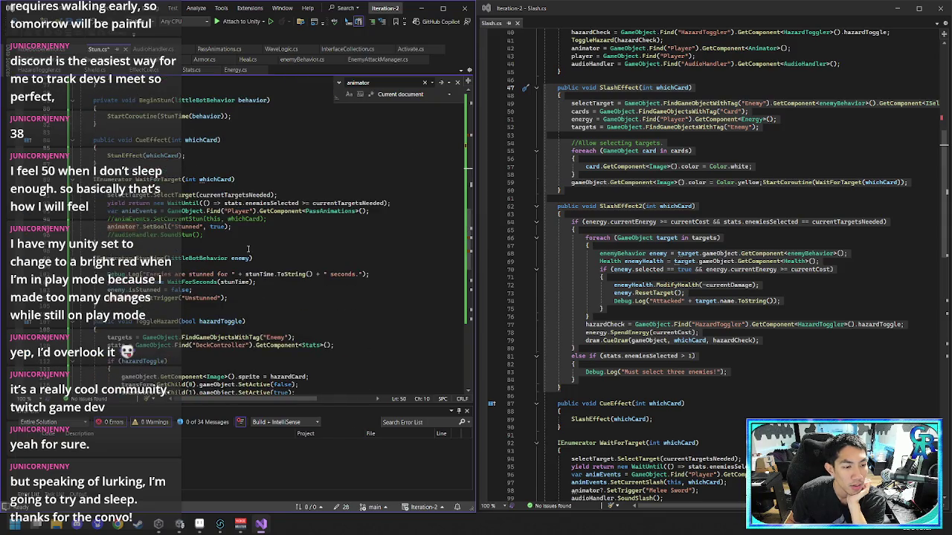
left_click(309, 195)
key("ctrl+f")
type("waitfortarget")
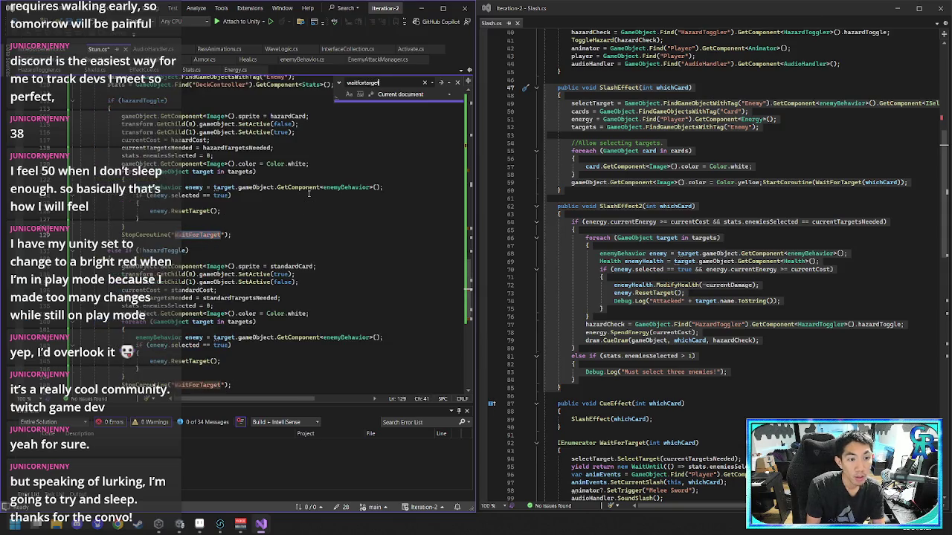
key("Return")
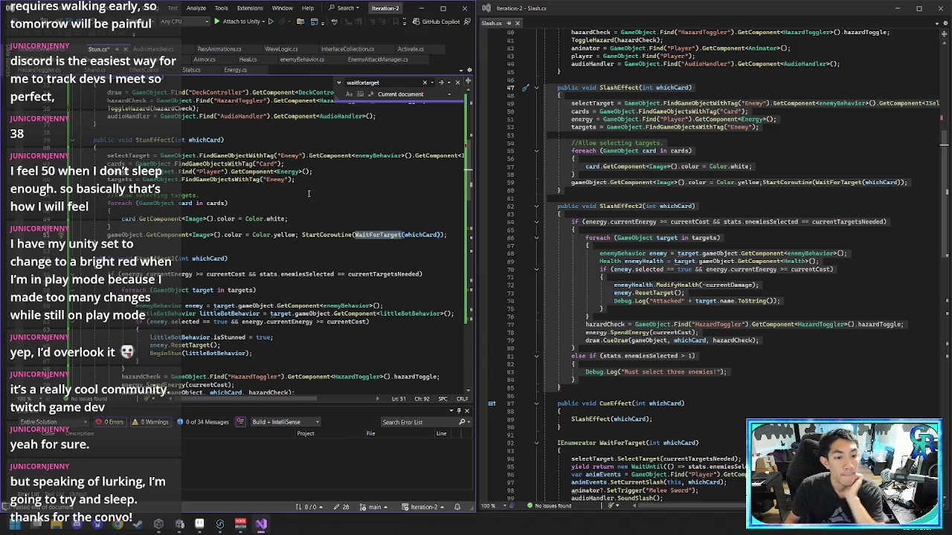
left_click(301, 235)
key("Return")
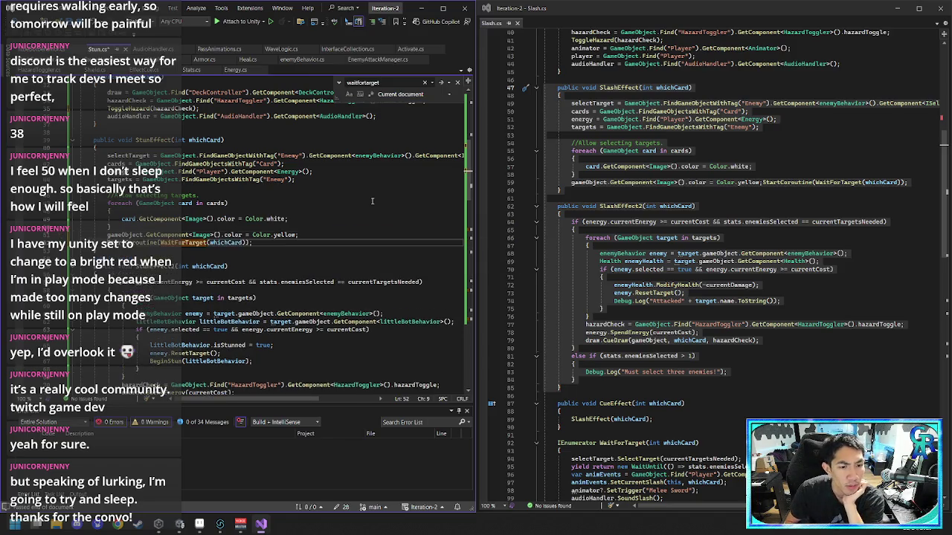
- Insert two blank lines above the StartCoroutine(WaitForTarget(whichCard)) call
left_click_drag(359, 234, 353, 221)
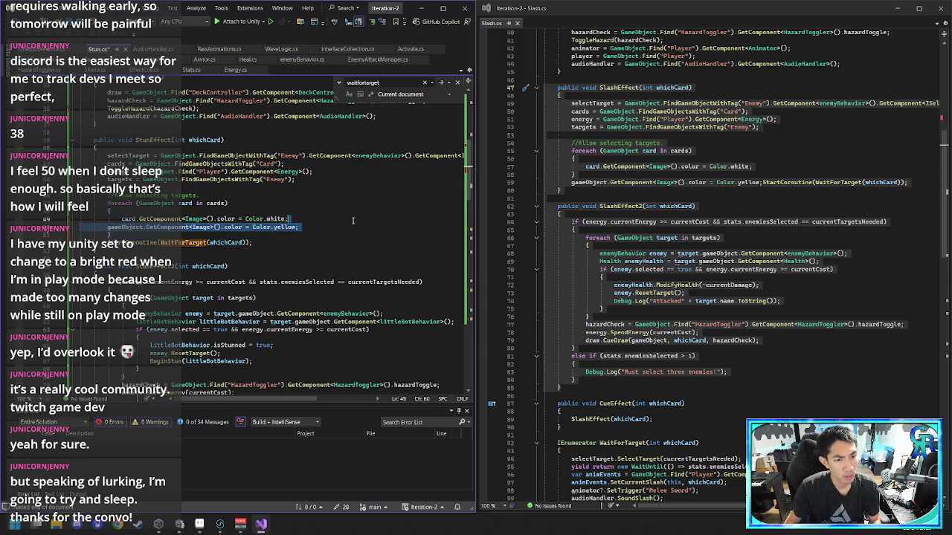
left_click(363, 201)
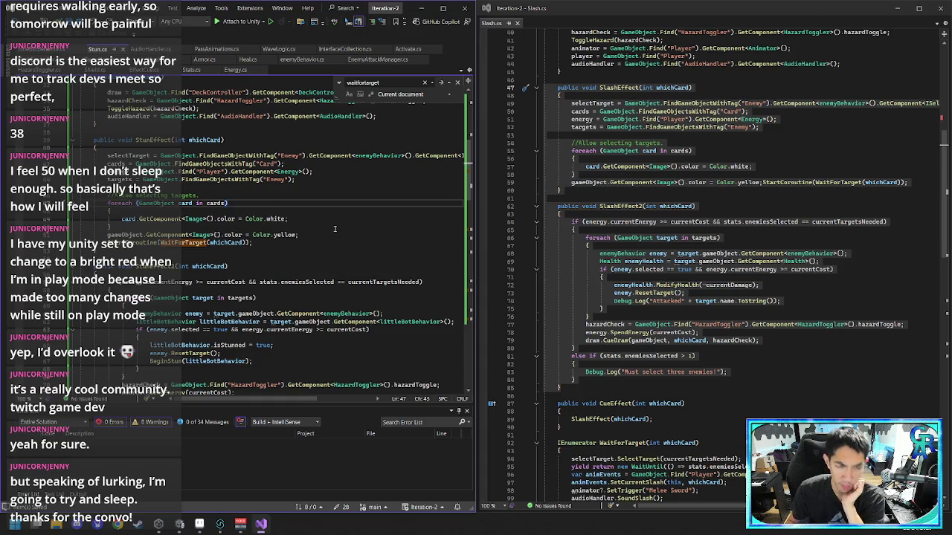
key("Down")
key("Down")
key("Down")
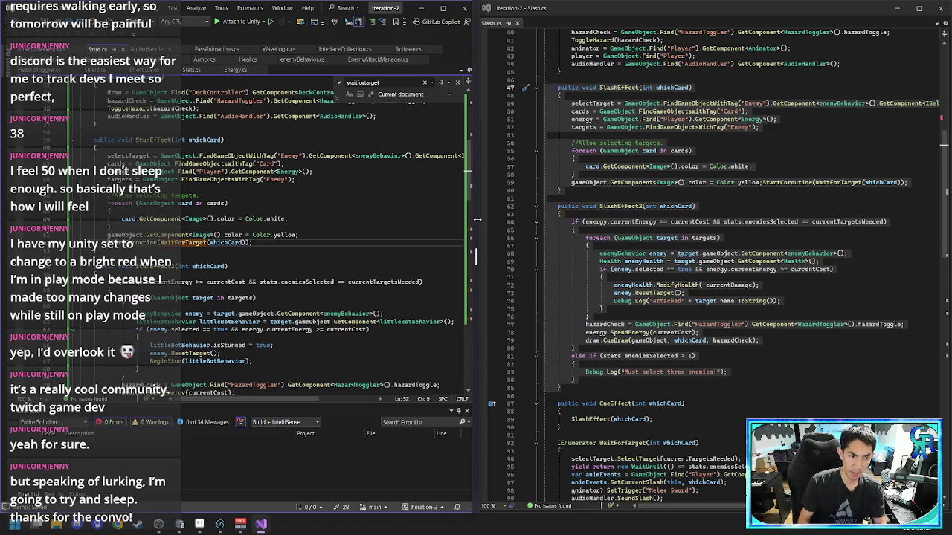
key("ctrl+shift+Right")
key("ctrl+shift+Right")
key("ctrl+shift+Right")
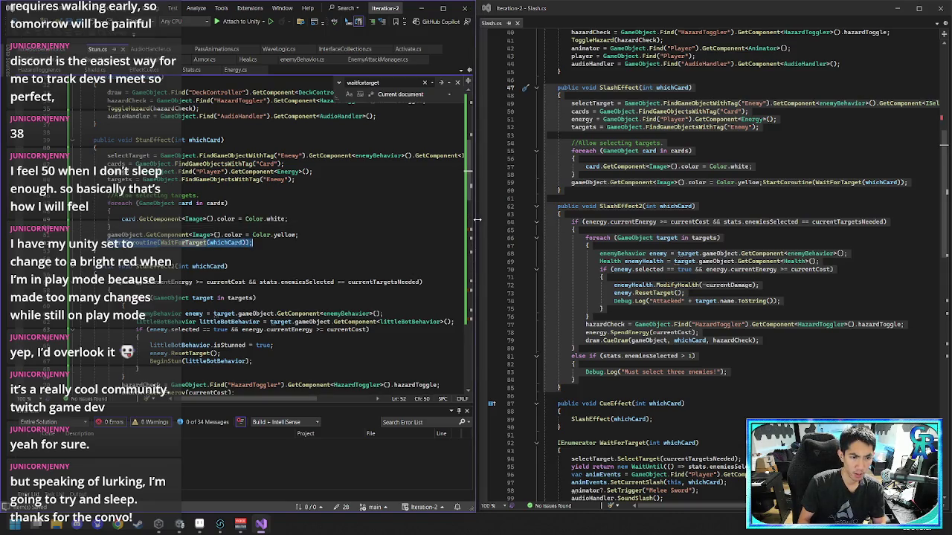
key("Home")
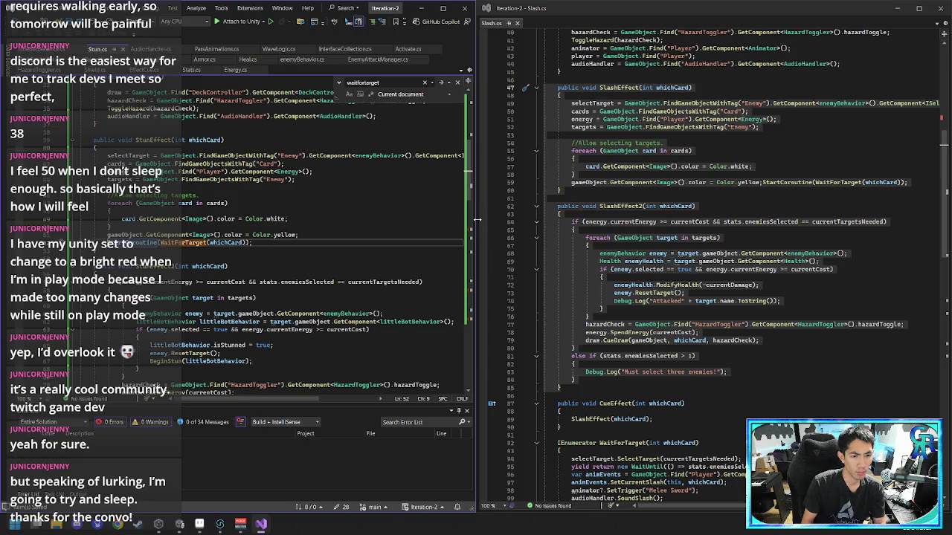
key("ctrl+Return")
key("ctrl+Return")
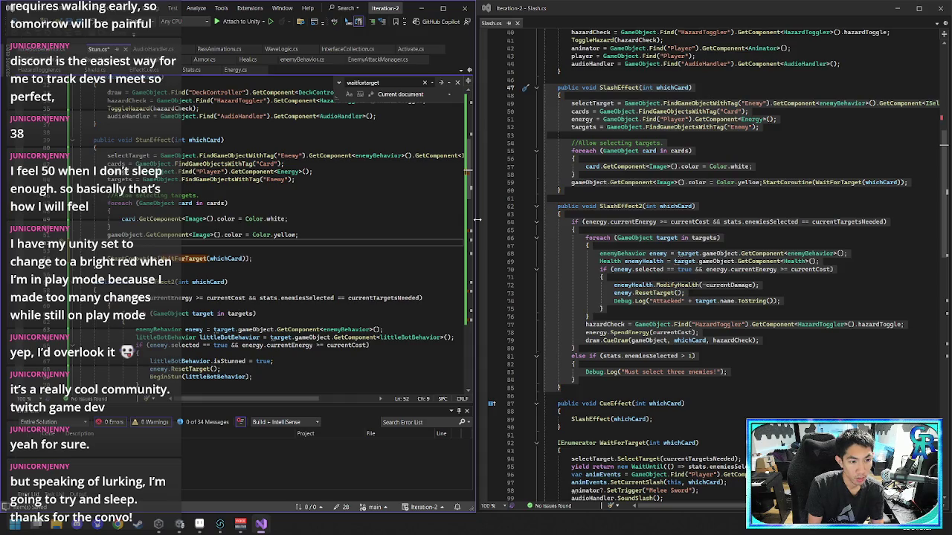
- Call WaitingForTarget(whichCard) in StunEffect and declare WaitingForTarget(int whichCard) below it
type("WaitForTarget")
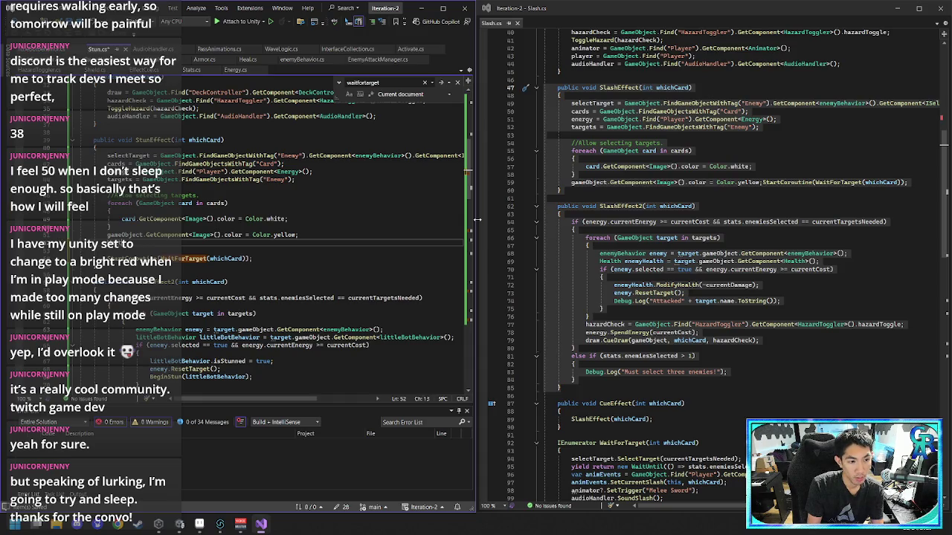
type("get();")
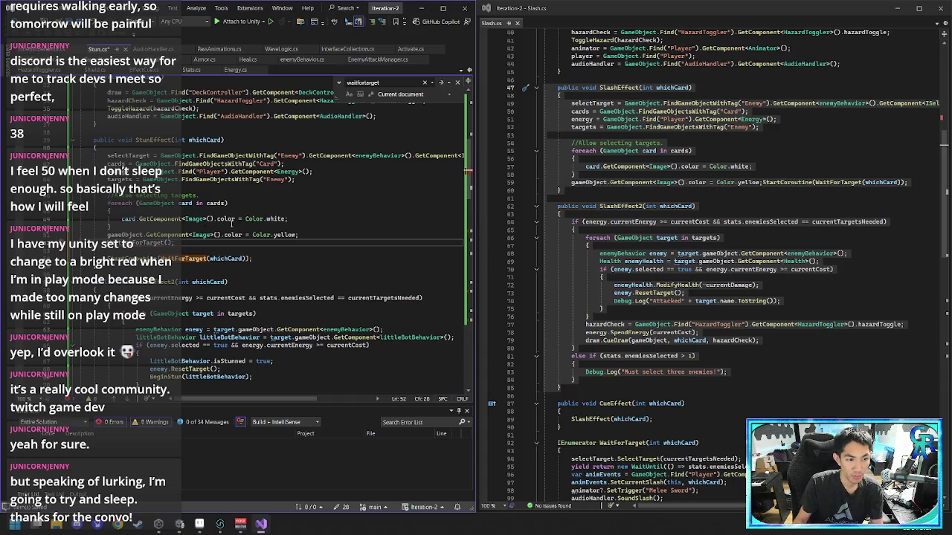
key("Return")
key("Return")
key("Return")
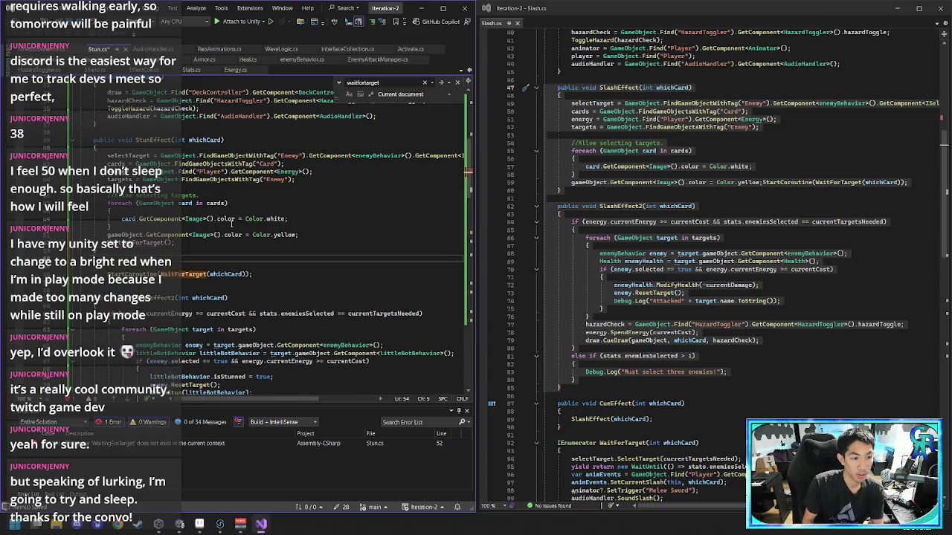
type("IEnumerator WaitingForTarget(")
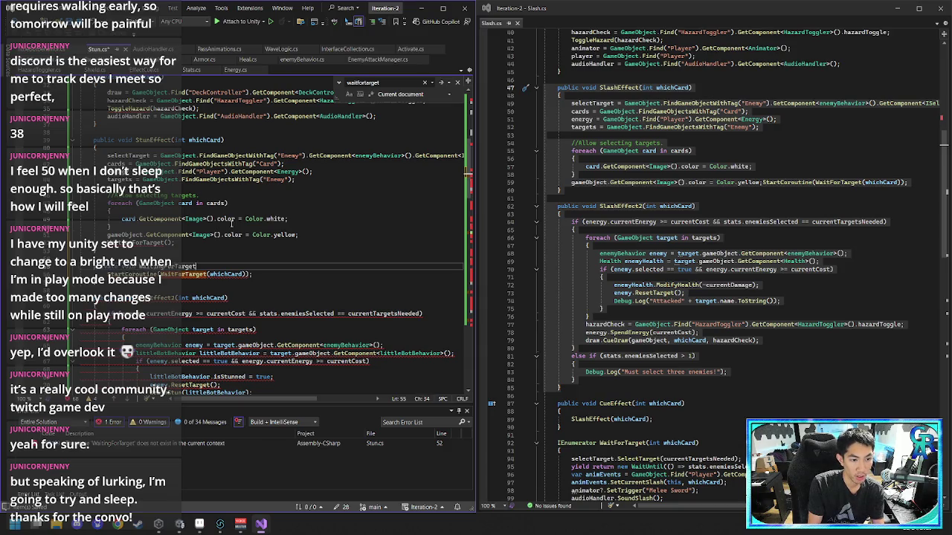
key("Up")
key("Up")
key("Up")
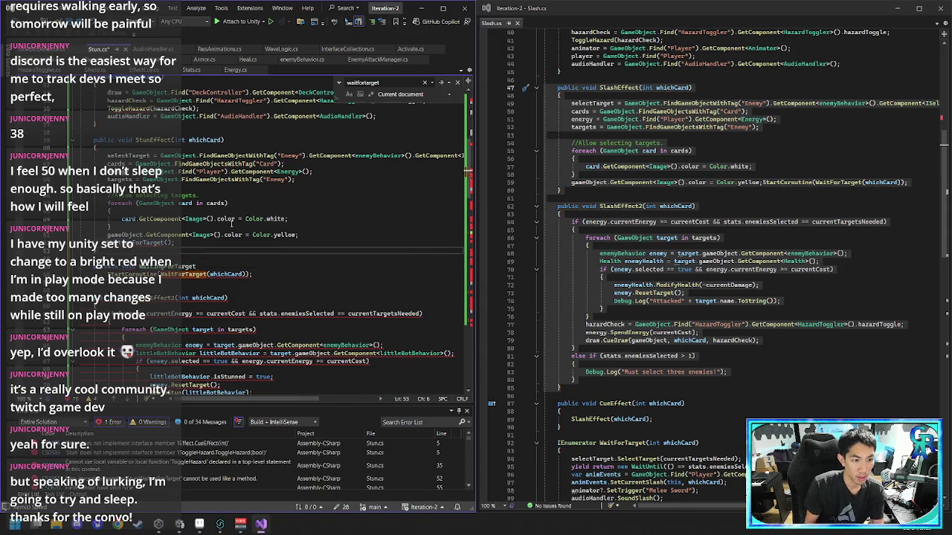
type("whichCard")
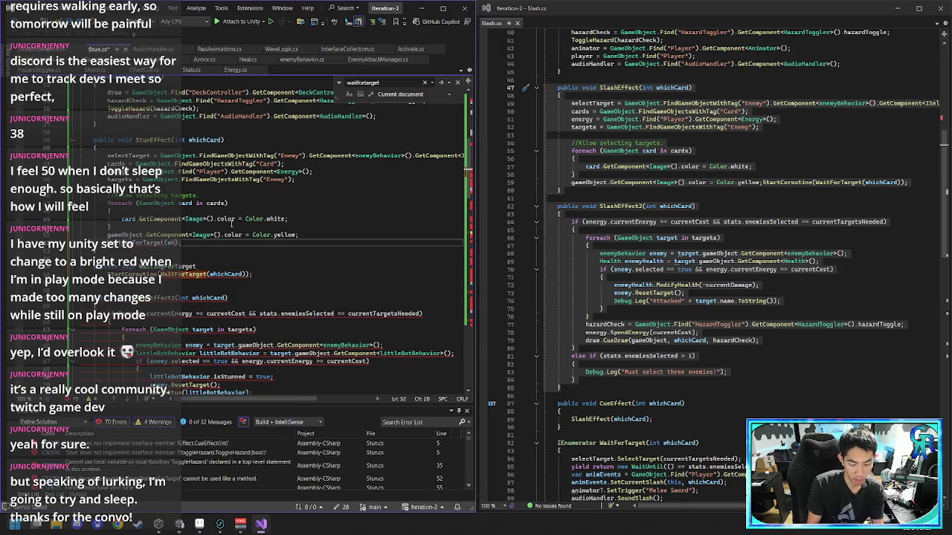
key("Down")
key("Down")
key("Down")
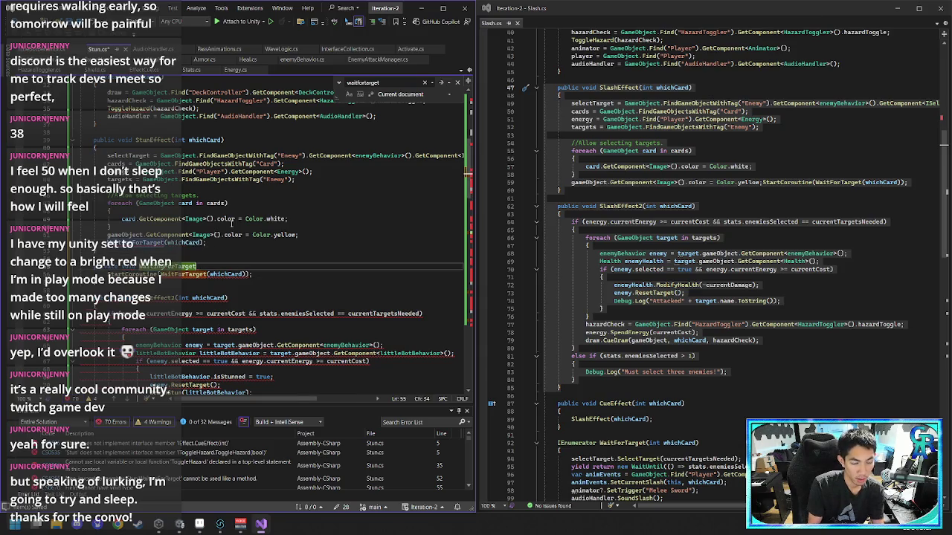
type("(")
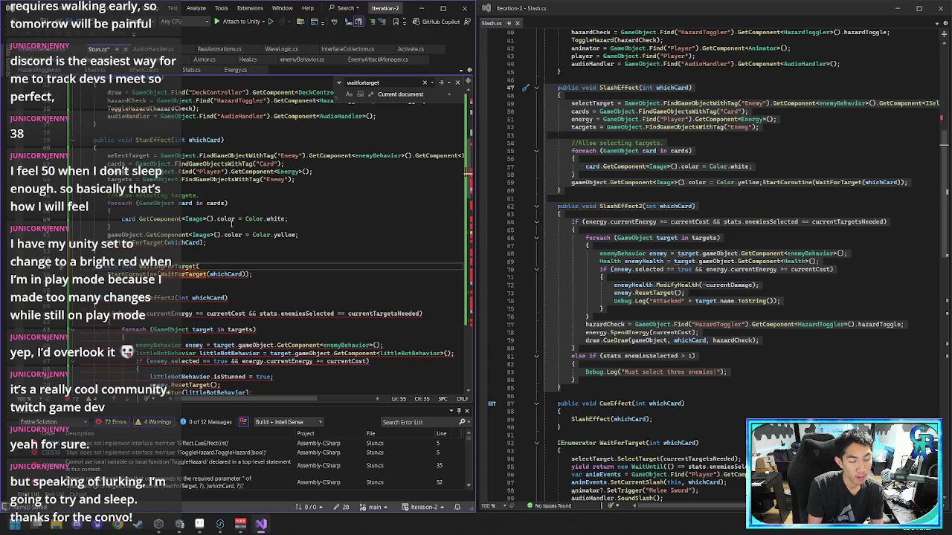
type("int whichCard)")
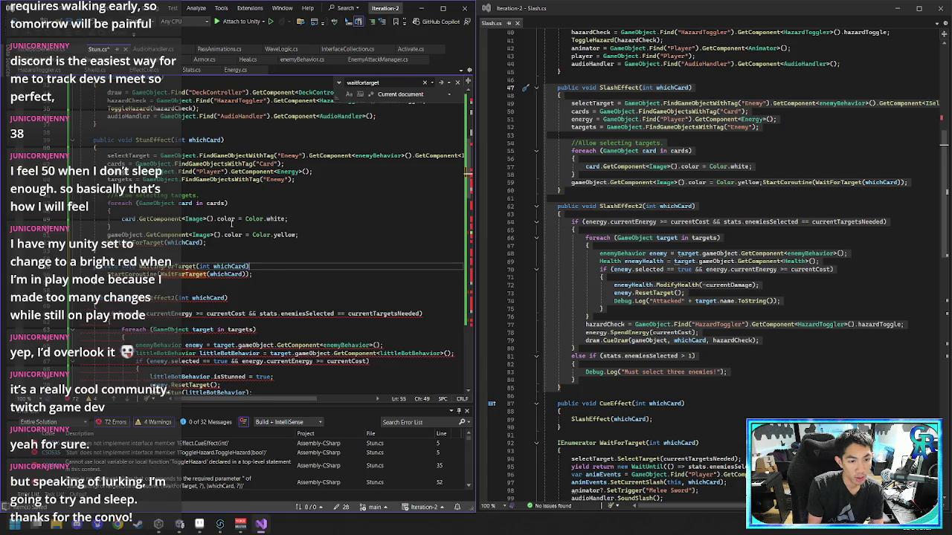
key("Return")
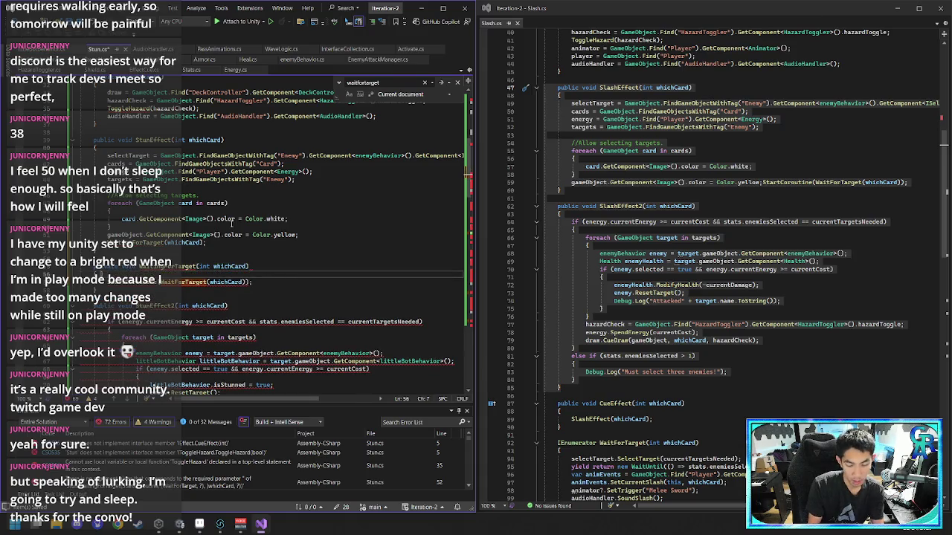
key("Down")
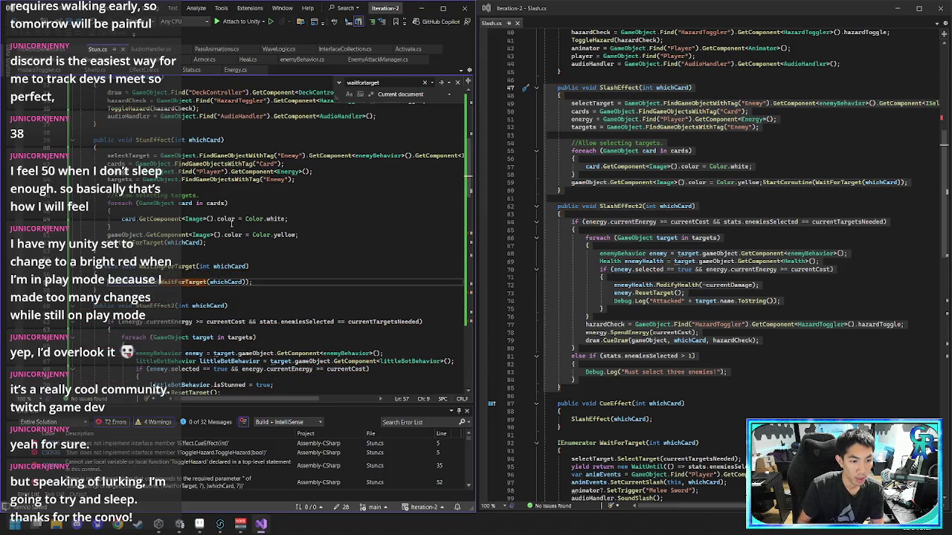
scroll(275, 285, "down", 3)
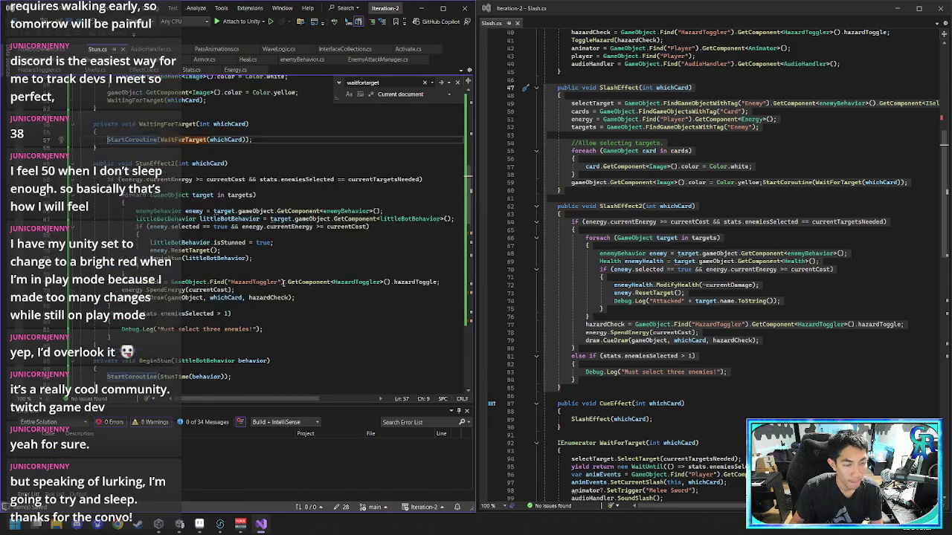
scroll(288, 283, "down", 3)
scroll(296, 274, "up", 3)
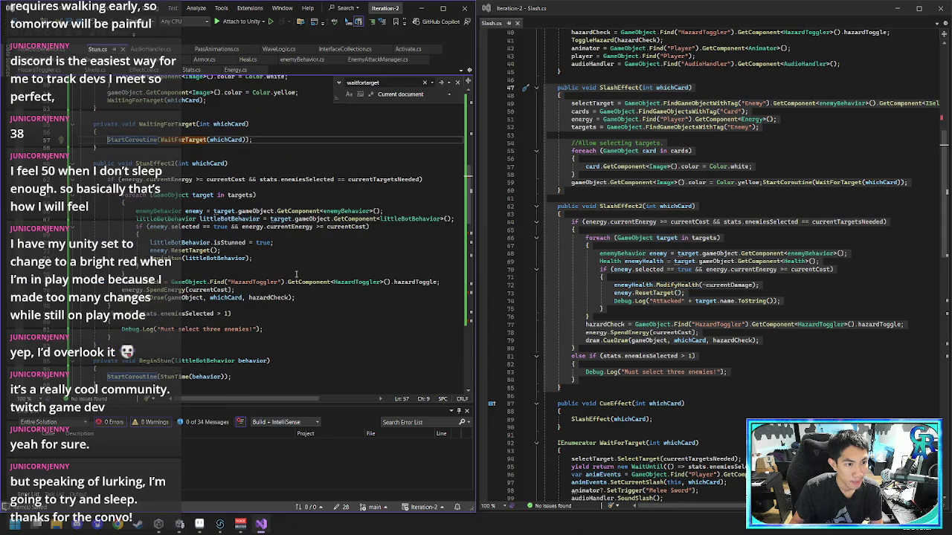
scroll(296, 274, "down", 3)
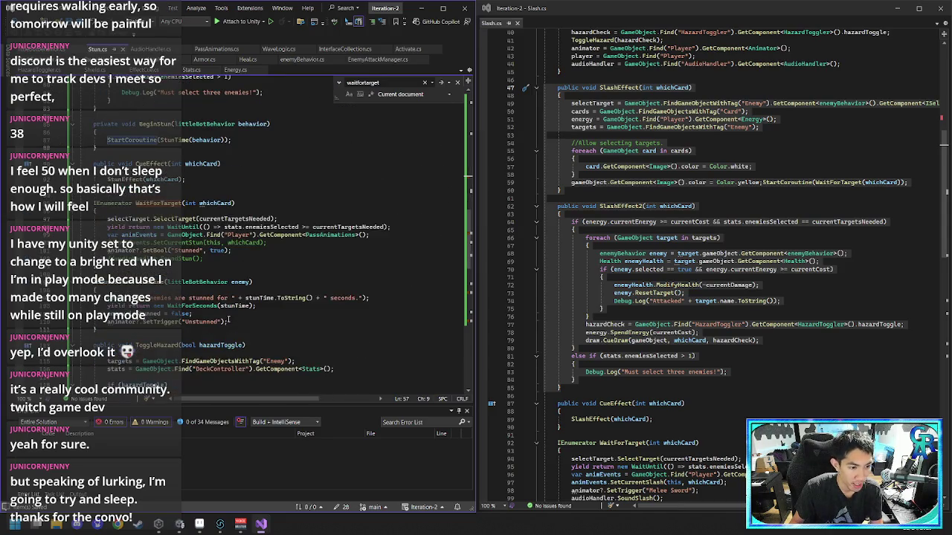
scroll(229, 321, "up", 9)
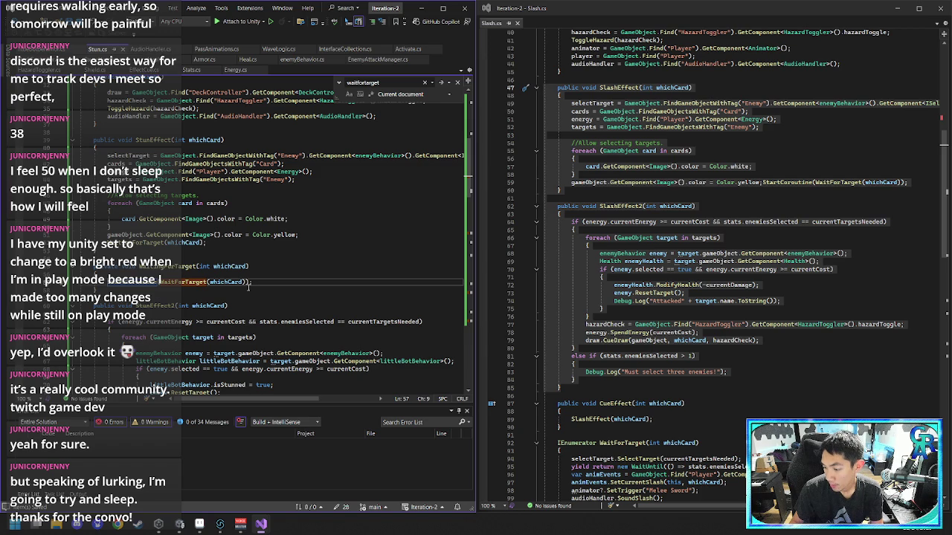
scroll(212, 301, "down", 4)
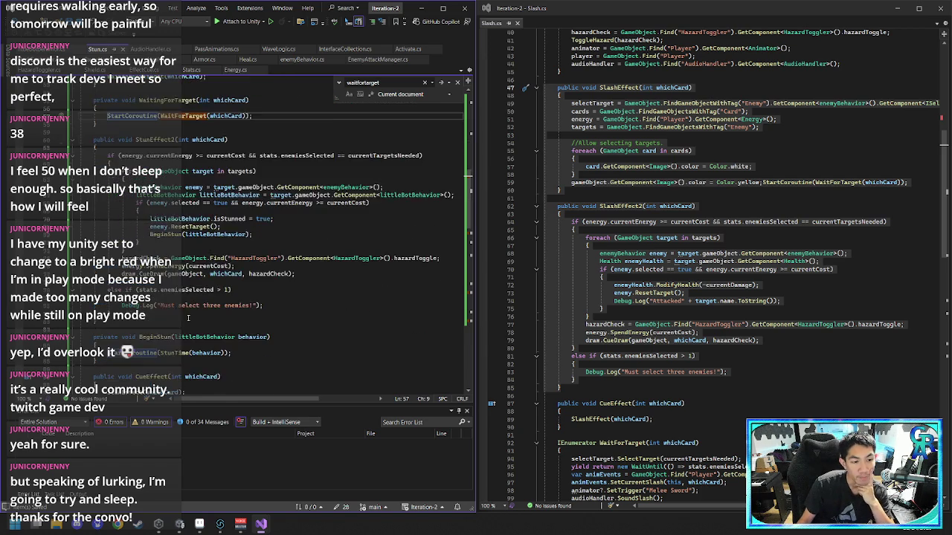
scroll(208, 307, "down", 3)
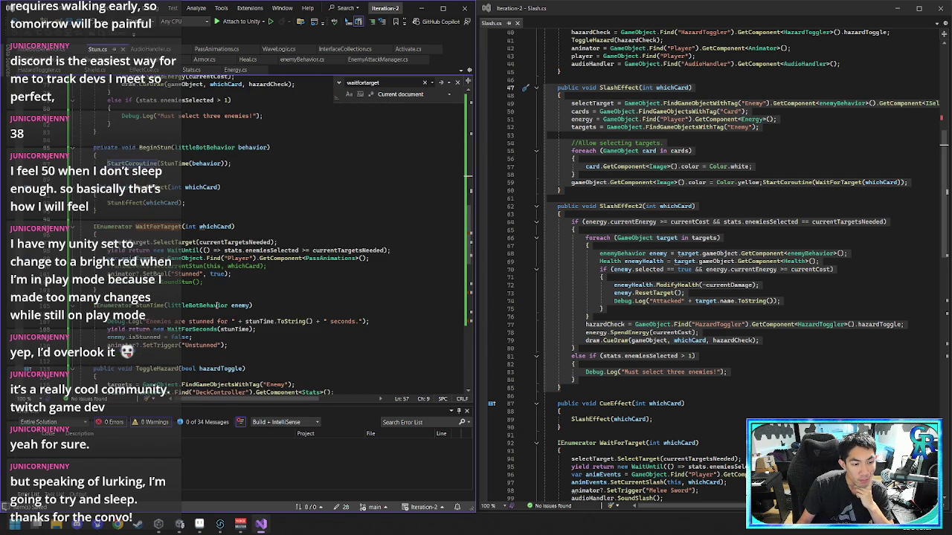
left_click(197, 242)
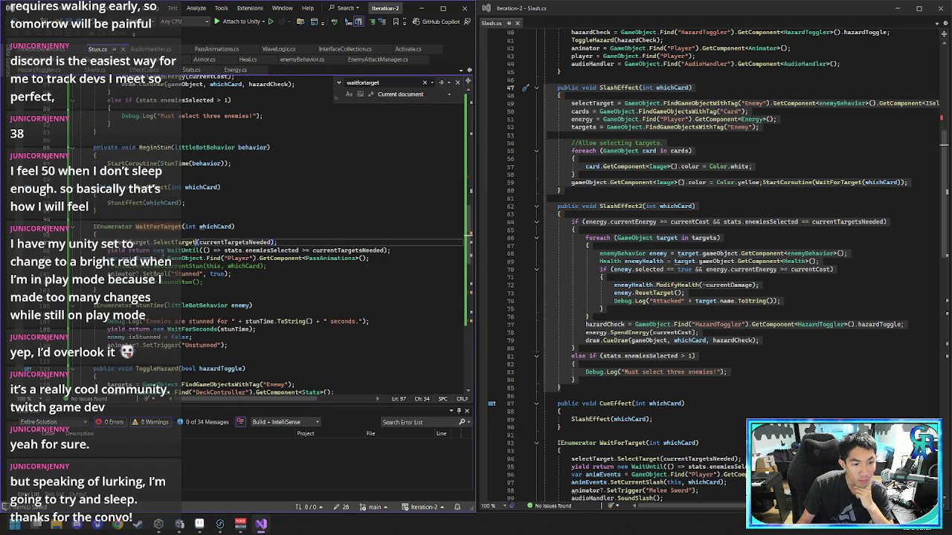
left_click(210, 250)
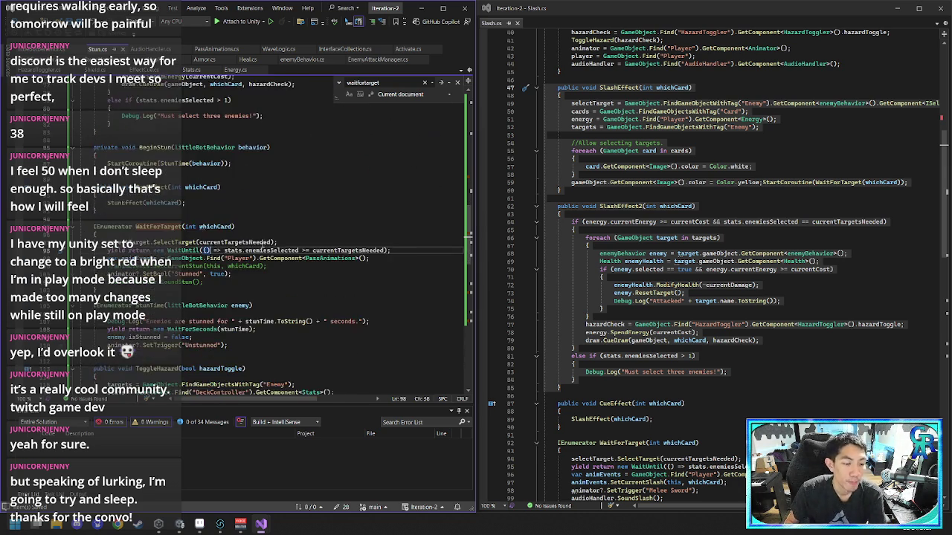
scroll(275, 277, "up", 15)
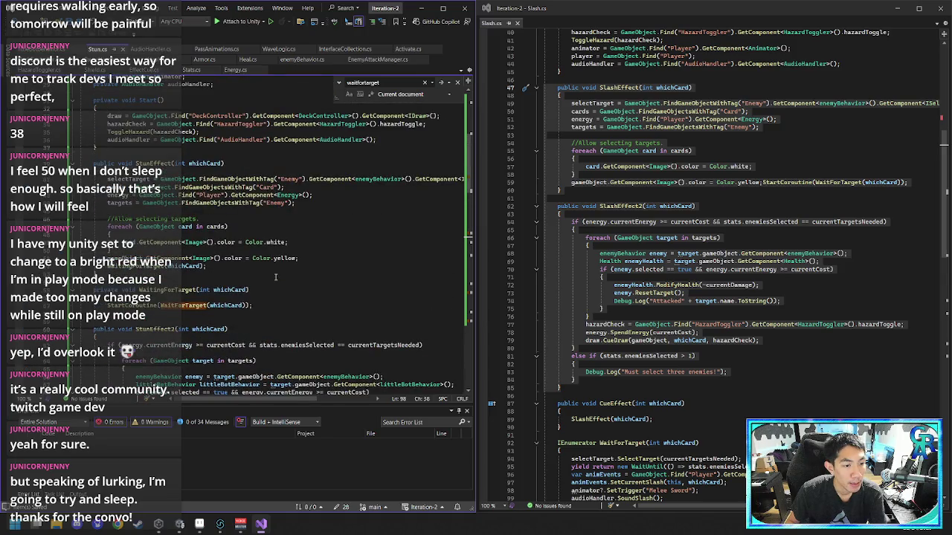
scroll(275, 277, "down", 1)
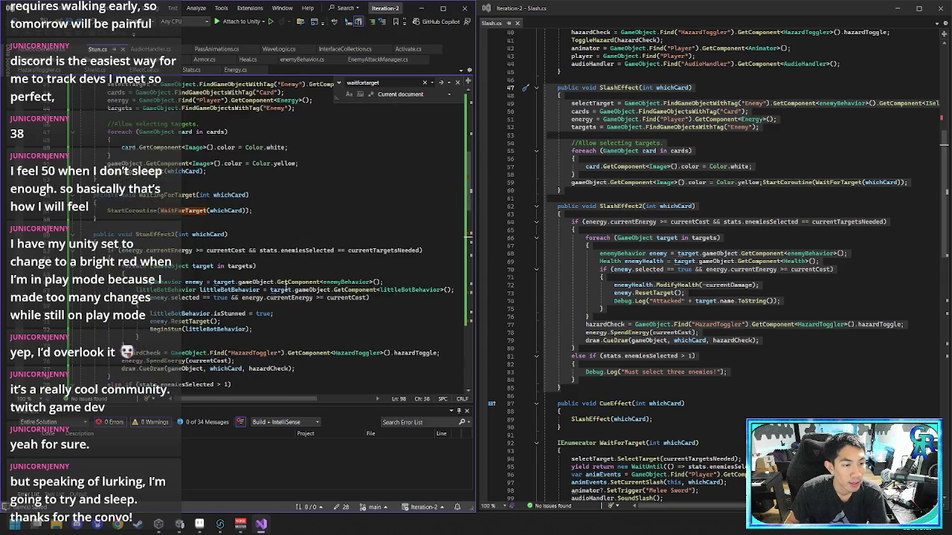
left_click(271, 274)
- Undo the WaitingForTarget wrapper edits, then select the WaitUntil line in WaitForTarget
key("ctrl+z")
key("ctrl+z")
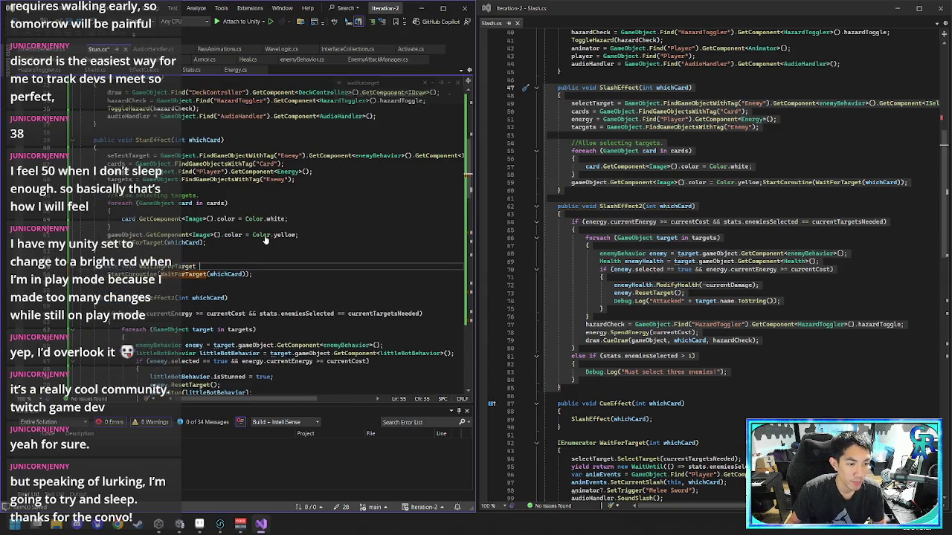
key("ctrl+z")
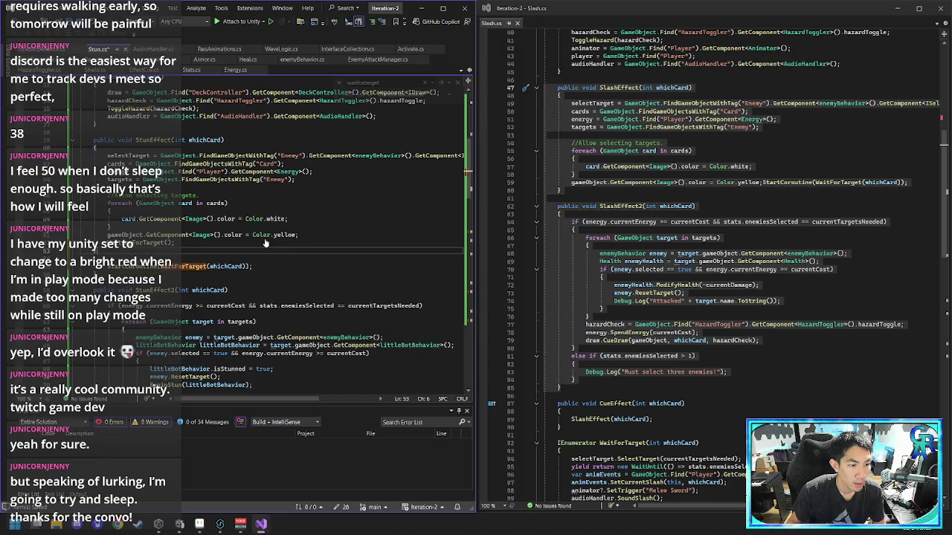
key("ctrl+f")
key("ctrl+z")
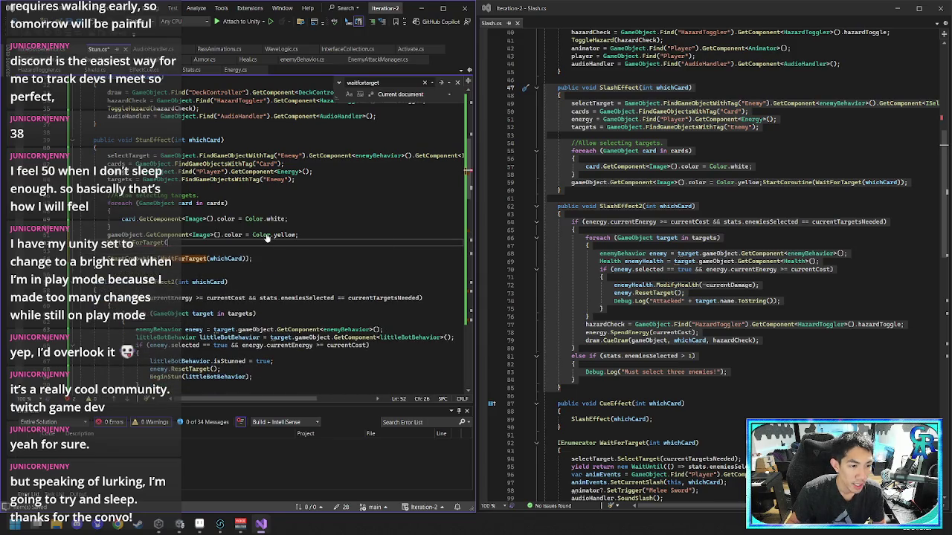
key("ctrl+z")
key("ctrl+z")
left_click(266, 242)
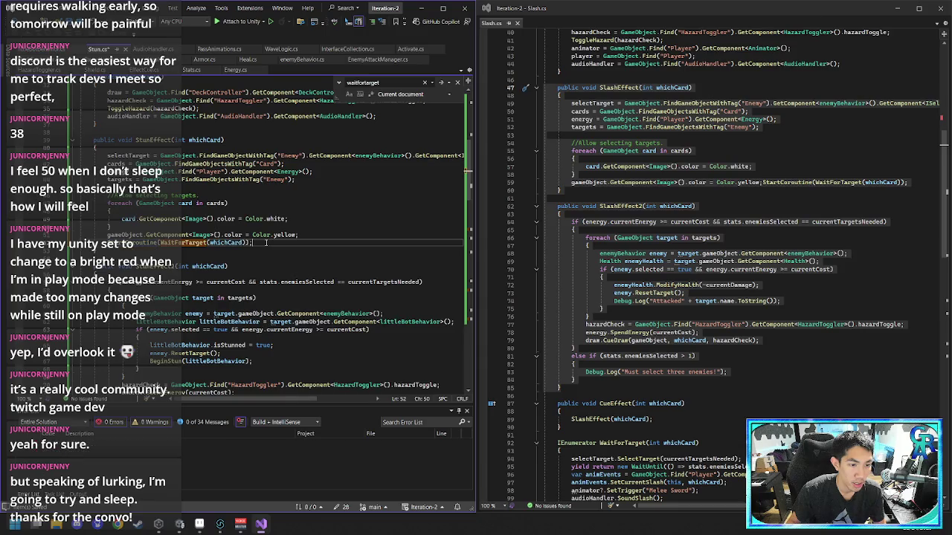
scroll(271, 252, "down", 13)
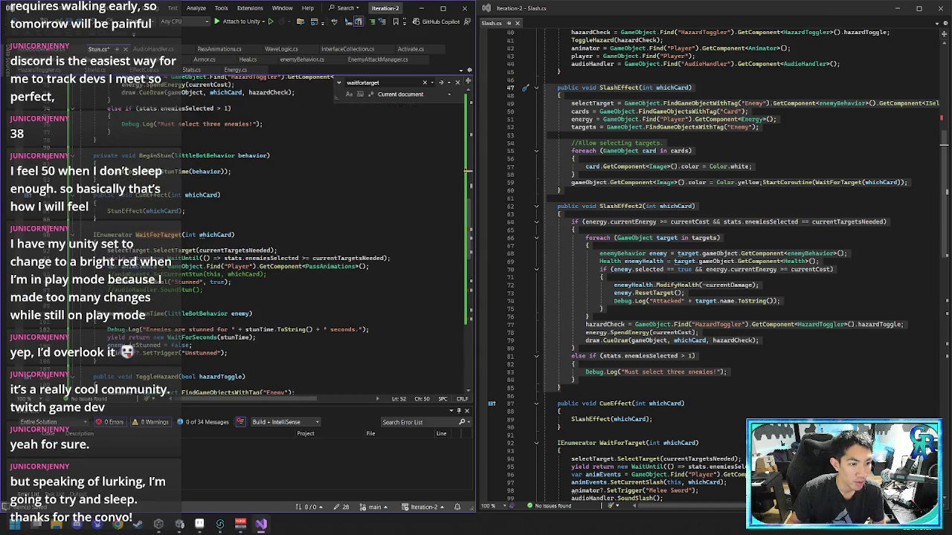
mouse_move(107, 258)
left_mouse_down()
mouse_move(446, 259)
mouse_move(417, 259)
left_mouse_up()
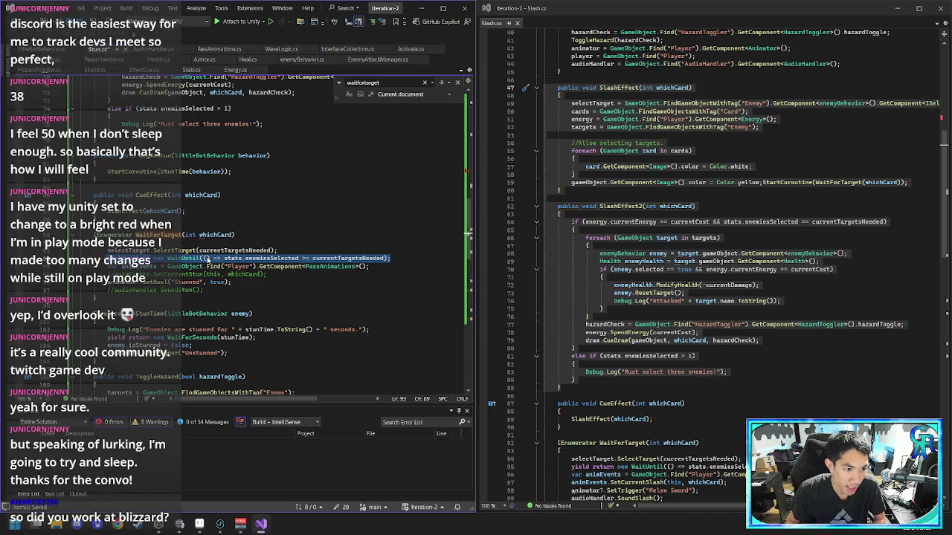
- Copy and delete the animator SetBool("Stunned", true) line from WaitForTarget
scroll(214, 260, "up", 12)
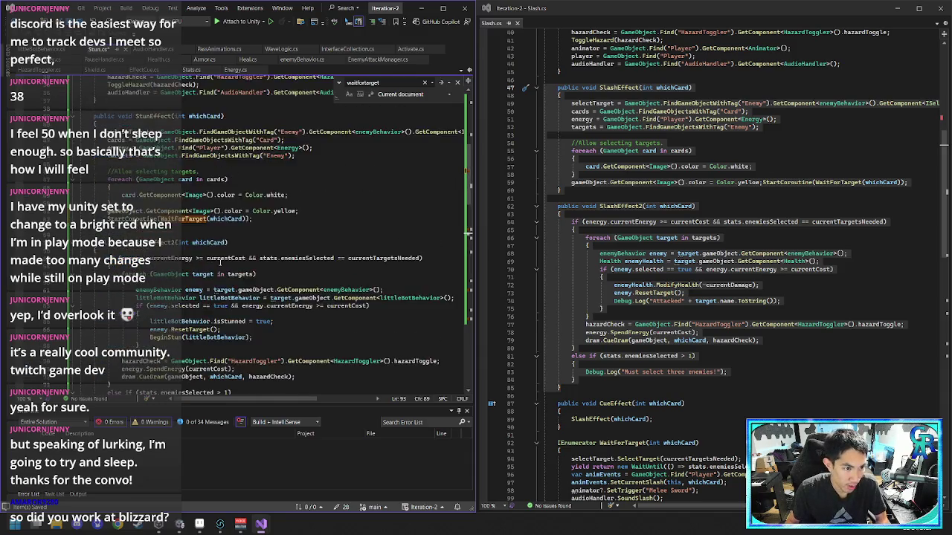
scroll(220, 262, "up", 3)
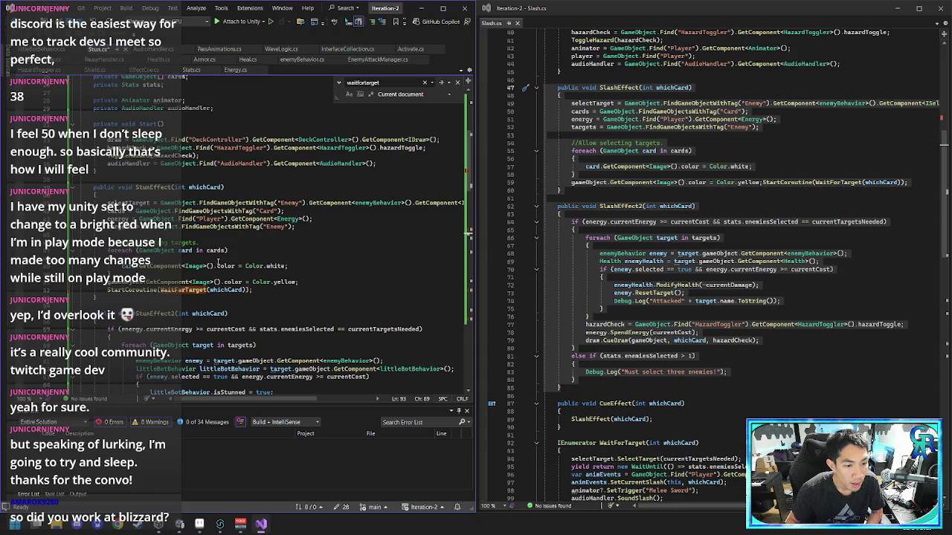
scroll(218, 262, "down", 15)
left_click_drag(248, 284, 268, 274)
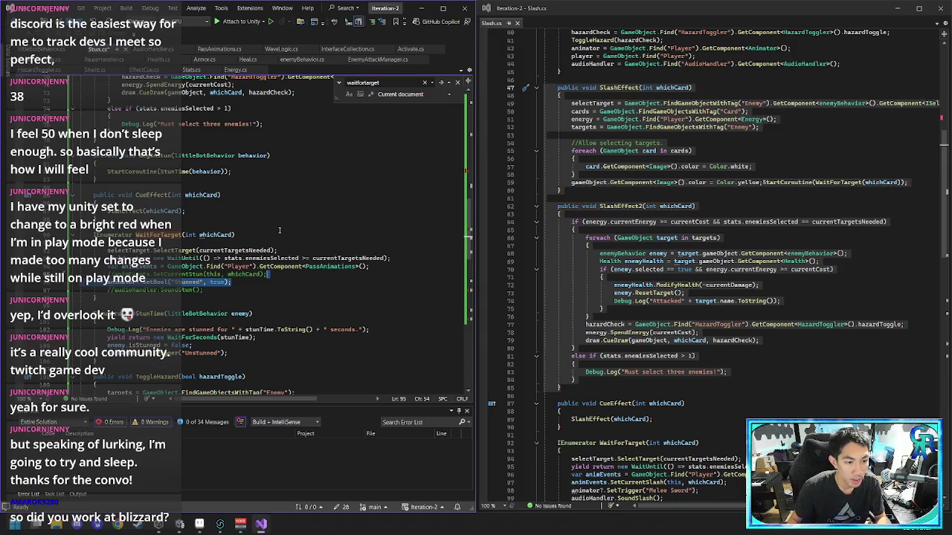
key("Escape")
key("ctrl+f")
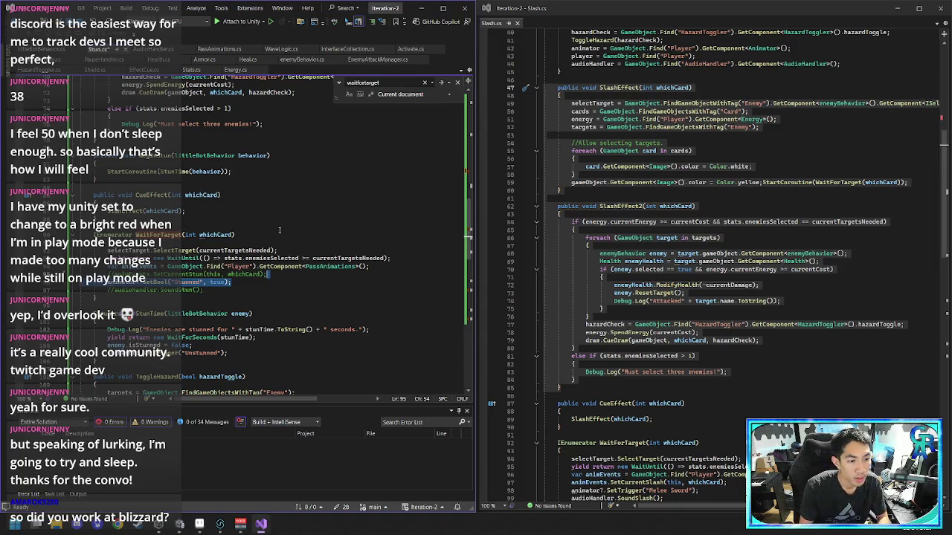
key("Delete")
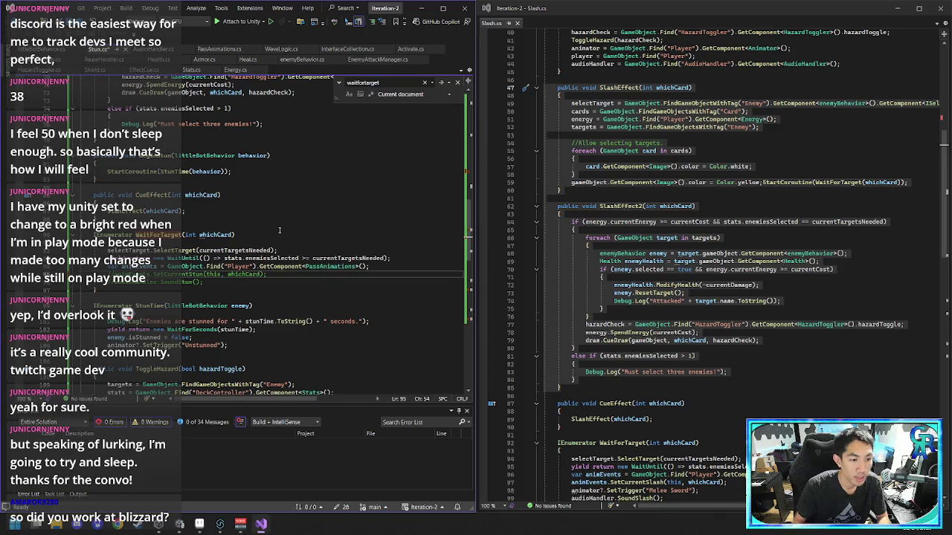
- Move to StunEffect2 and place the caret after enemy.ResetTarget();
scroll(279, 231, "up", 9)
scroll(280, 226, "up", 5)
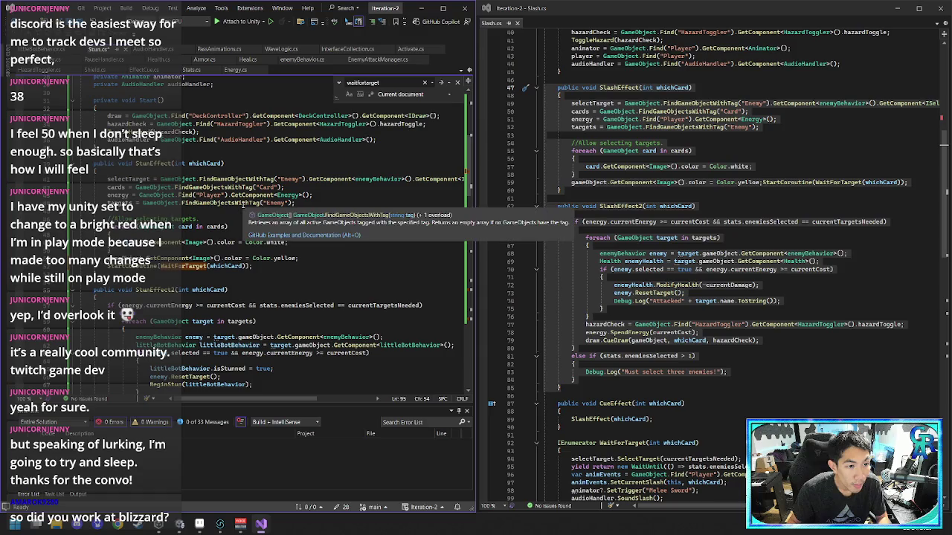
scroll(246, 206, "down", 3)
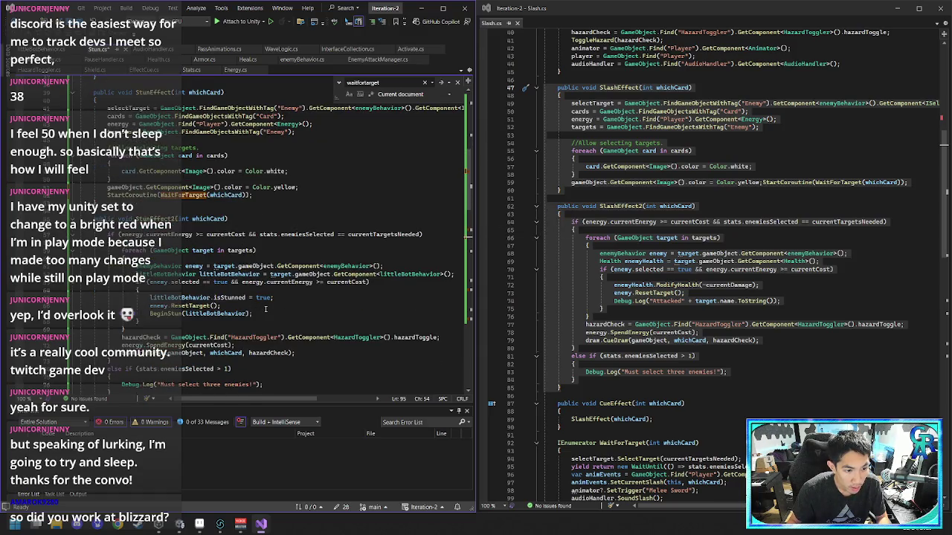
scroll(276, 315, "down", 5)
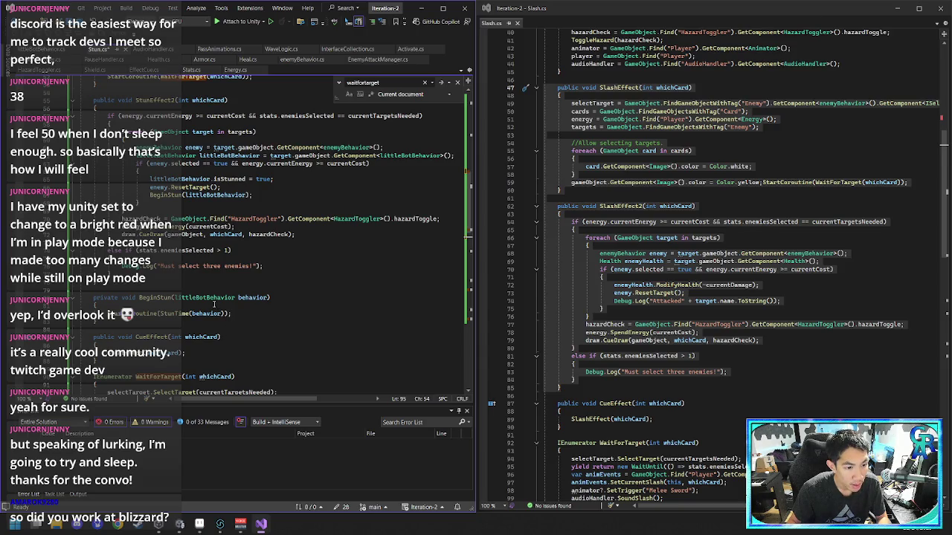
mouse_move(206, 311)
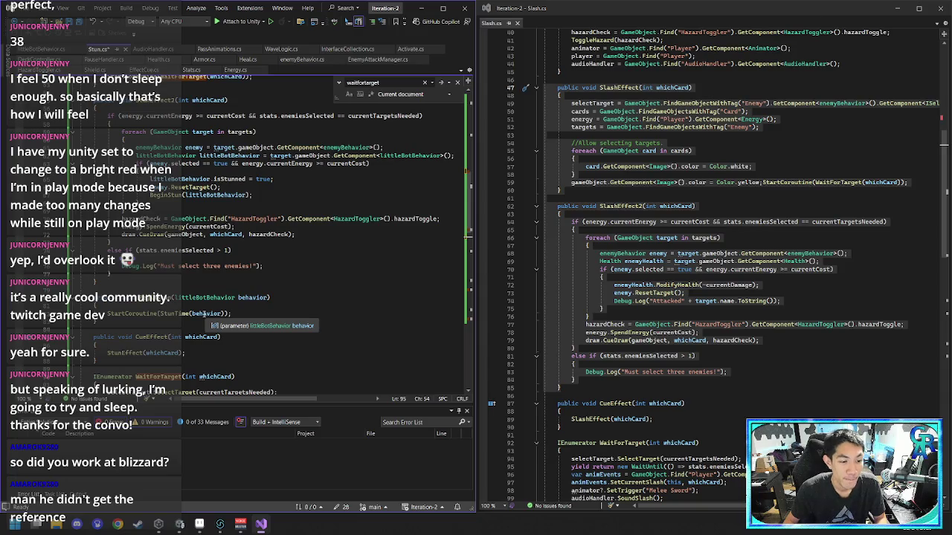
scroll(229, 312, "down", 12)
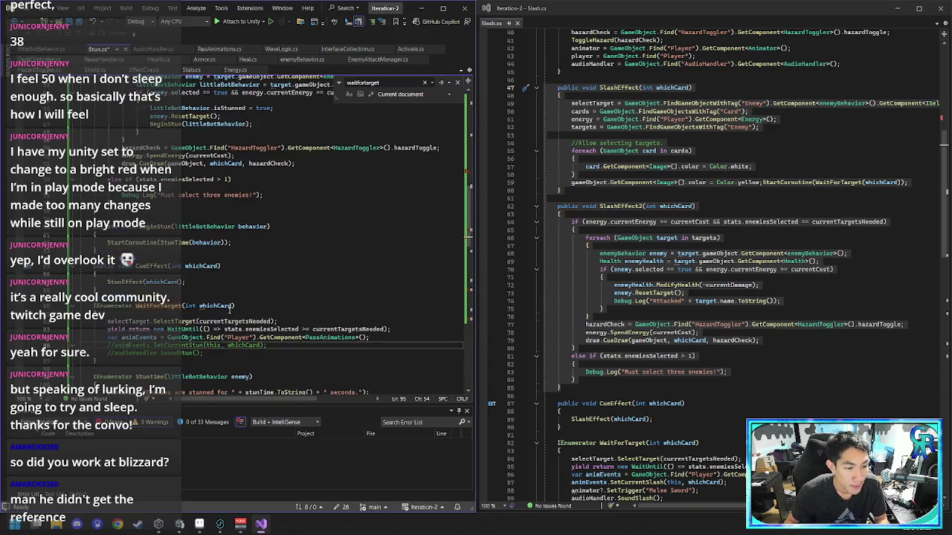
scroll(228, 312, "up", 3)
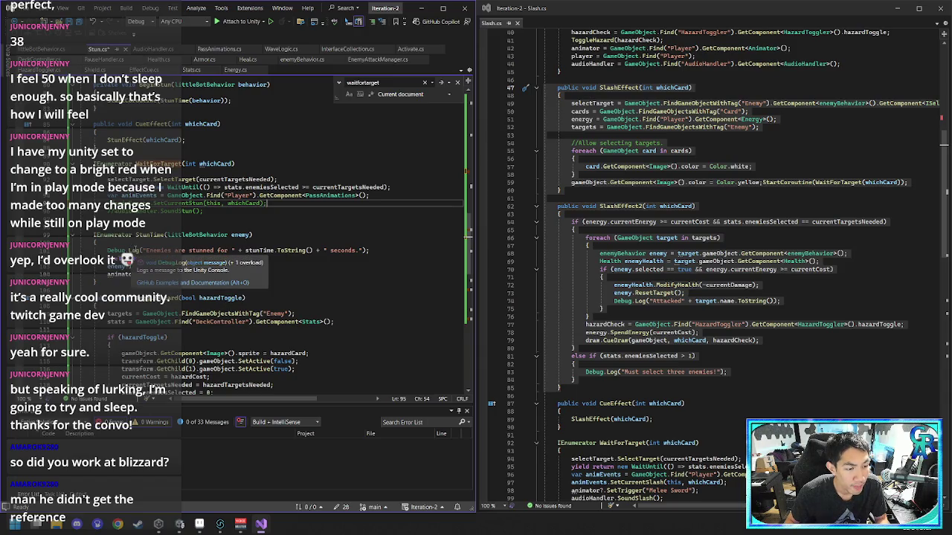
scroll(226, 268, "up", 8)
scroll(226, 268, "up", 1)
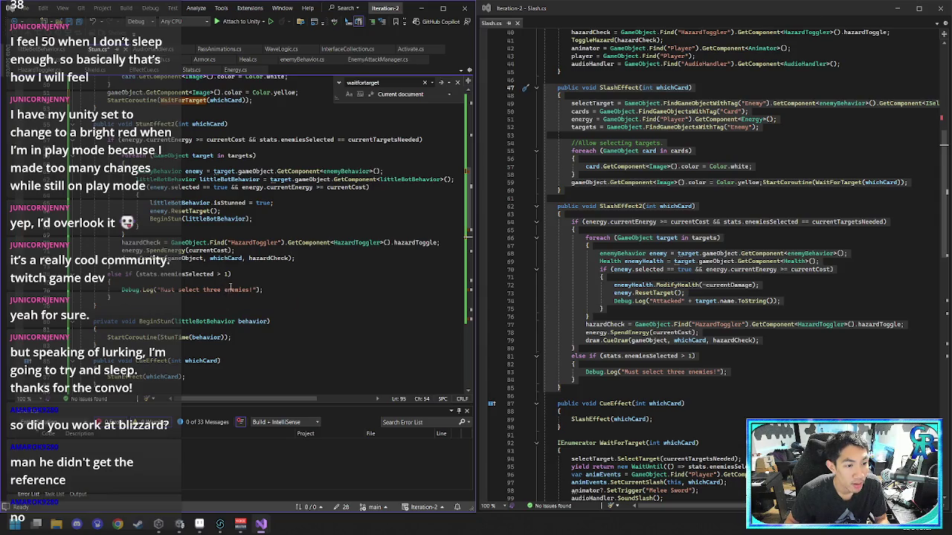
scroll(226, 218, "up", 1)
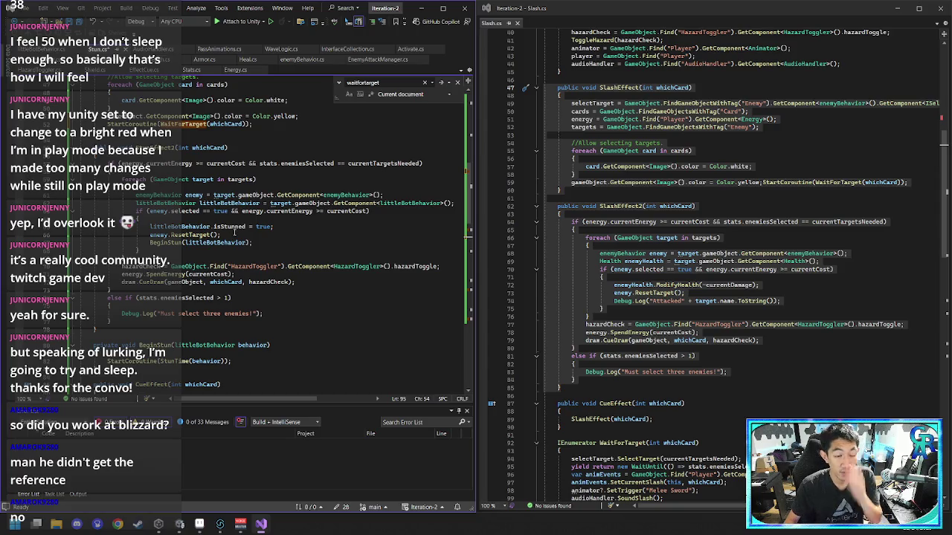
left_click(232, 233)
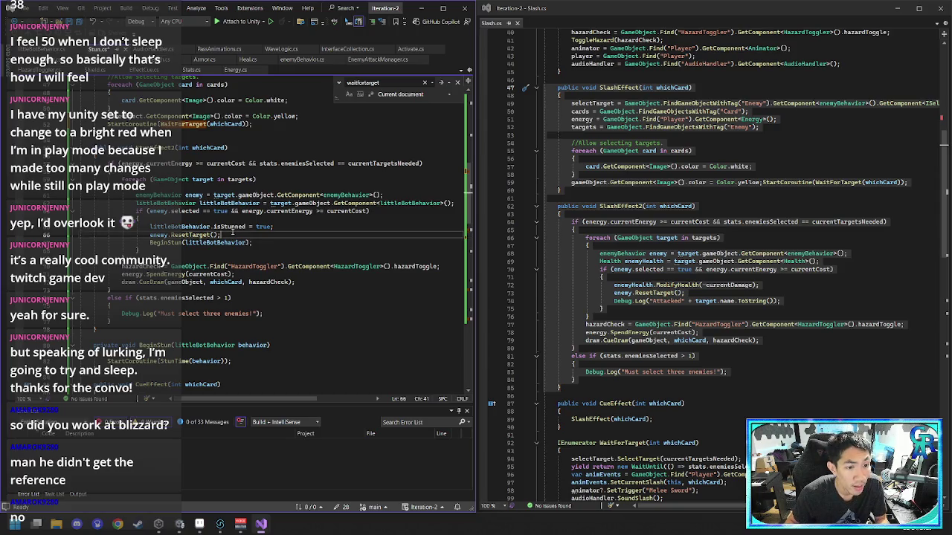
- Paste animator?.SetBool("Stunned", true); on a new line after enemy.ResetTarget()
key("Return")
type("animator?.SetBool(\"Stunned\", true);")
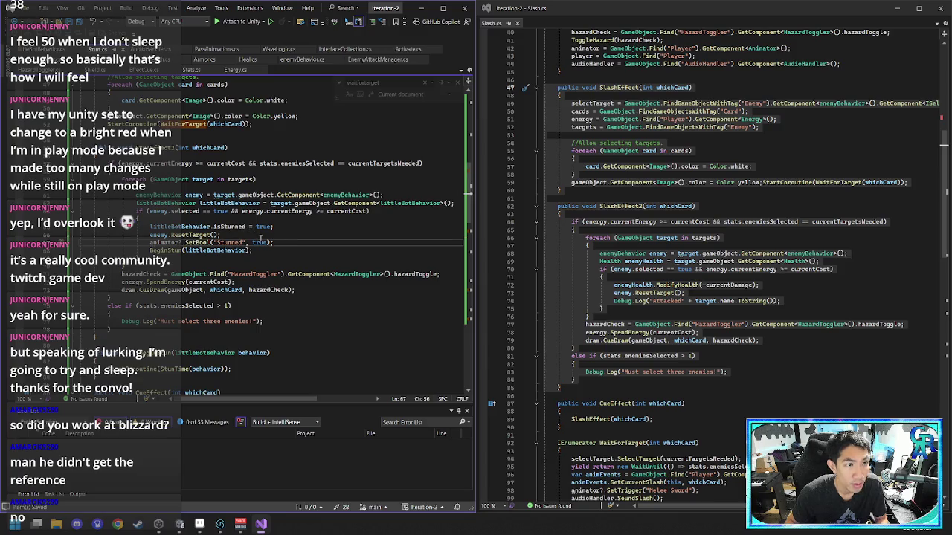
mouse_move(201, 250)
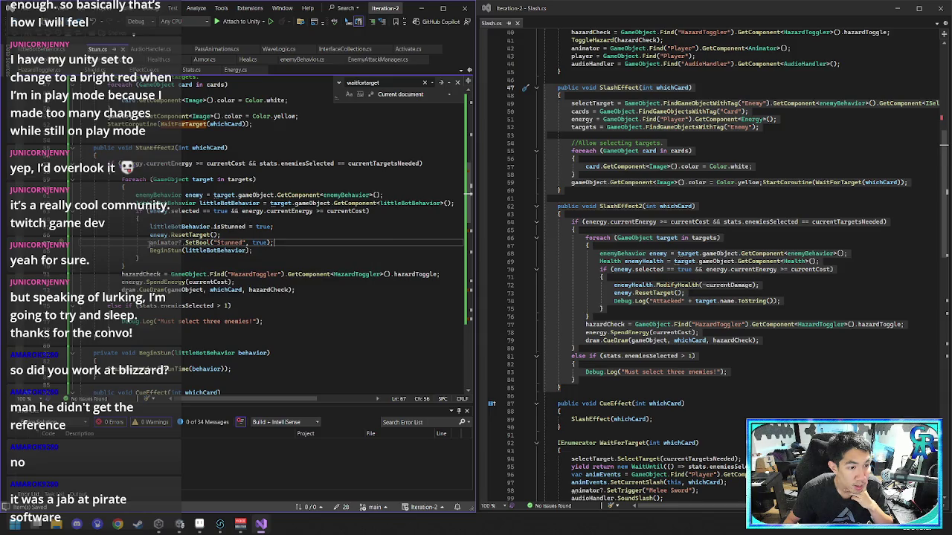
- Delete the class-level private Animator animator field declaration
scroll(283, 237, "up", 12)
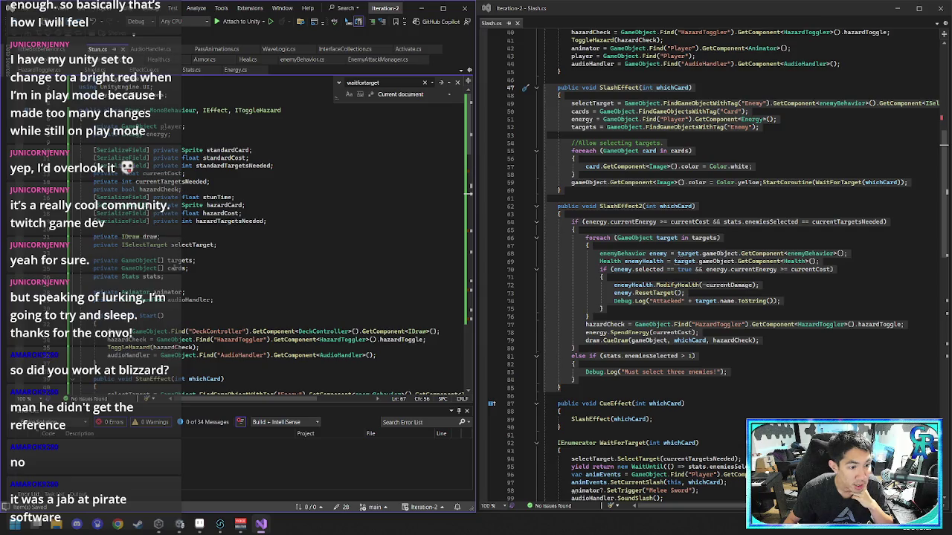
left_click(205, 290)
key("shift+Home")
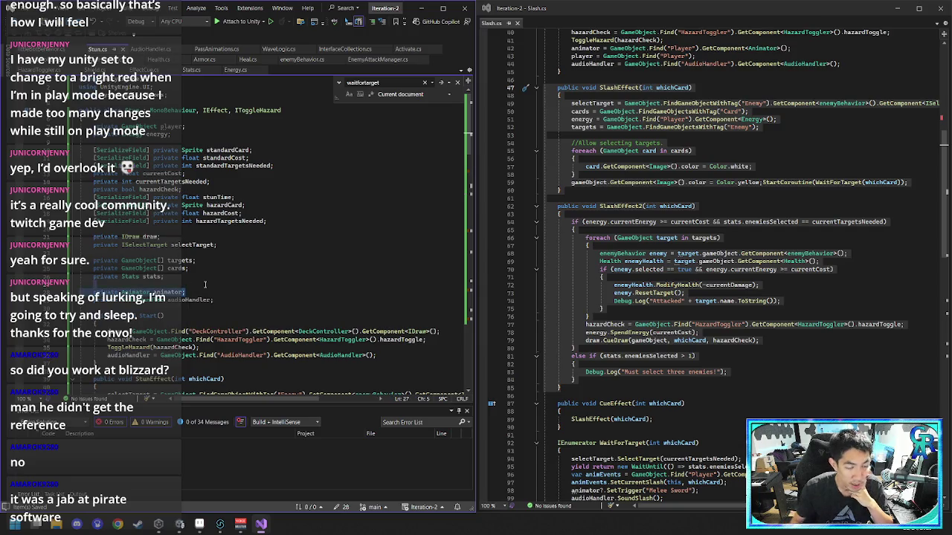
key("Delete")
- Declare a local Animator animator from the target's GetComponent<Animator> at the foreach loop's start
scroll(205, 285, "down", 12)
left_click(151, 285)
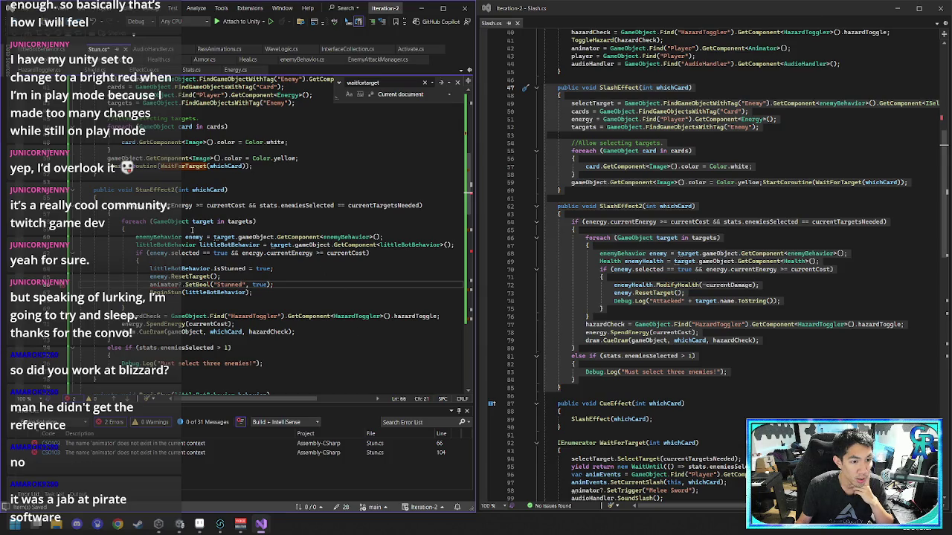
left_click(192, 228)
key("Return")
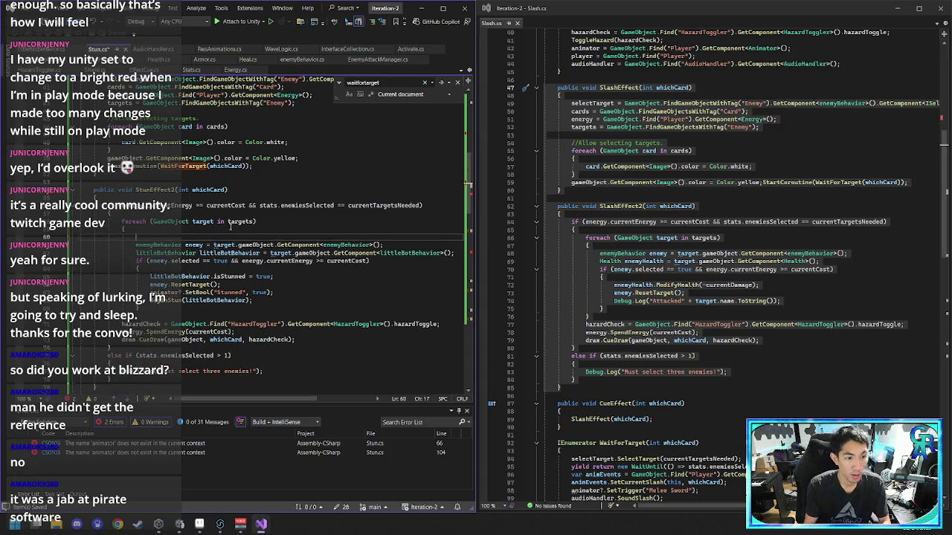
type("Animator ")
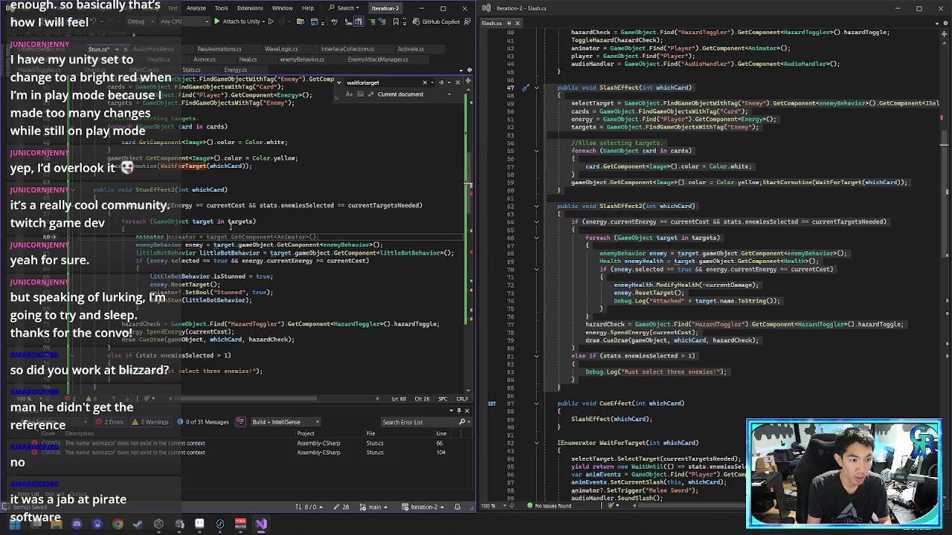
type("animator =")
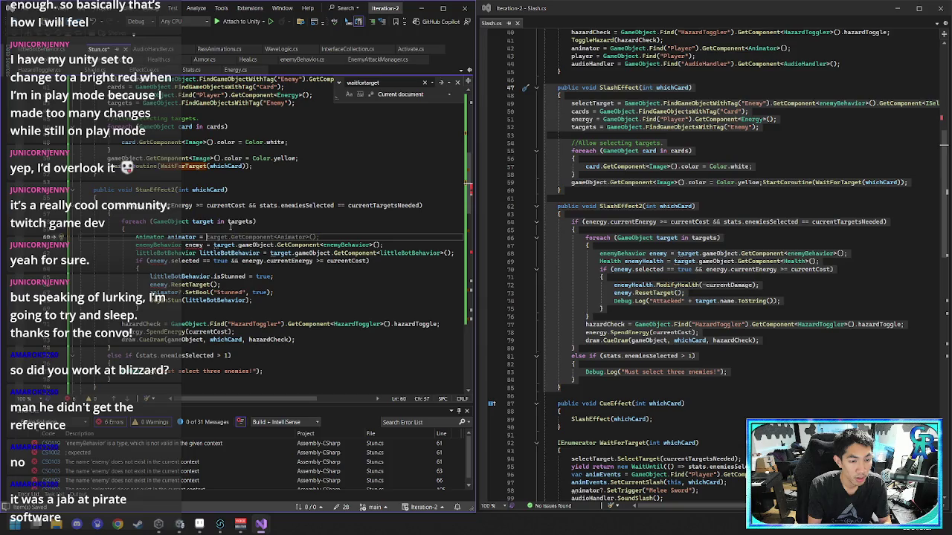
type(" target")
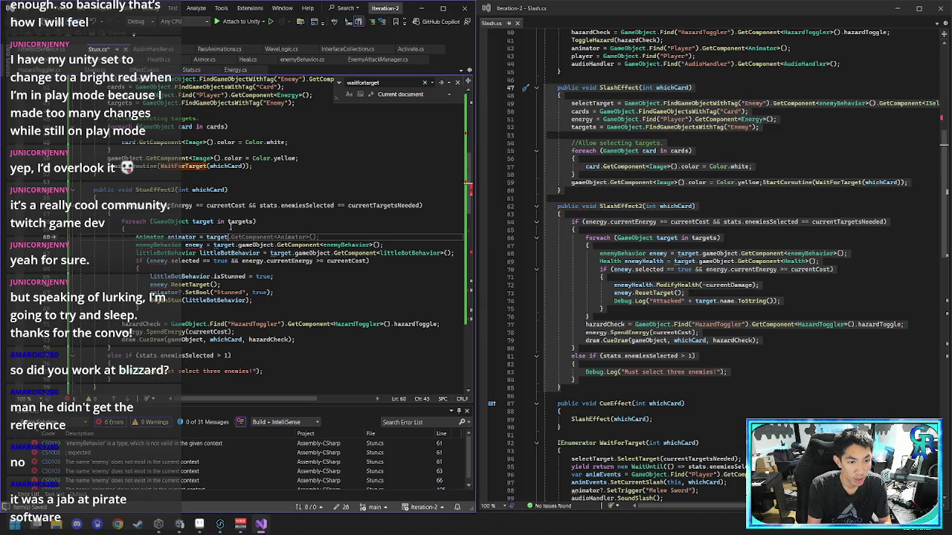
key("Tab")
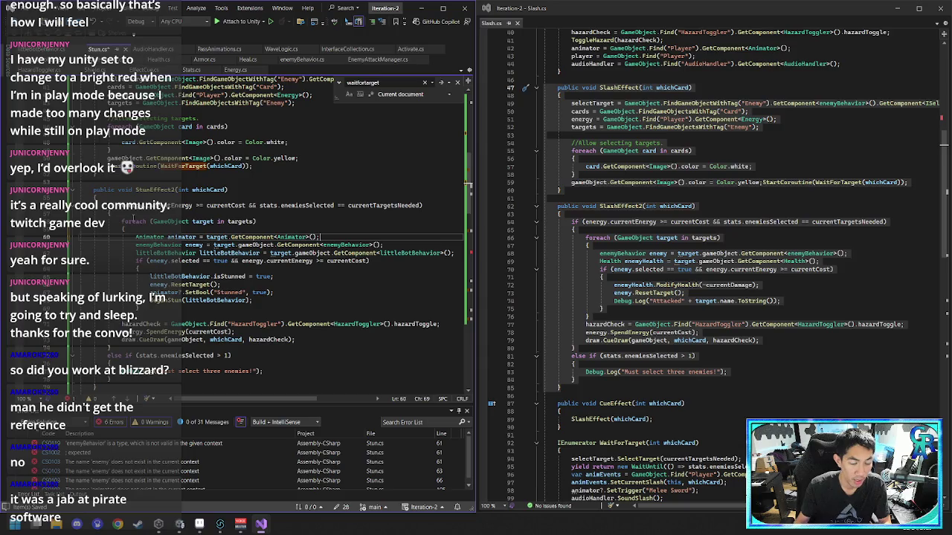
left_click(298, 290)
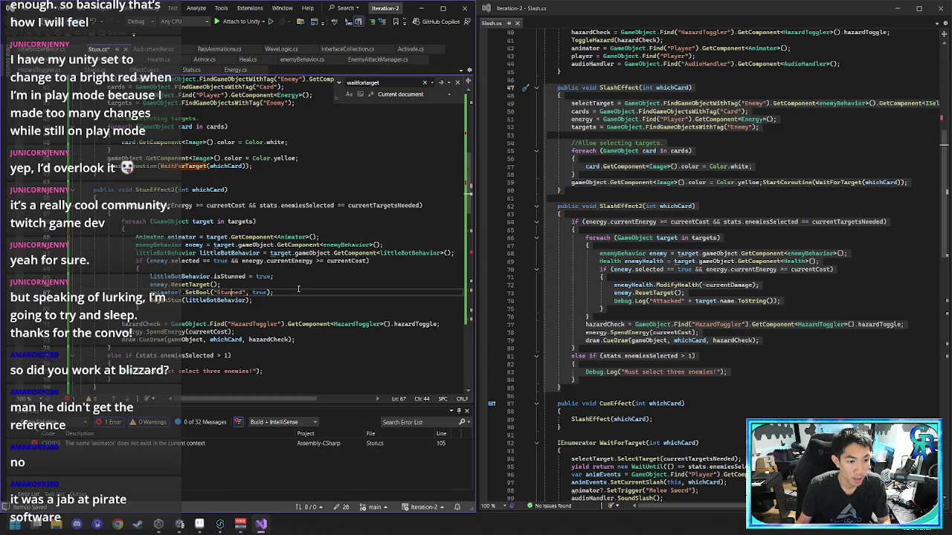
key("Escape")
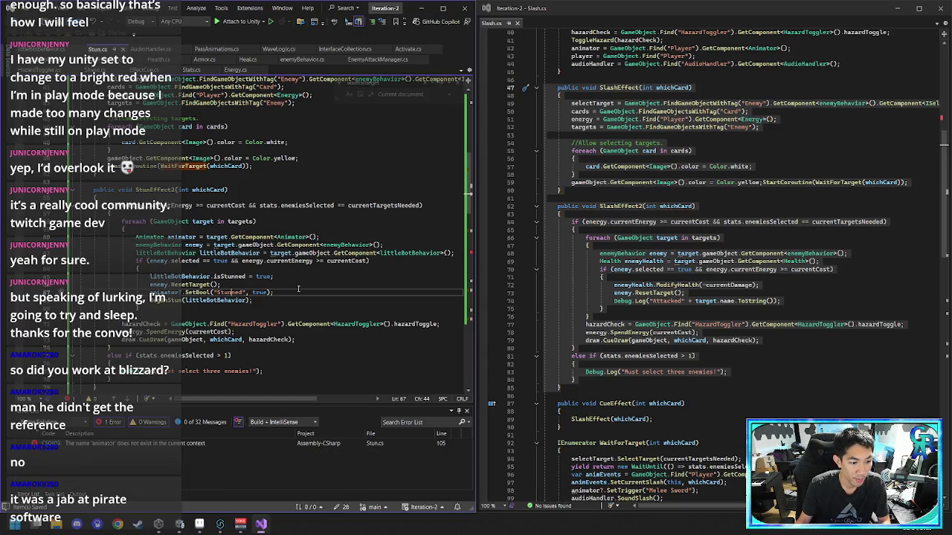
- Delete the leftover SetTrigger("Unstunned") line in StunTime flagged by the animator error
key("ctrl+f")
double_click(210, 446)
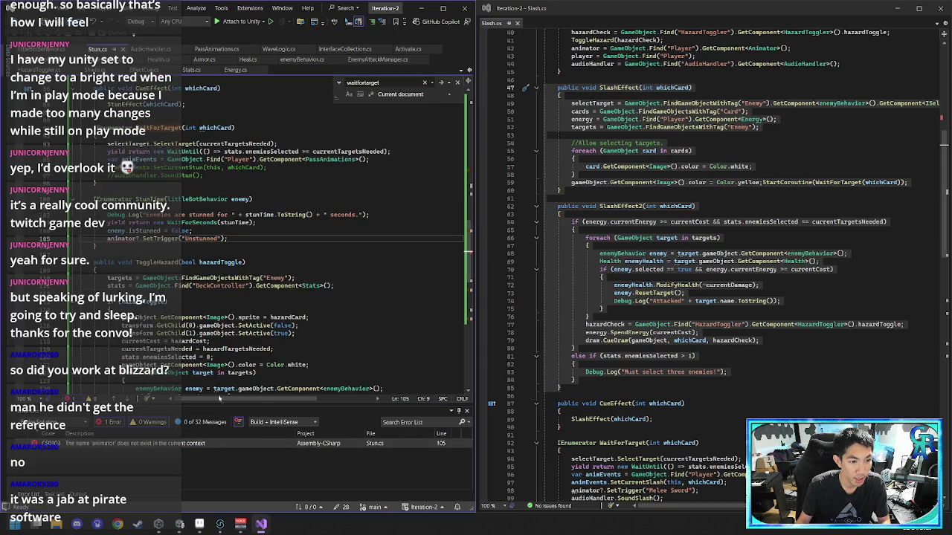
left_click_drag(241, 237, 242, 233)
key("BackSpace")
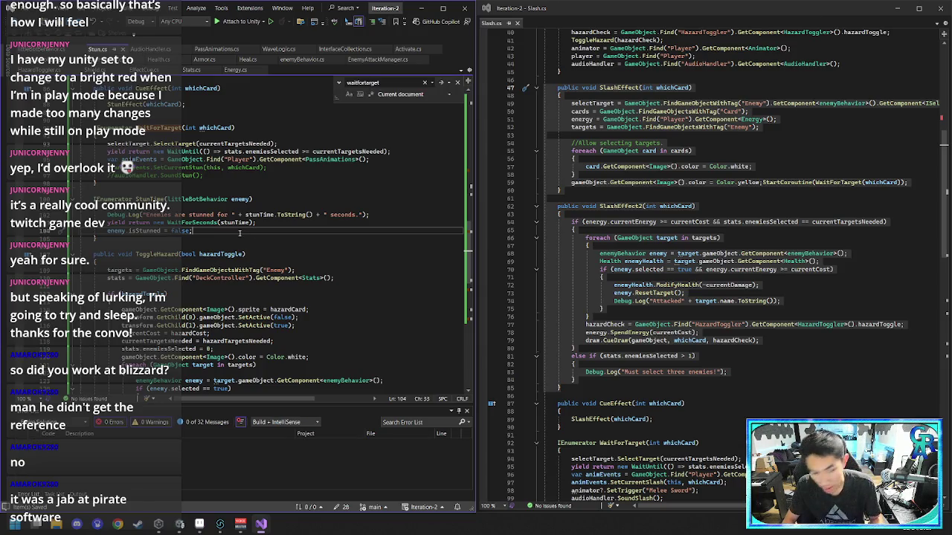
scroll(300, 261, "up", 12)
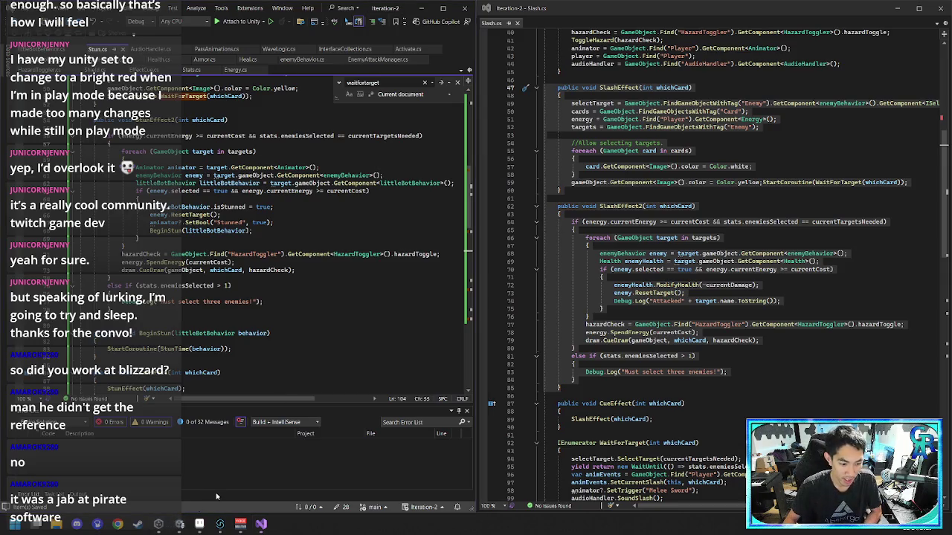
left_click(174, 528)
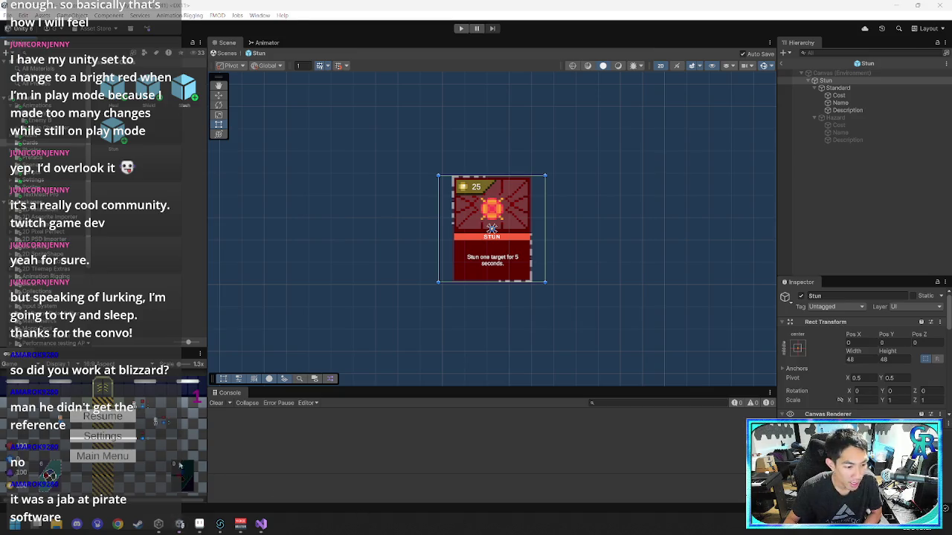
- Exit Stun prefab mode to the Level scene and select the Stun card in Cards
left_click(945, 64)
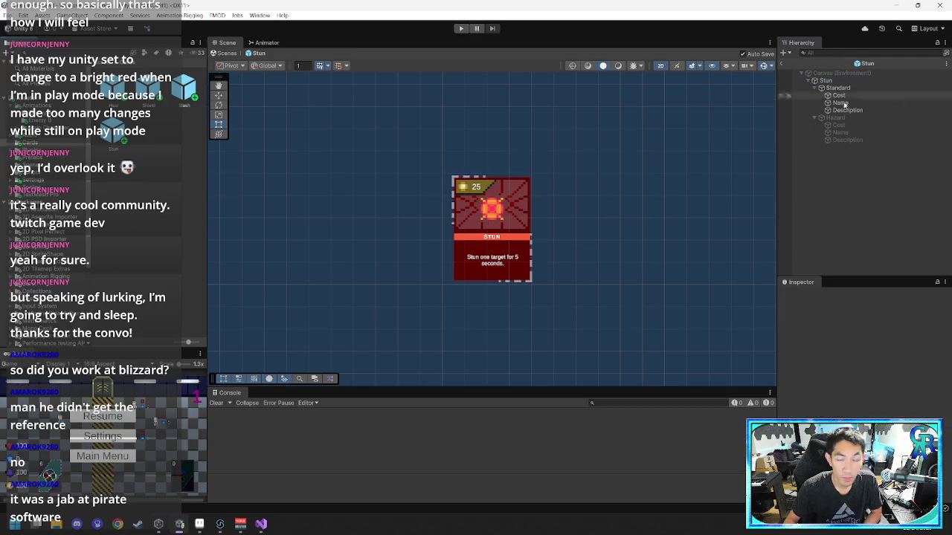
left_click(784, 64)
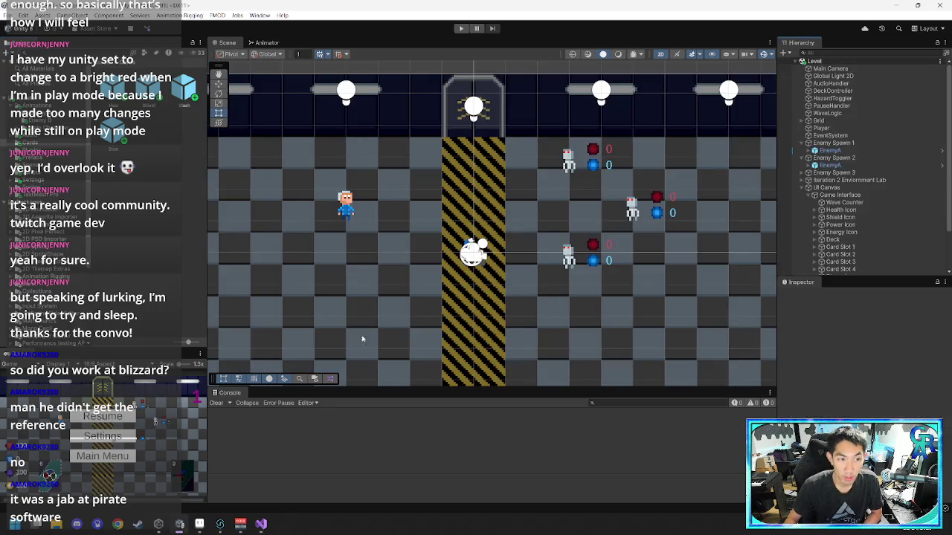
left_click(201, 328)
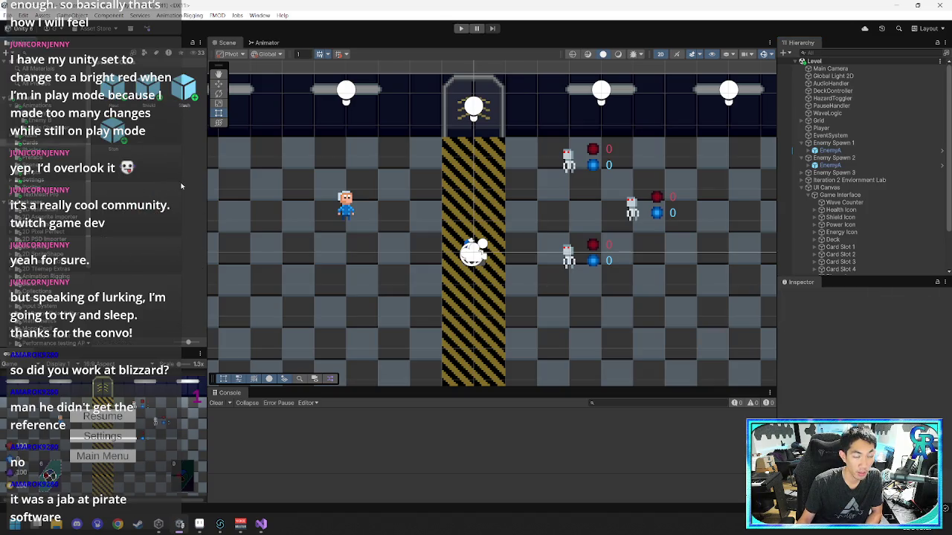
left_click(137, 143)
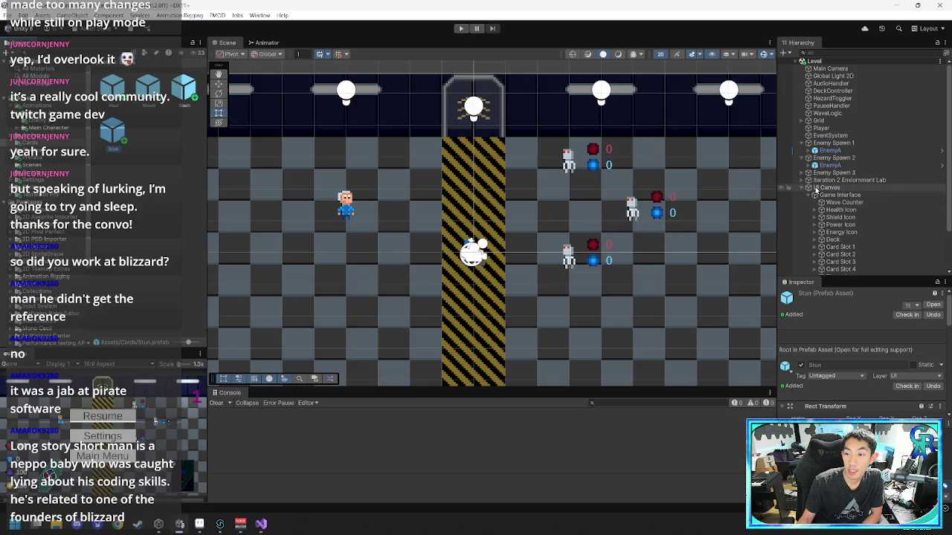
- Collapse the UI Canvas in the Hierarchy and briefly inspect the Slash card prefab
left_click(810, 189)
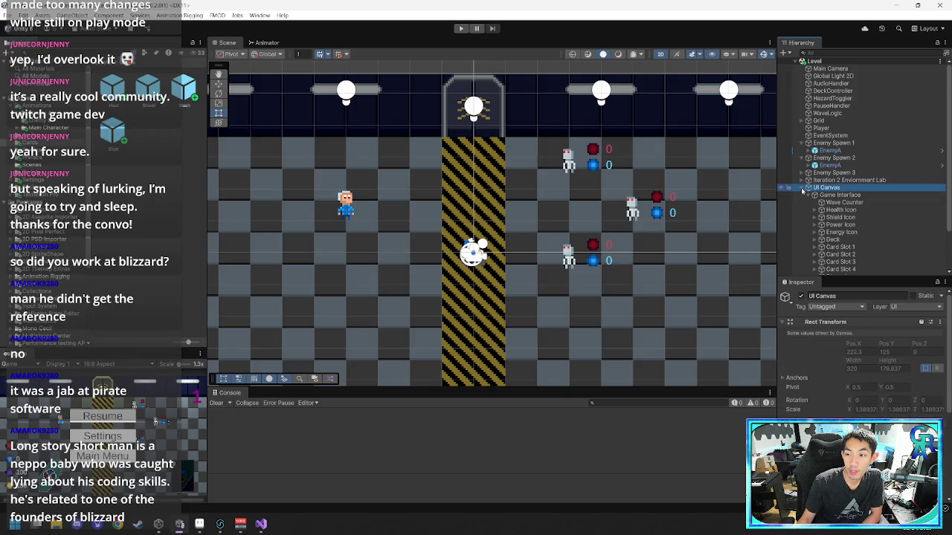
left_click(803, 188)
left_click(855, 238)
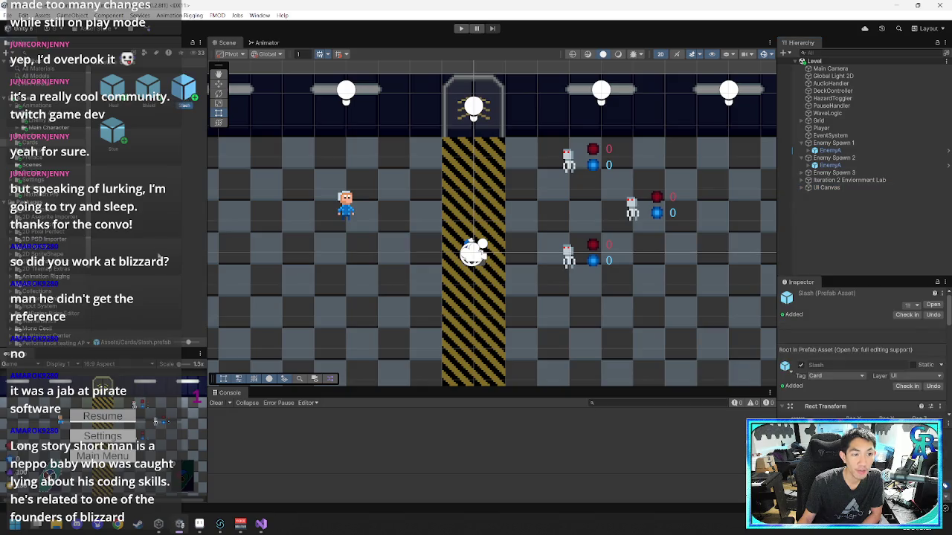
left_click(183, 88)
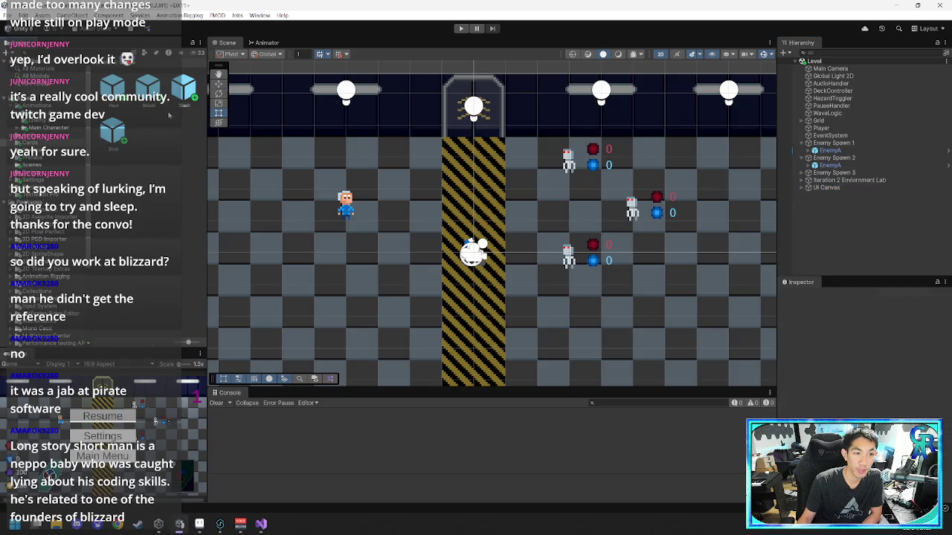
left_click(164, 202)
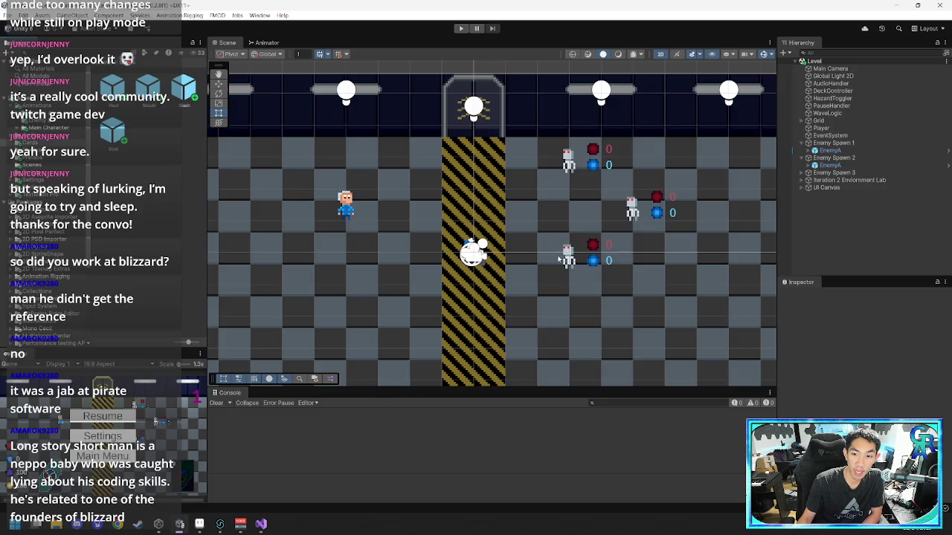
- Add Debug.Log("Enemy is now stunned."); after energy.SpendEnergy(currentCost); in StunEffect2
mouse_move(261, 524)
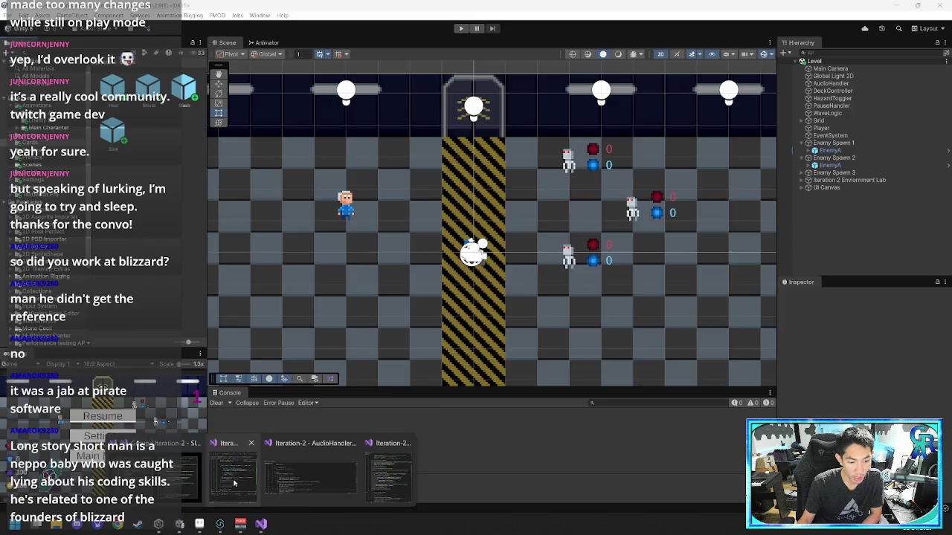
left_click(238, 468)
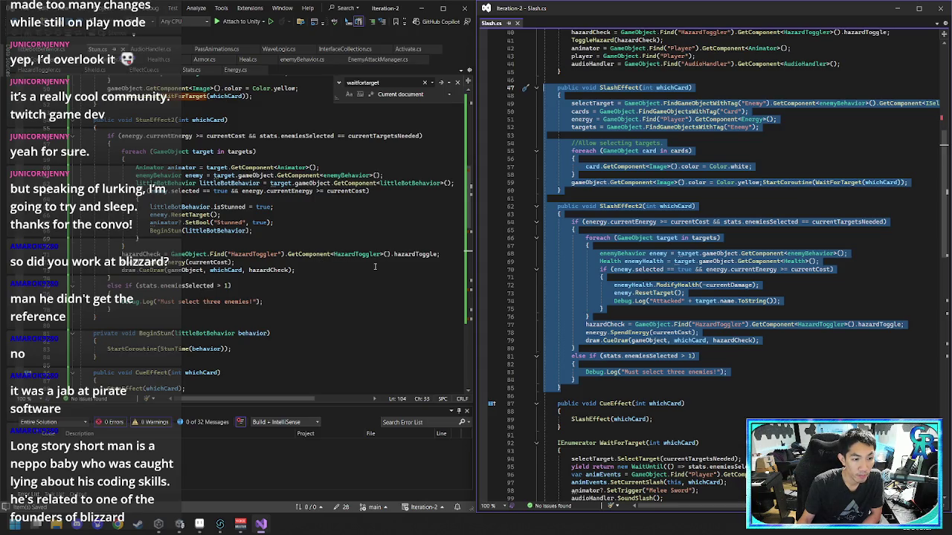
left_click(304, 263)
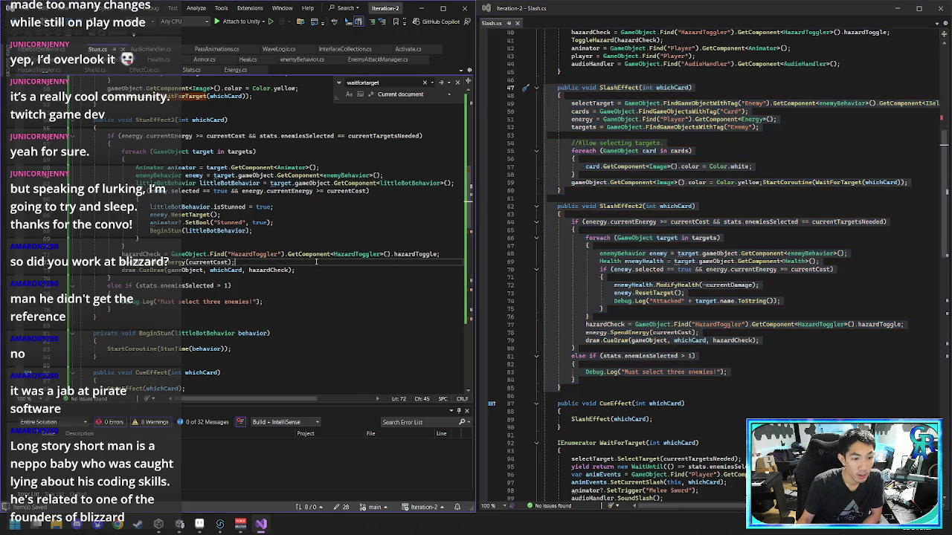
key("Return")
type("Debug.Log")
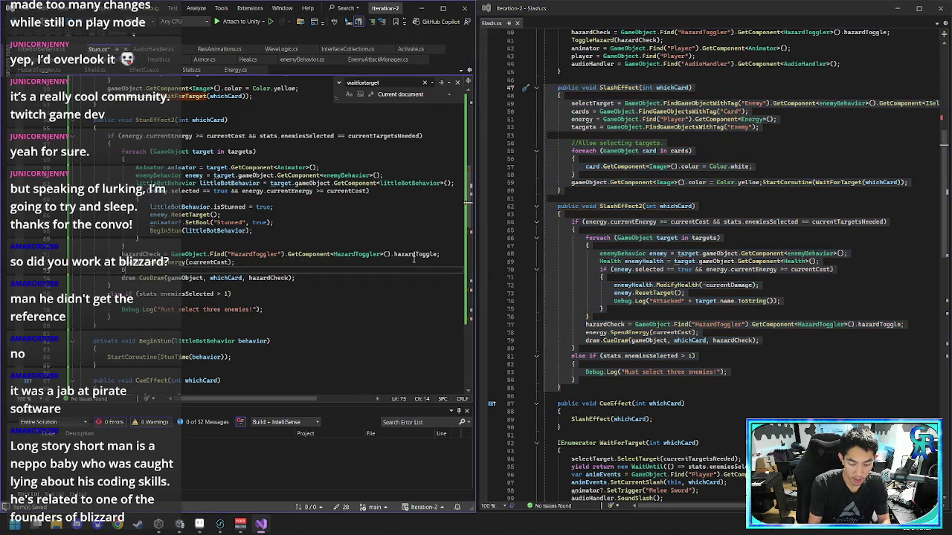
type("(")
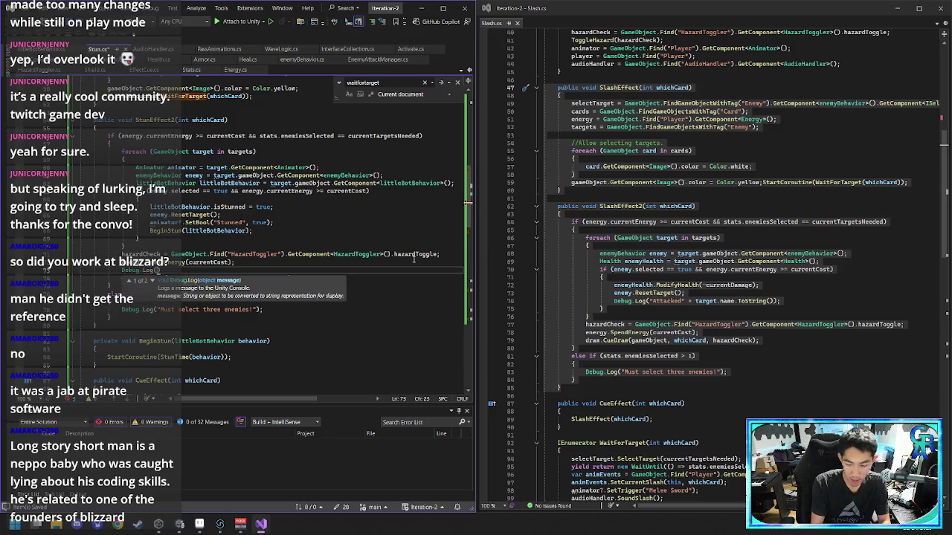
type("\"Enemy is now st")
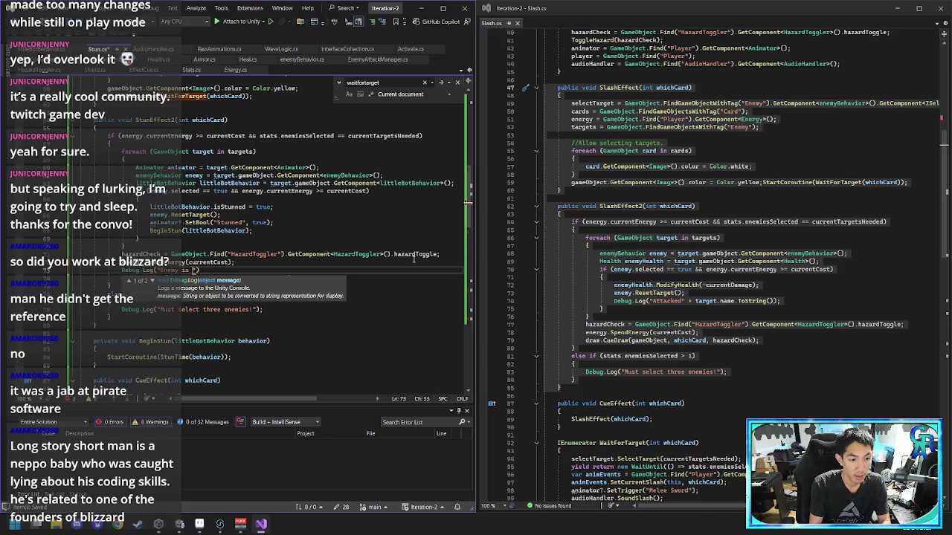
type("unned")
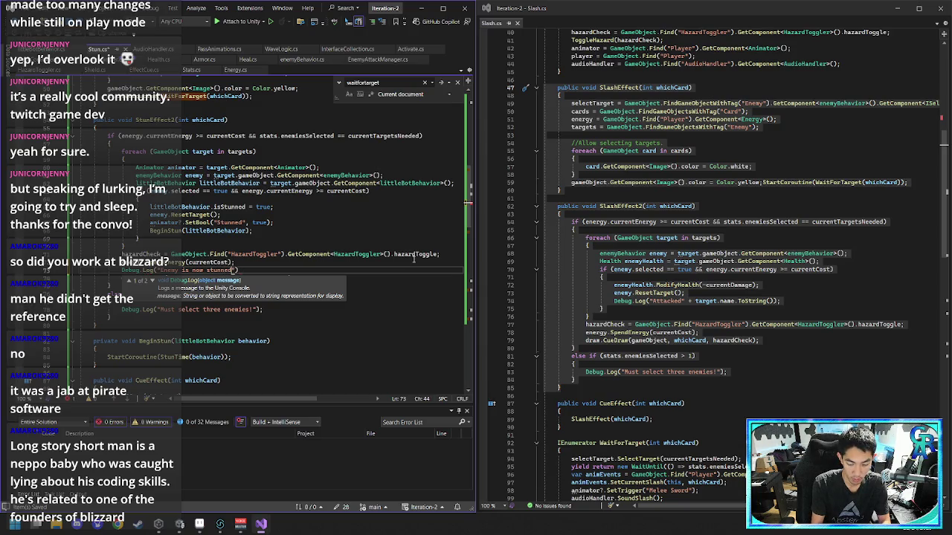
type("\");")
key("Left")
key("Left")
key("Left")
type(".")
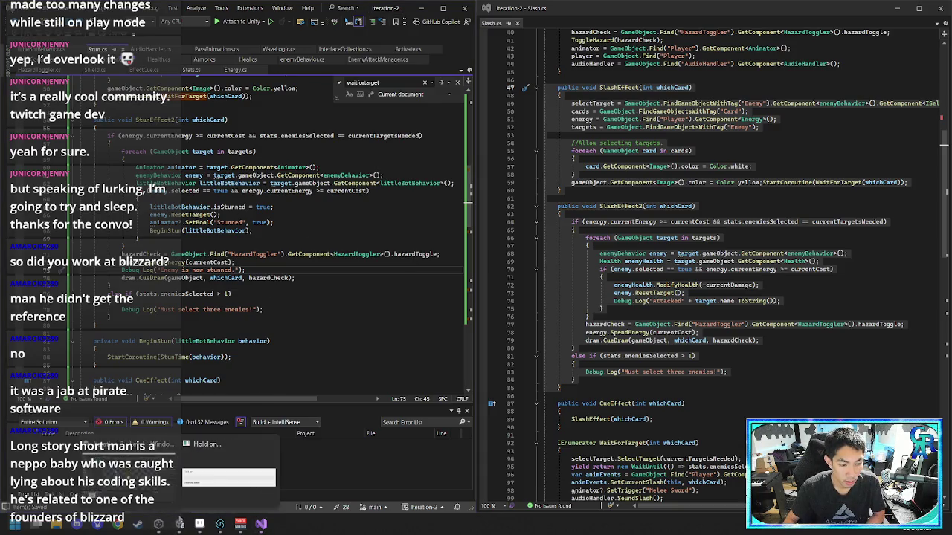
left_click(179, 524)
left_click(179, 524)
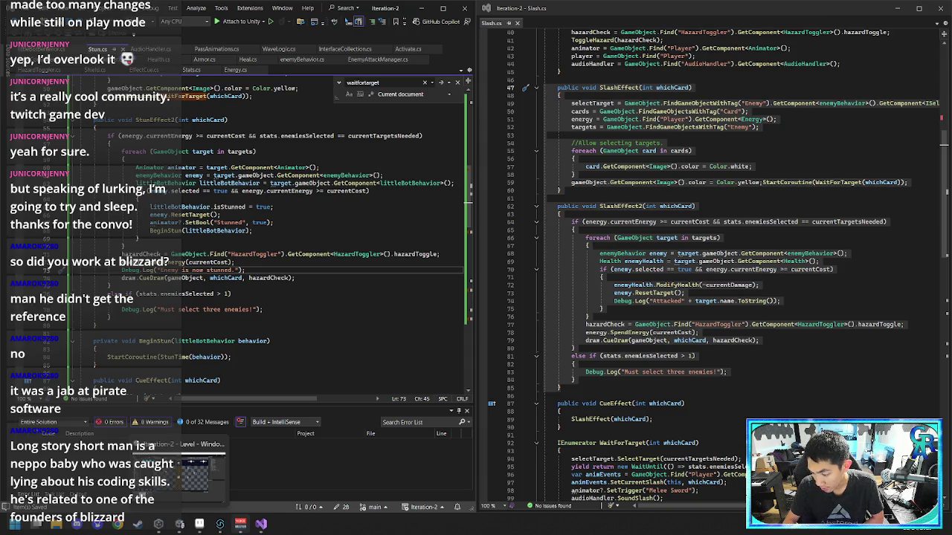
left_click(190, 527)
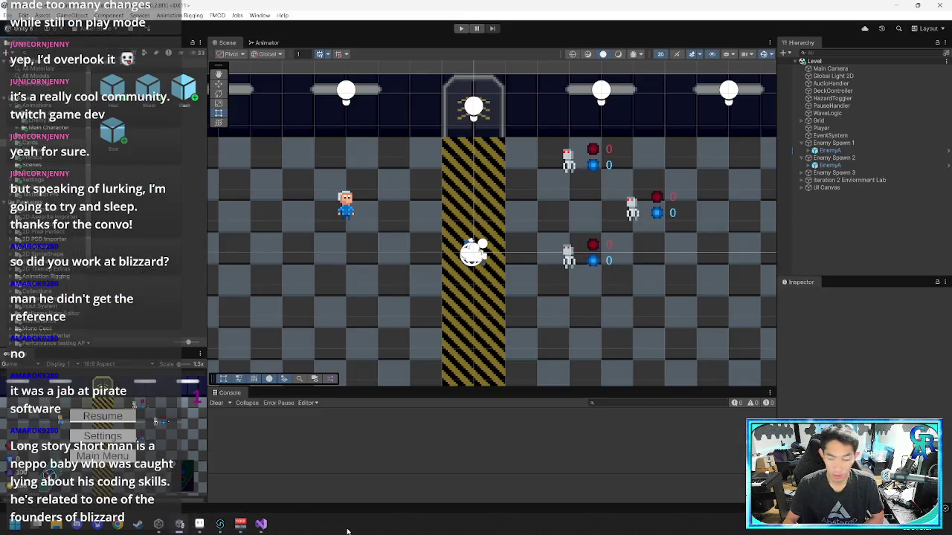
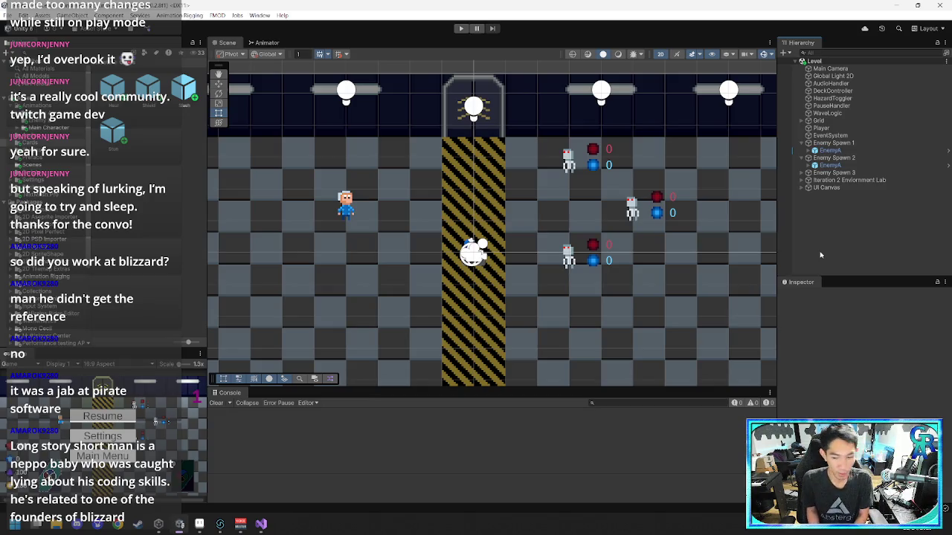
- Enter play mode and punch the lower enemy three times
left_click(461, 28)
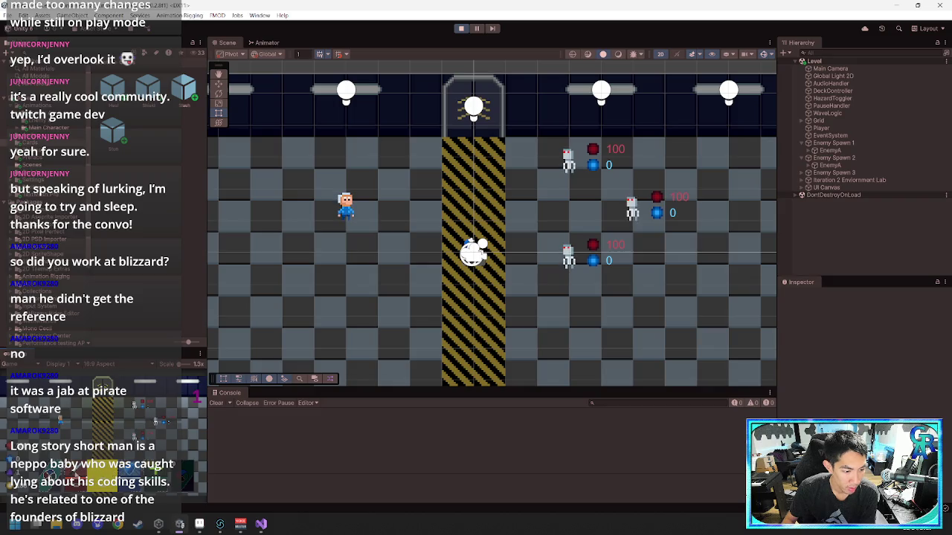
key("space")
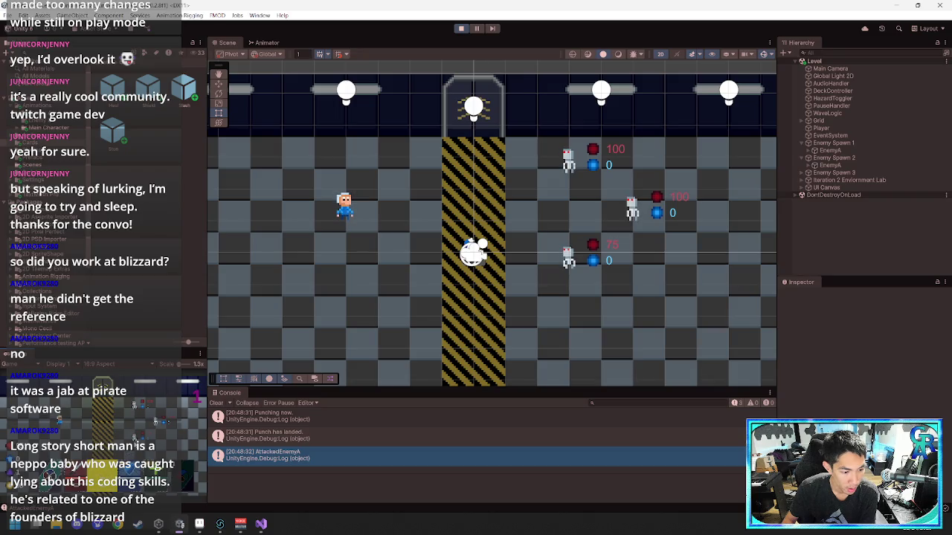
key("space")
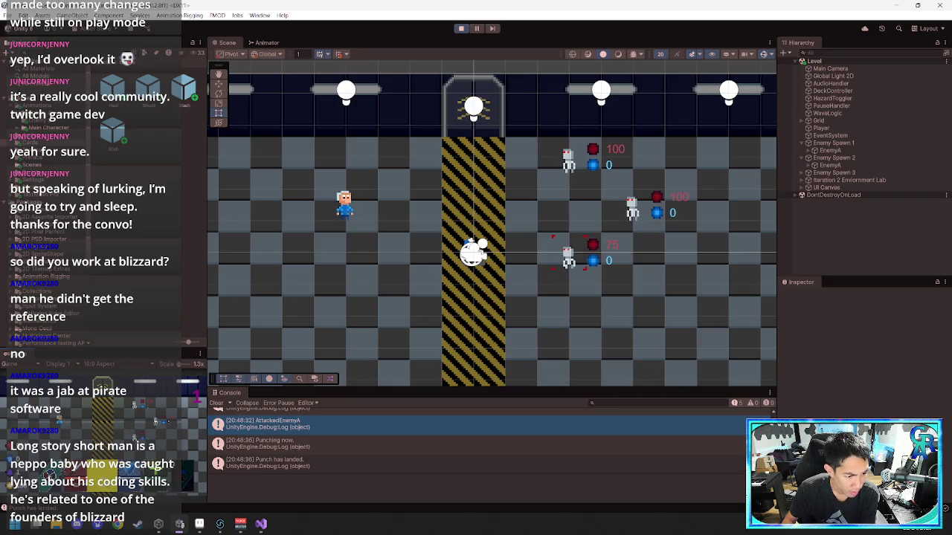
key("space")
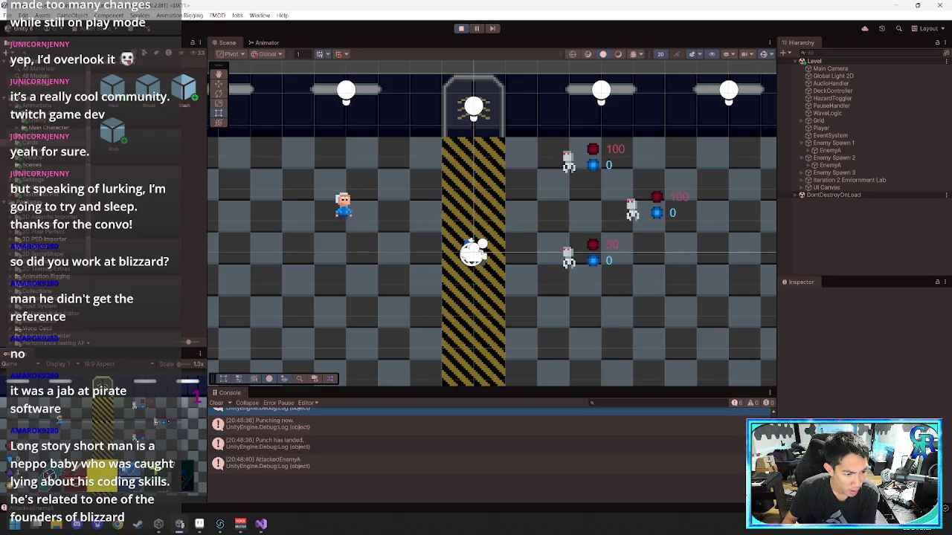
- Restart play mode, attack the lower enemy again, and inspect the latest punch log message
left_click(462, 28)
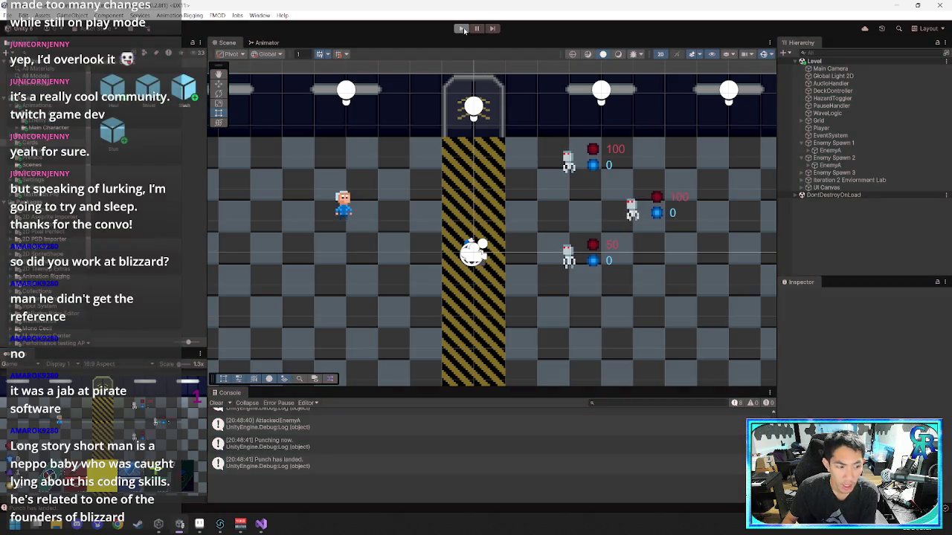
left_click(462, 28)
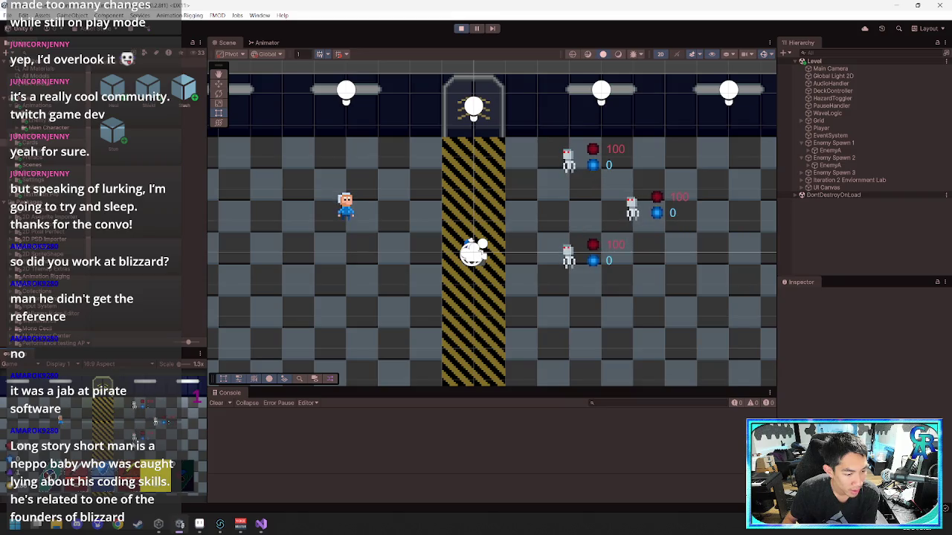
left_click(138, 427)
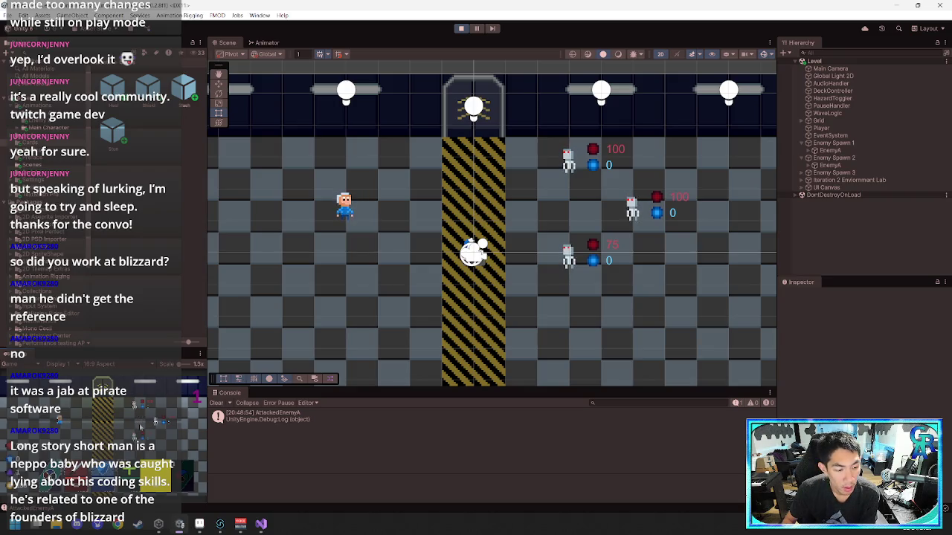
left_click(139, 427)
left_click(268, 455)
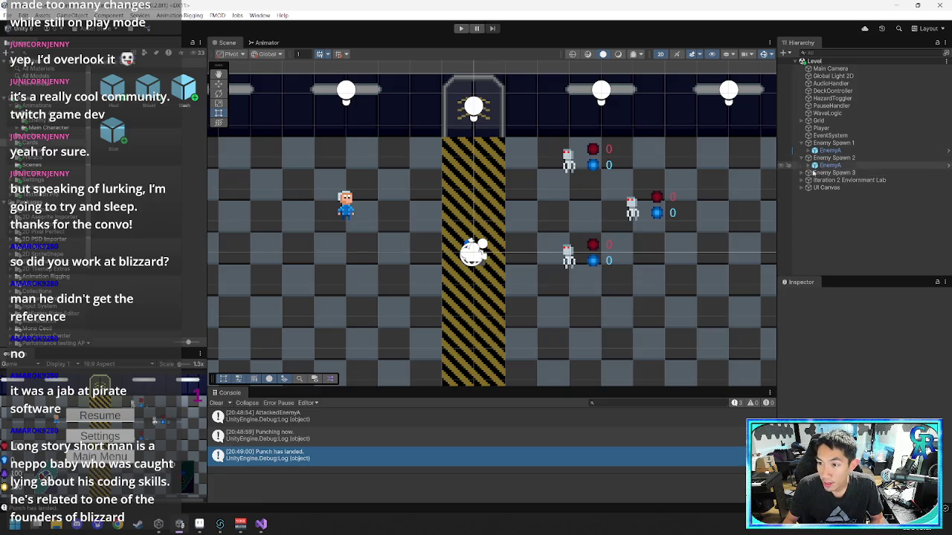
left_click(818, 128)
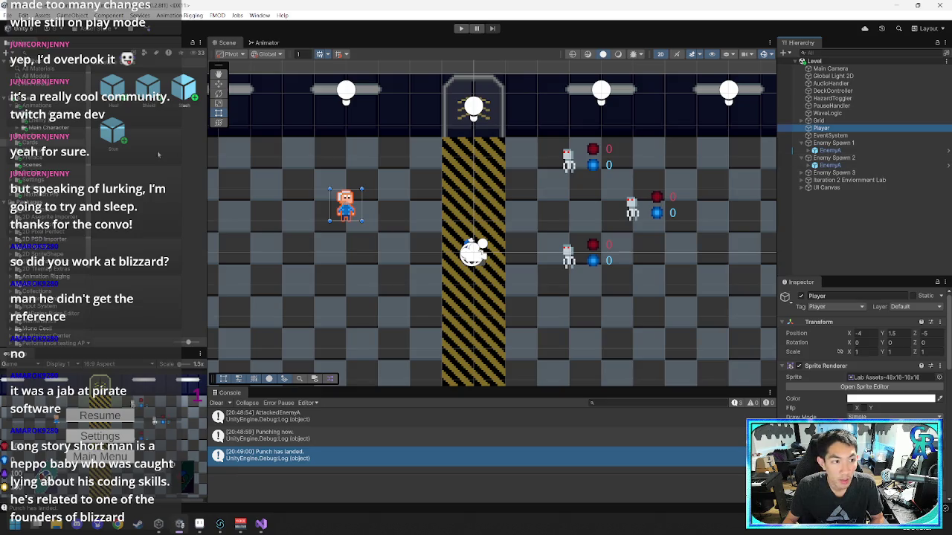
- Open the Stun prefab and inspect its Hazard, Standard and root Stun script fields
left_click(143, 150)
left_click(114, 131)
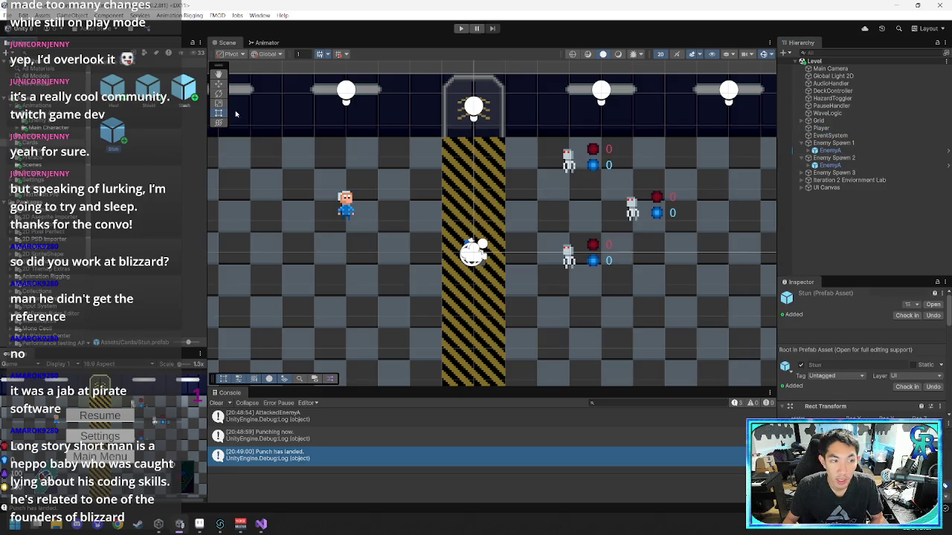
double_click(113, 131)
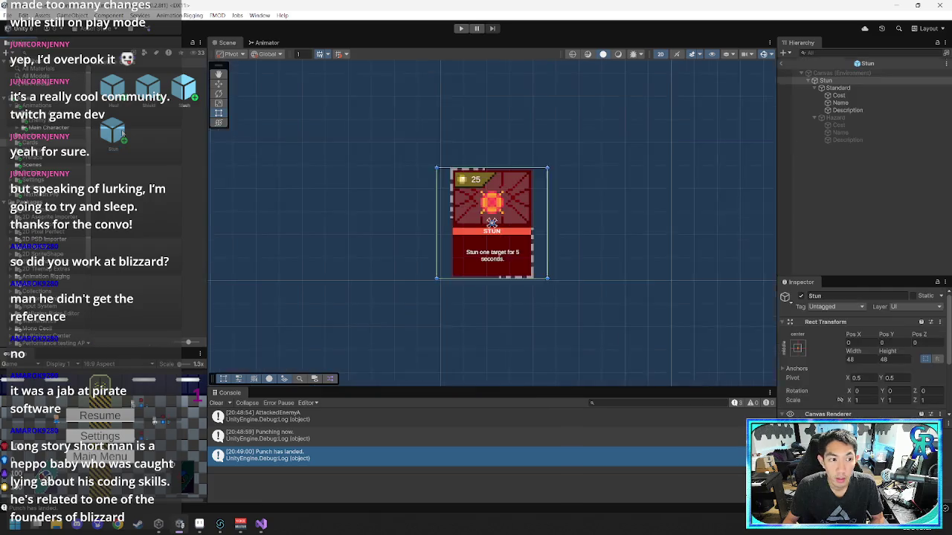
left_click(837, 117)
left_click(838, 88)
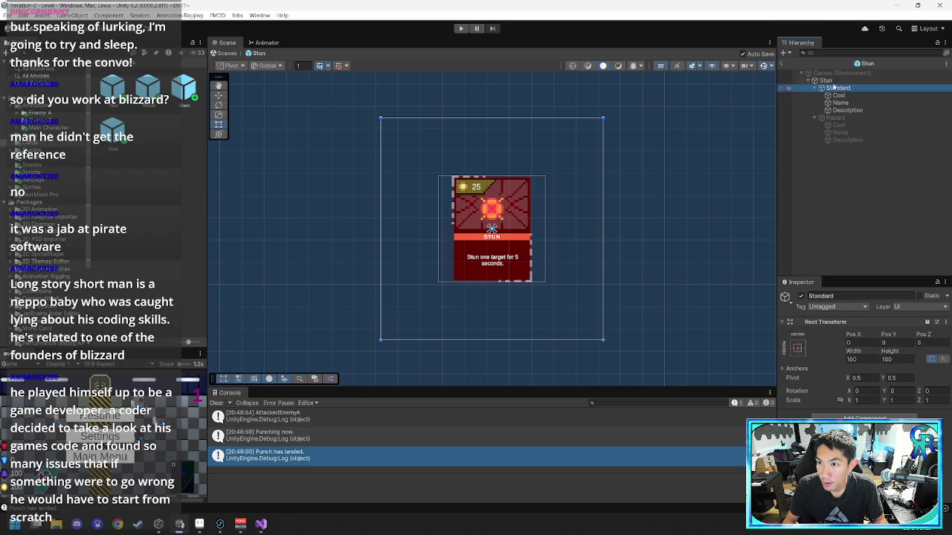
left_click(827, 80)
scroll(807, 372, "down", 4)
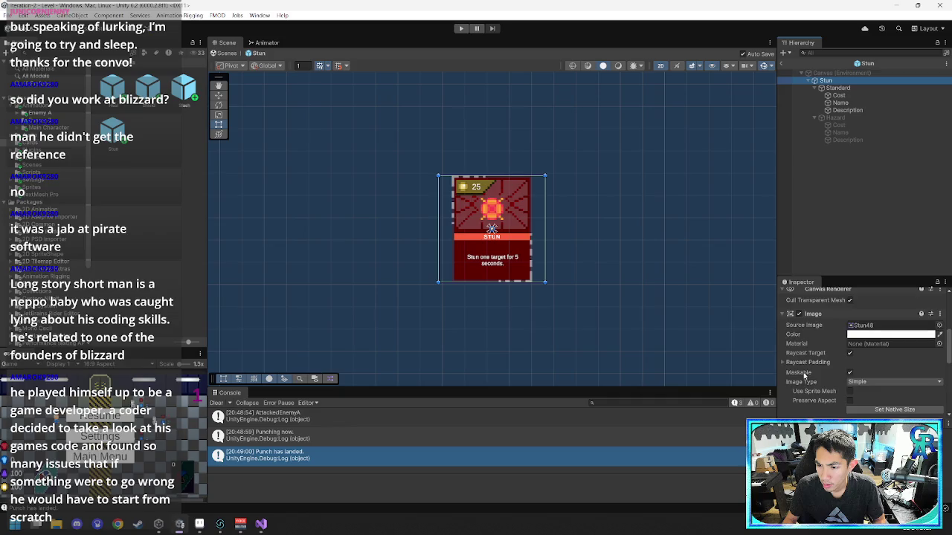
scroll(804, 376, "down", 5)
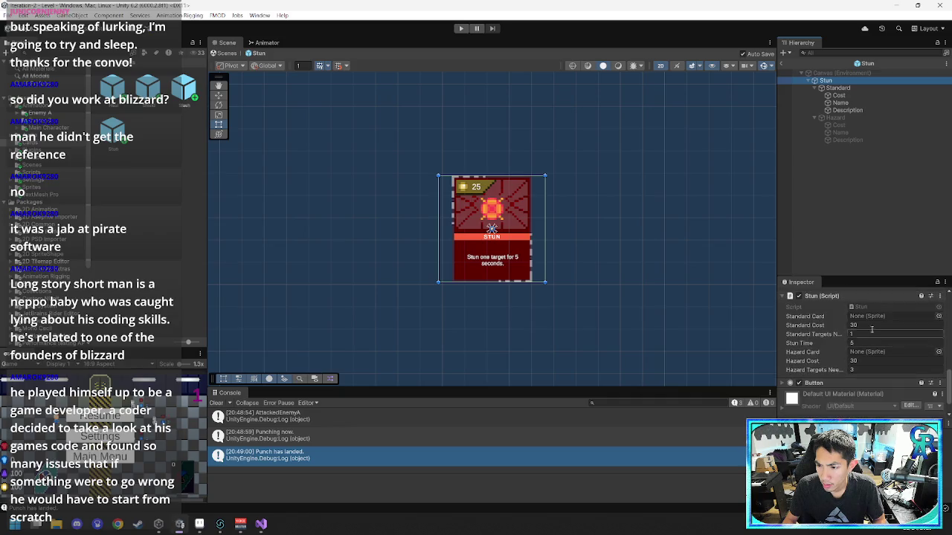
scroll(855, 318, "up", 3)
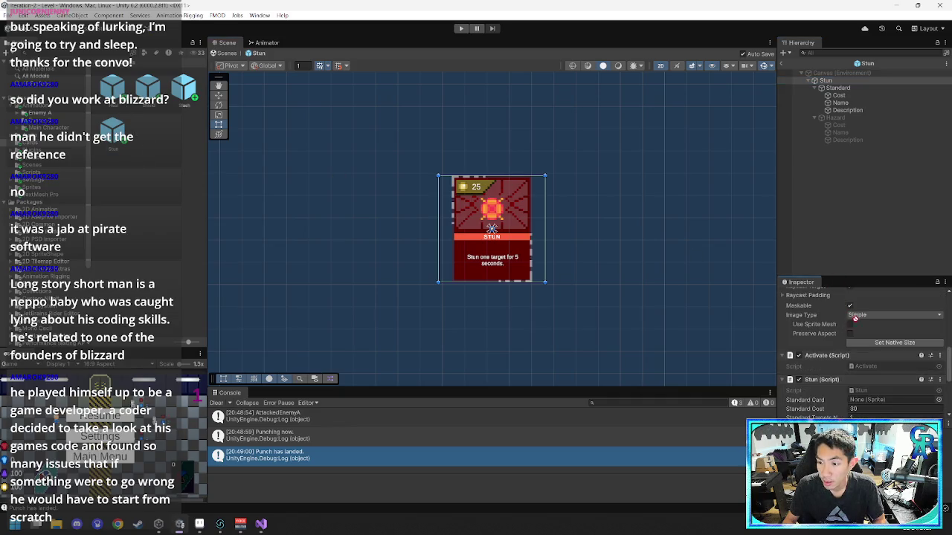
scroll(855, 317, "down", 3)
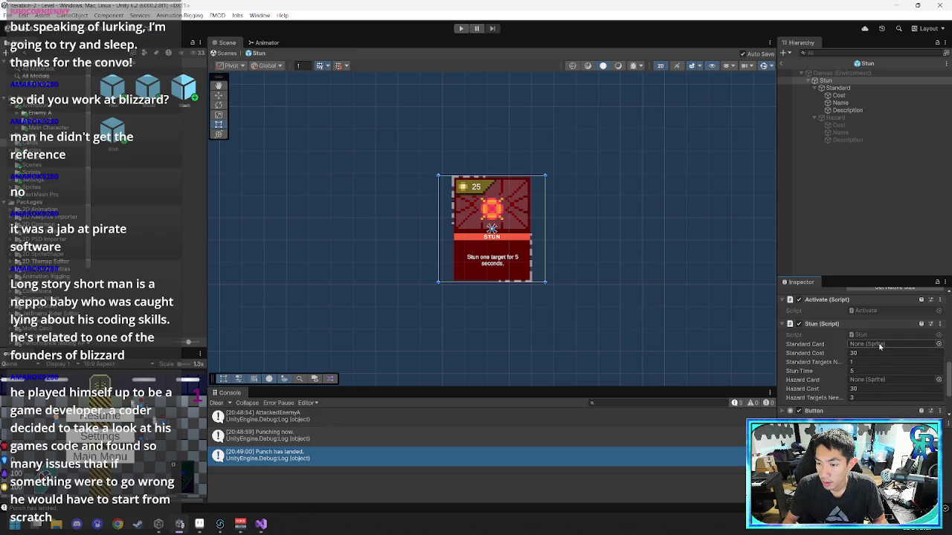
left_click(884, 347)
scroll(862, 342, "up", 2)
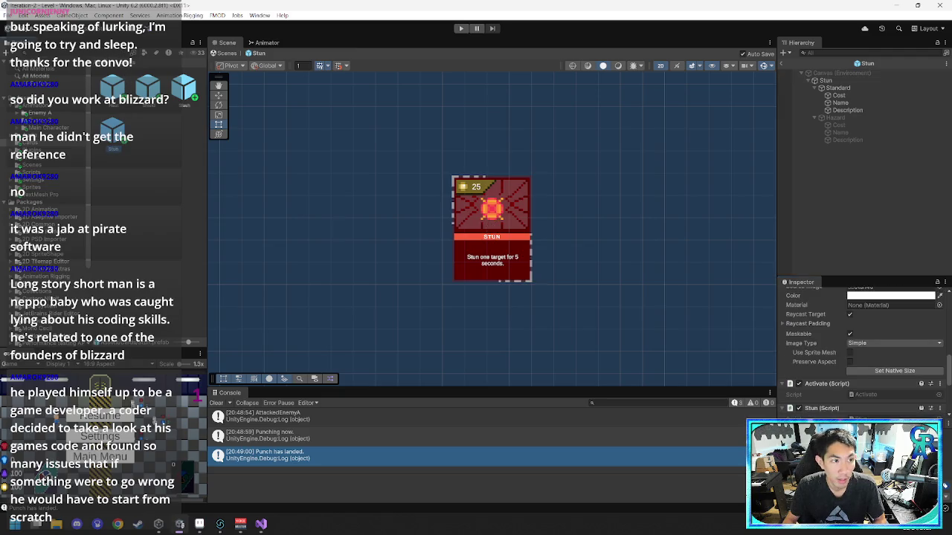
- Assign the Stun48 sprite from Sprites/Card Sprites to the Stun script's Standard Card slot
left_click(114, 150)
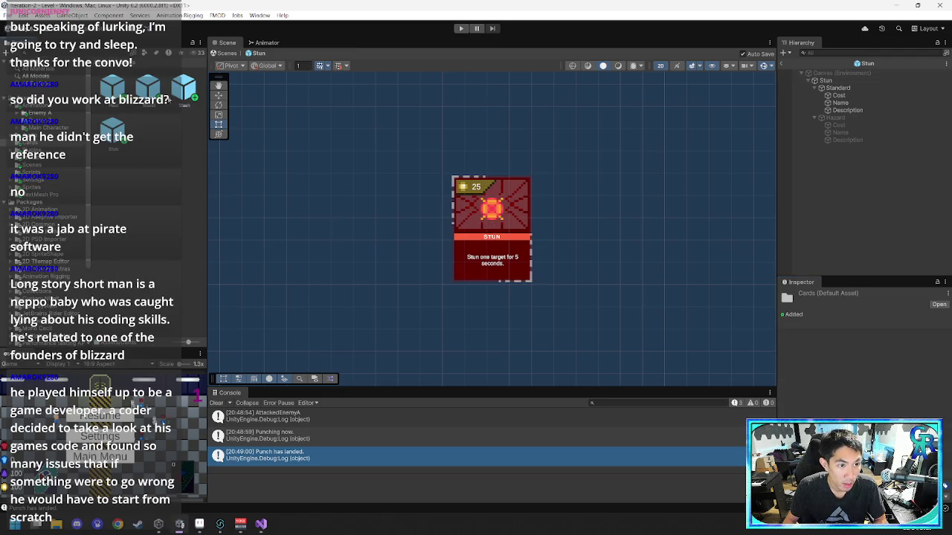
left_click(113, 150)
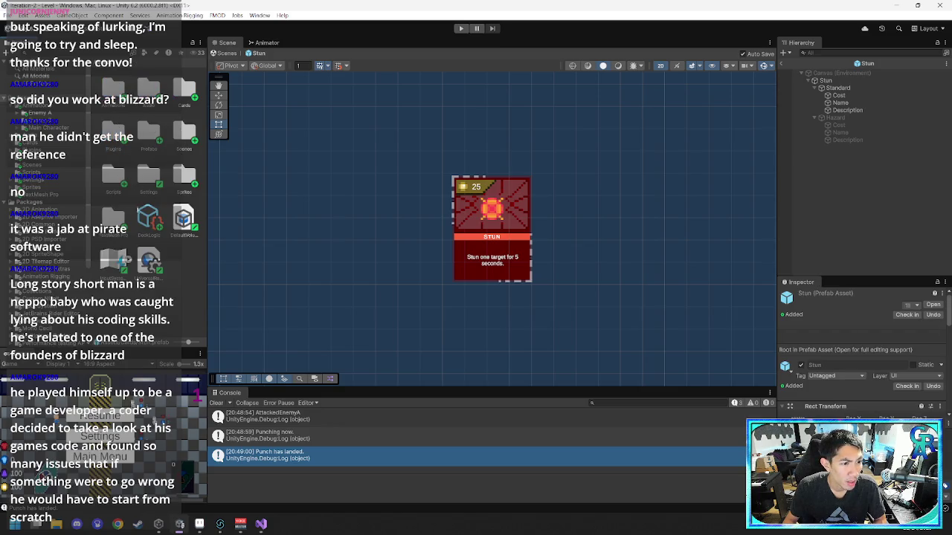
double_click(183, 177)
double_click(114, 89)
left_click(184, 177)
left_click(838, 88)
left_click(825, 80)
scroll(818, 350, "down", 1)
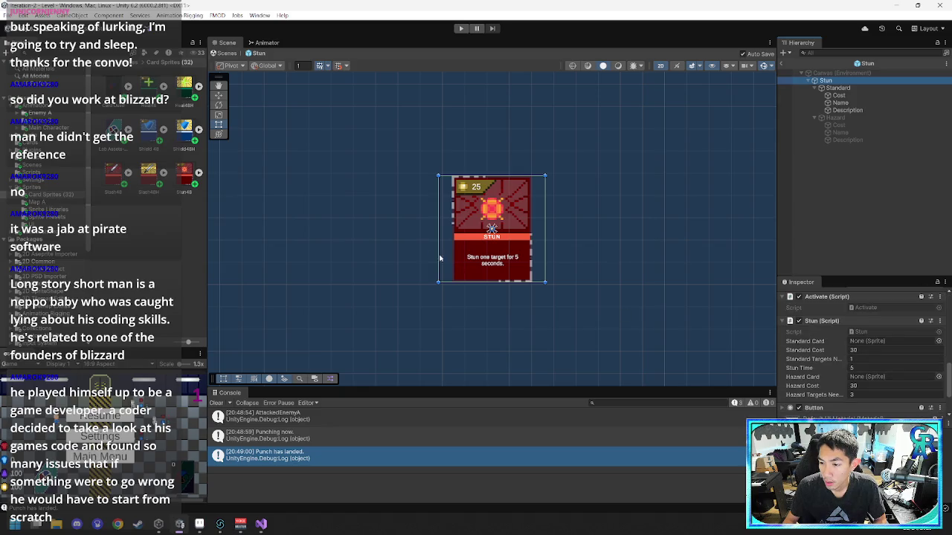
mouse_move(183, 176)
left_mouse_down()
mouse_move(521, 223)
mouse_move(855, 344)
left_mouse_up()
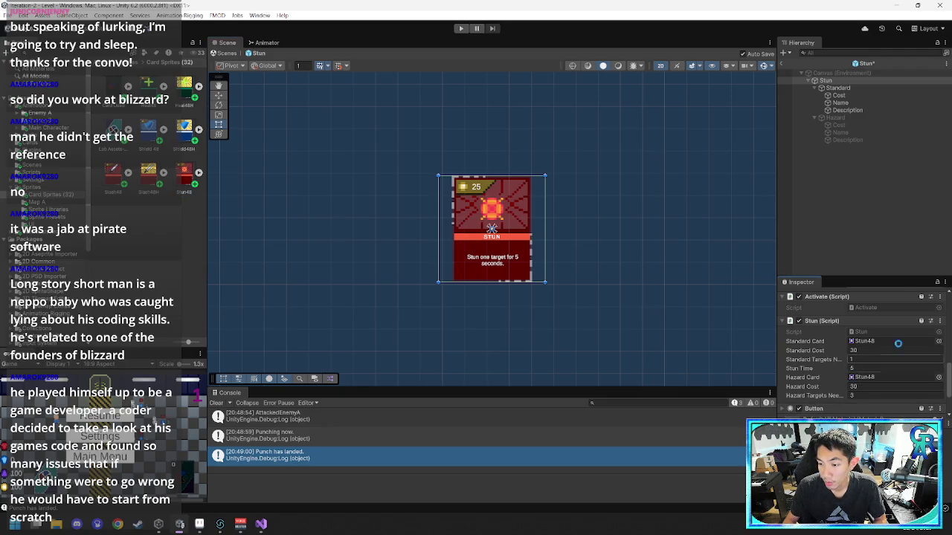
left_click(853, 215)
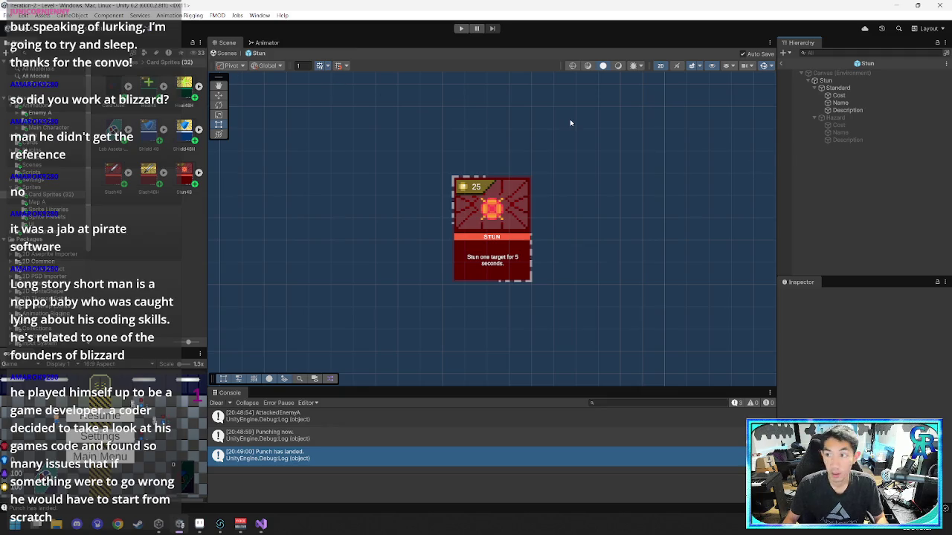
- Return to the Level scene and dismiss the app prompt raised by opening the Stun48 sprite
left_click(784, 54)
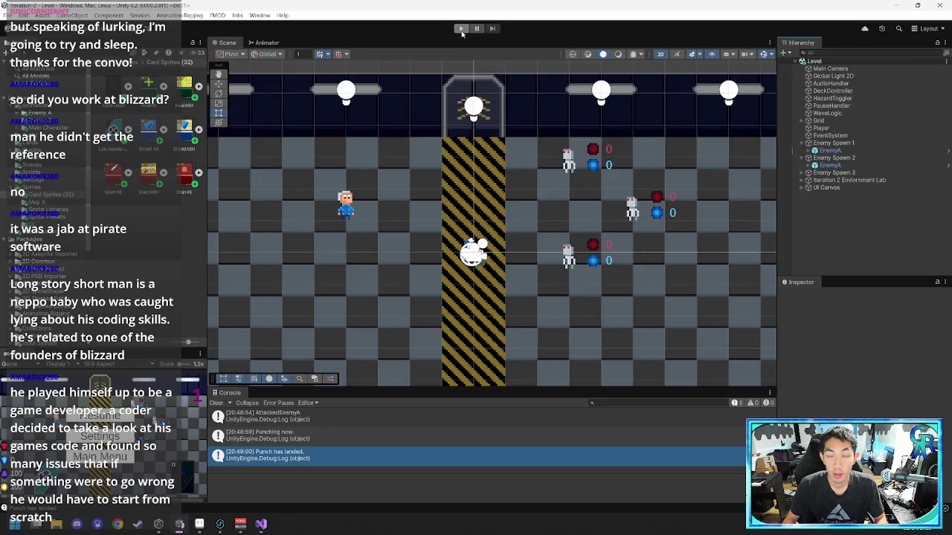
mouse_move(261, 523)
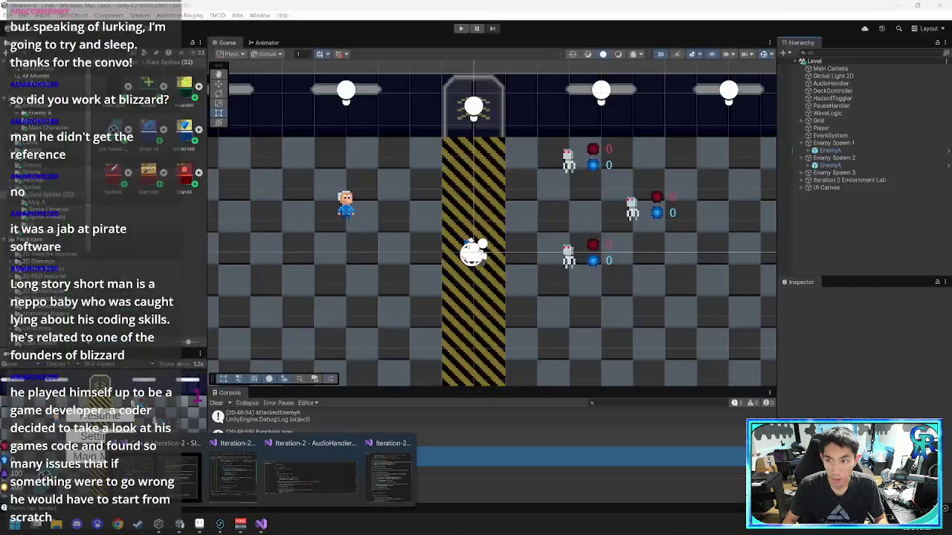
double_click(181, 176)
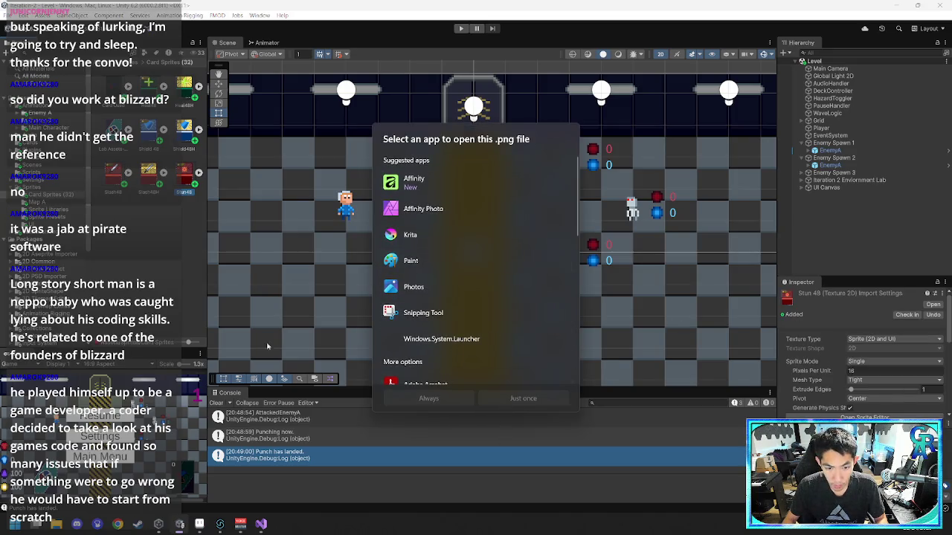
key("Escape")
- Navigate up to Assets and into the Cards folder, opening the Stun prefab
key("BackSpace")
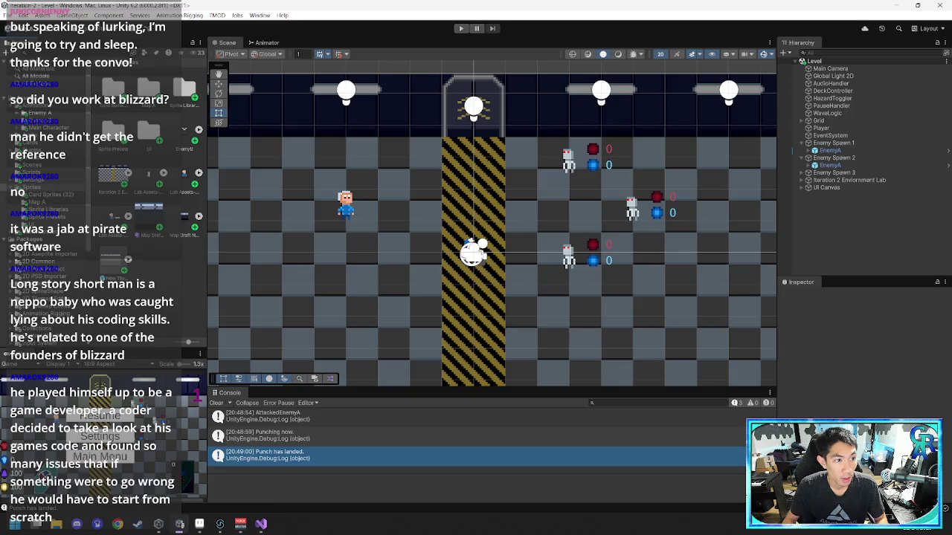
key("BackSpace")
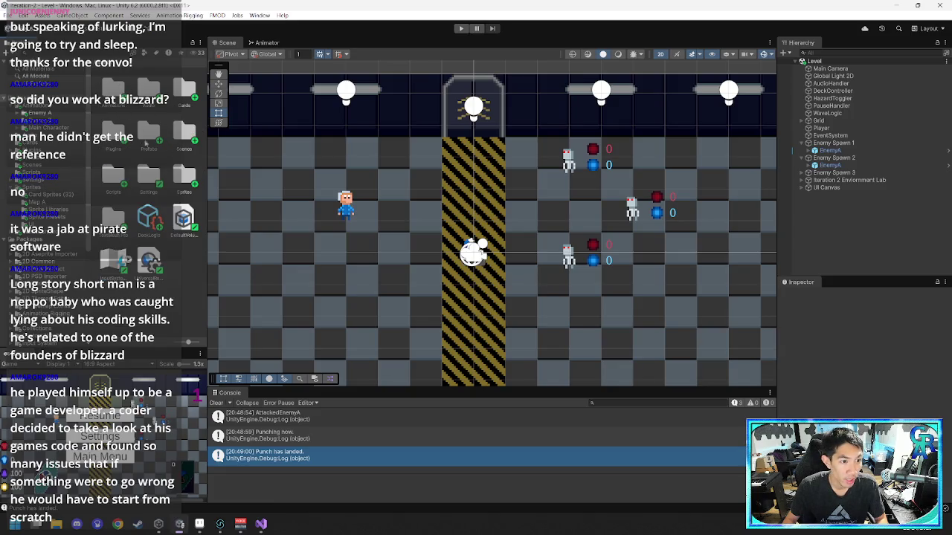
double_click(146, 142)
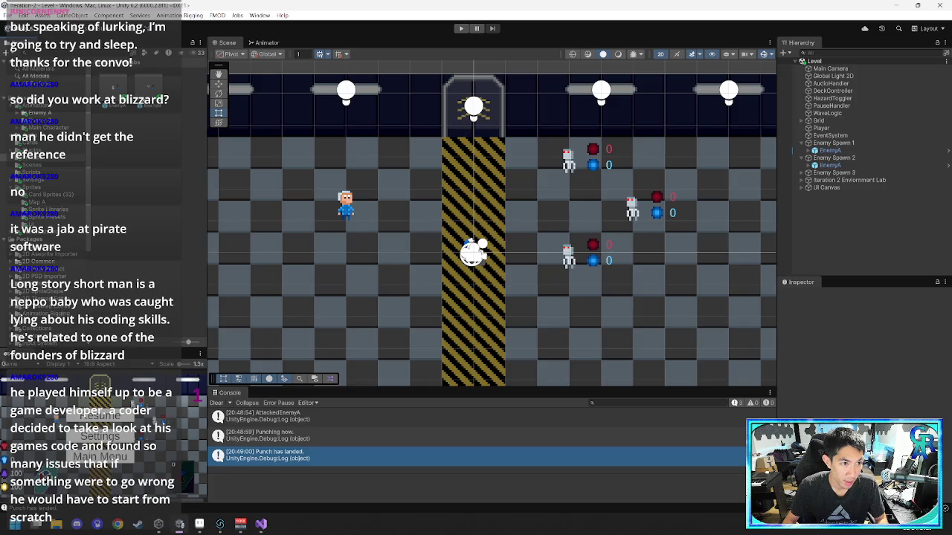
key("BackSpace")
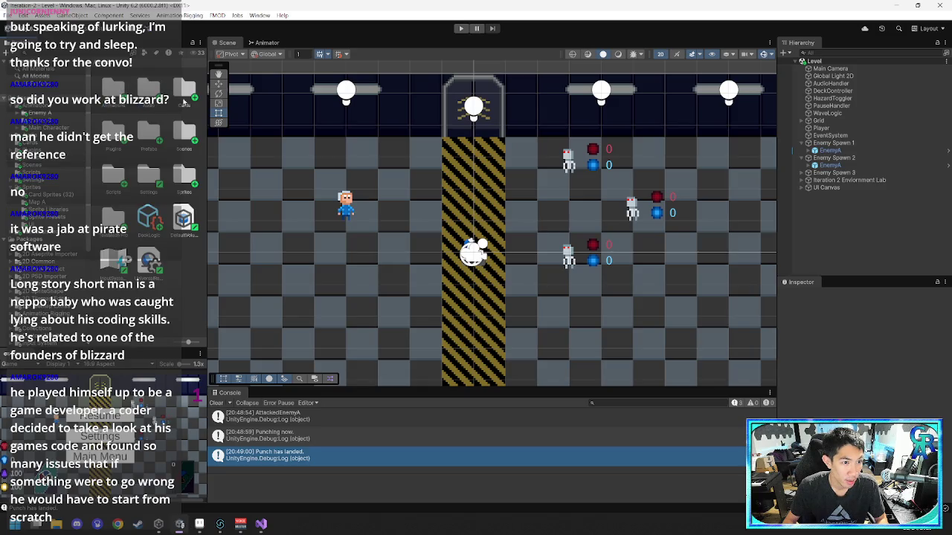
double_click(184, 88)
double_click(112, 127)
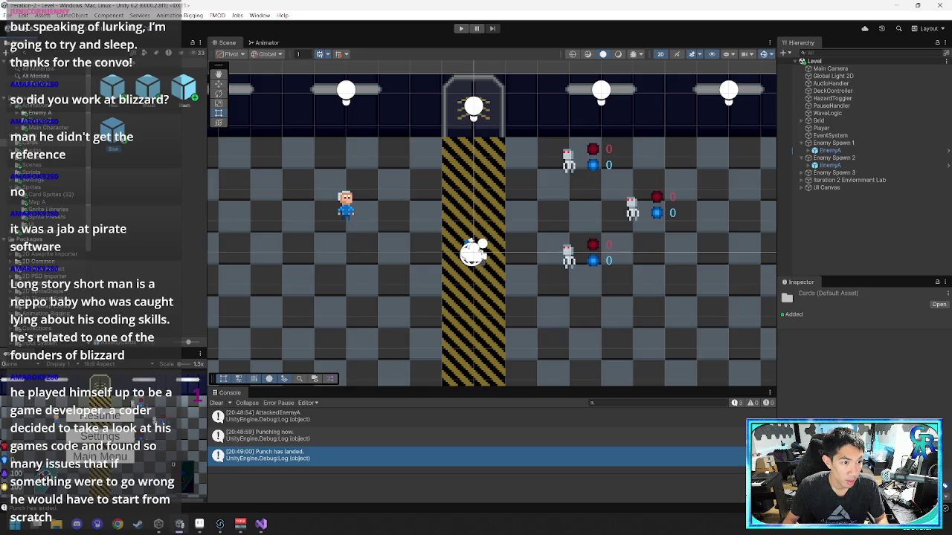
- Review the Stun prefab's Standard, Cost and root objects down to its Stun (Script) component
left_click(838, 87)
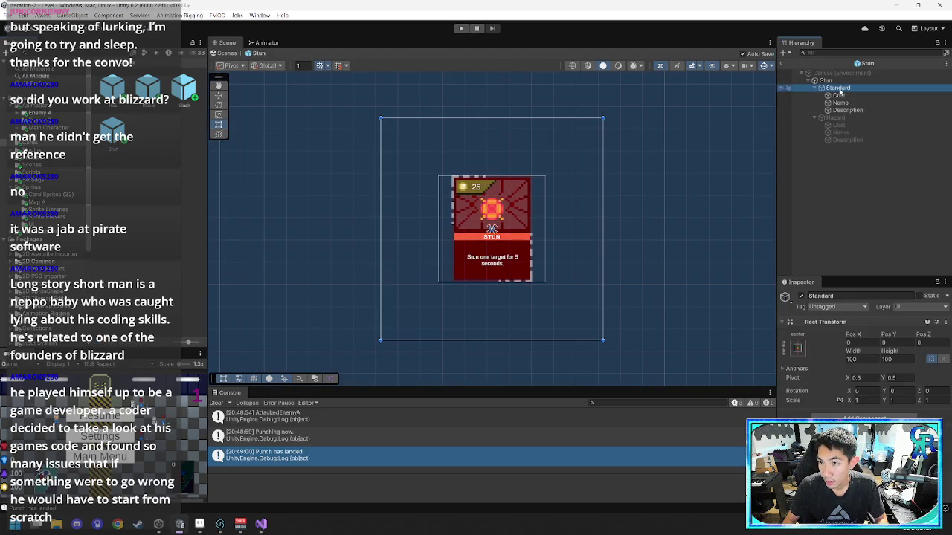
left_click(838, 95)
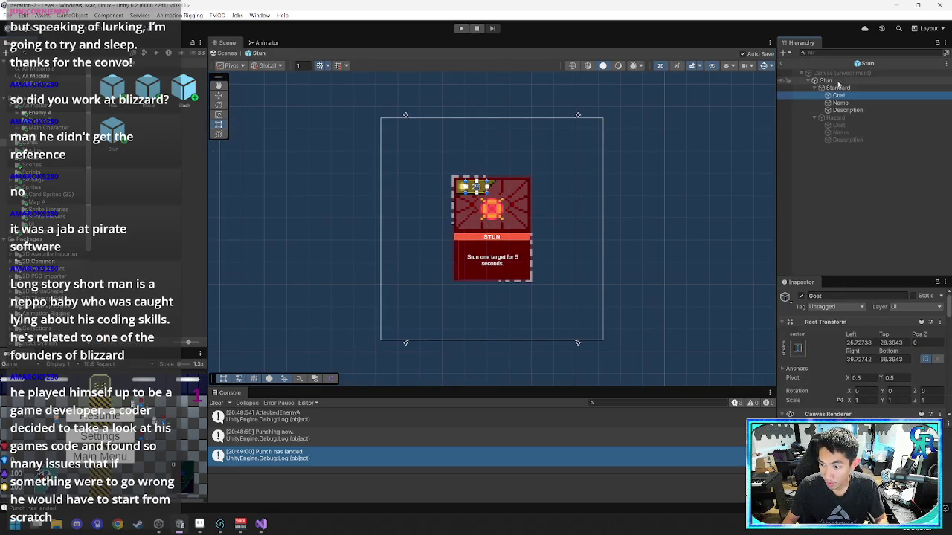
left_click(838, 88)
left_click(842, 81)
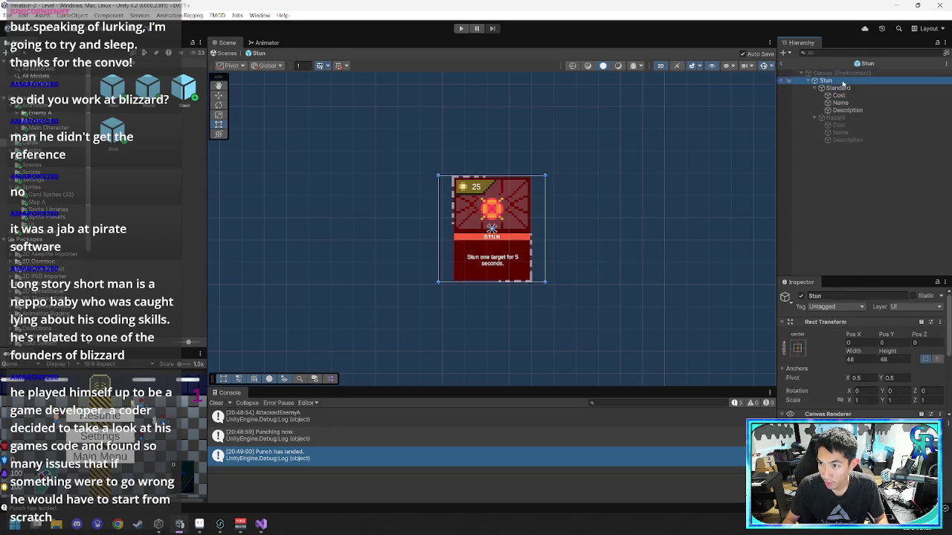
scroll(819, 386, "down", 5)
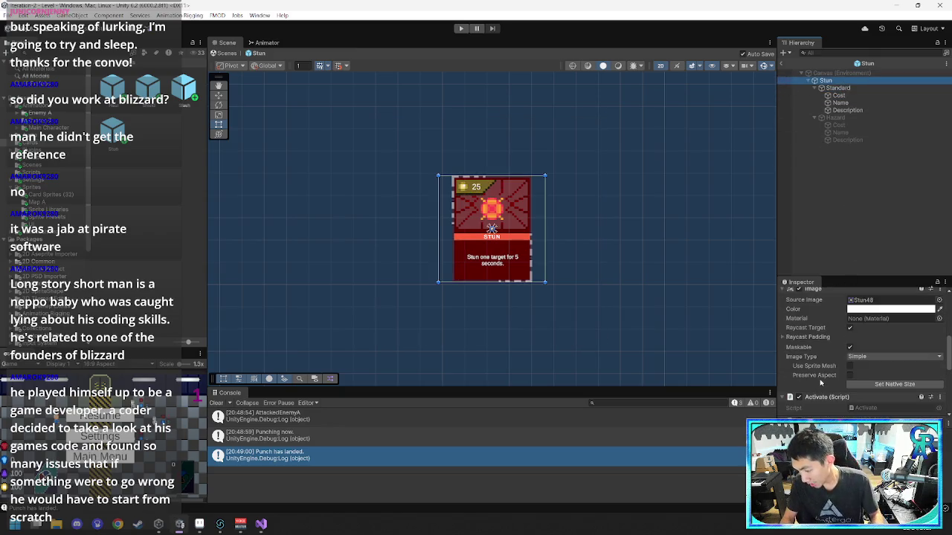
scroll(820, 383, "down", 1)
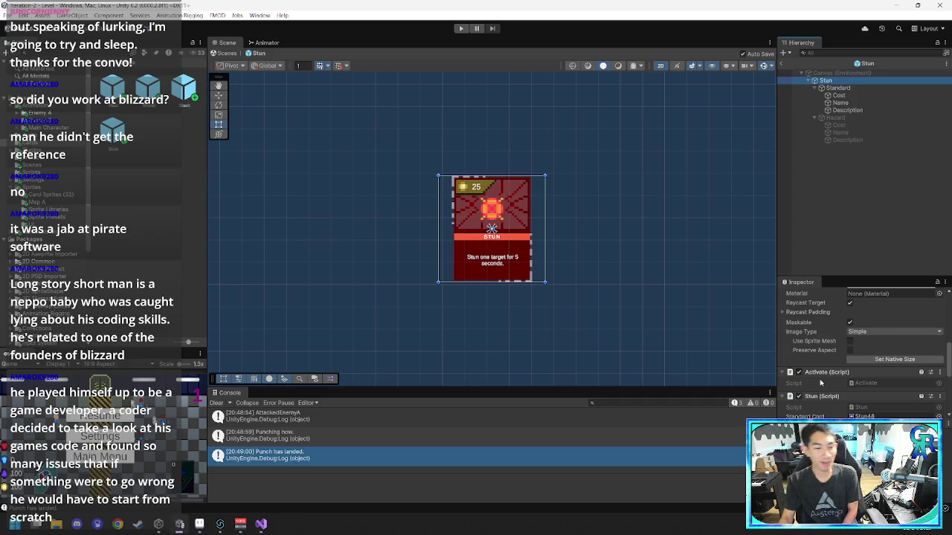
mouse_move(260, 524)
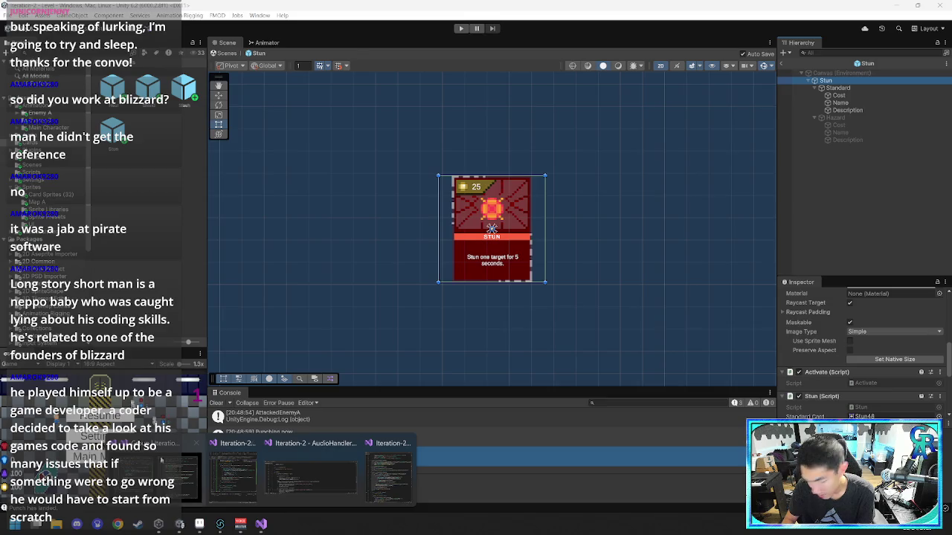
left_click(179, 468)
- Read through the Stun.cs effect code in Visual Studio
left_click(206, 286)
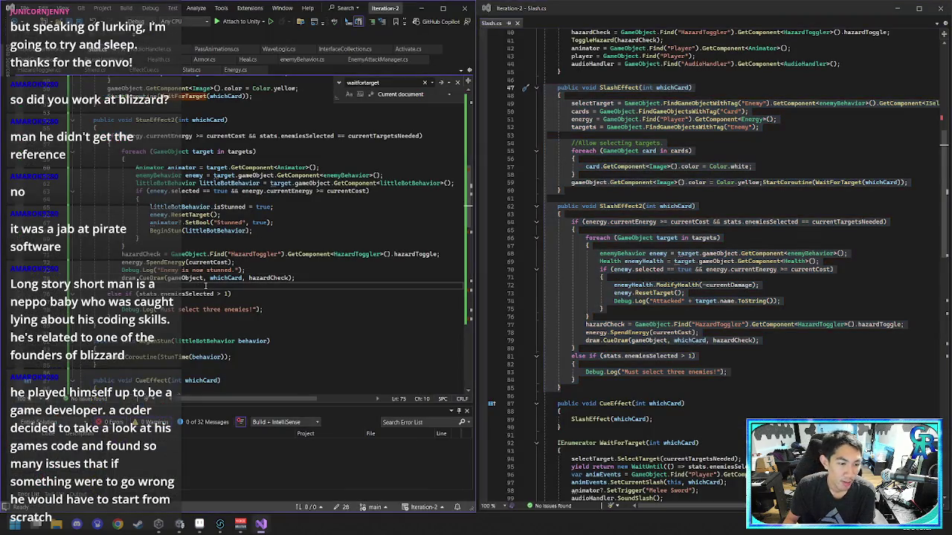
scroll(208, 294, "up", 15)
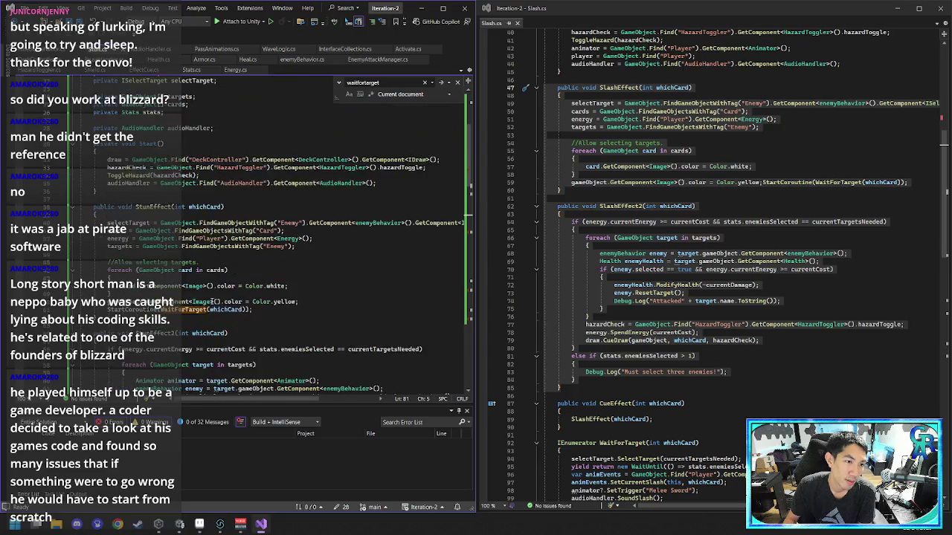
scroll(213, 294, "down", 15)
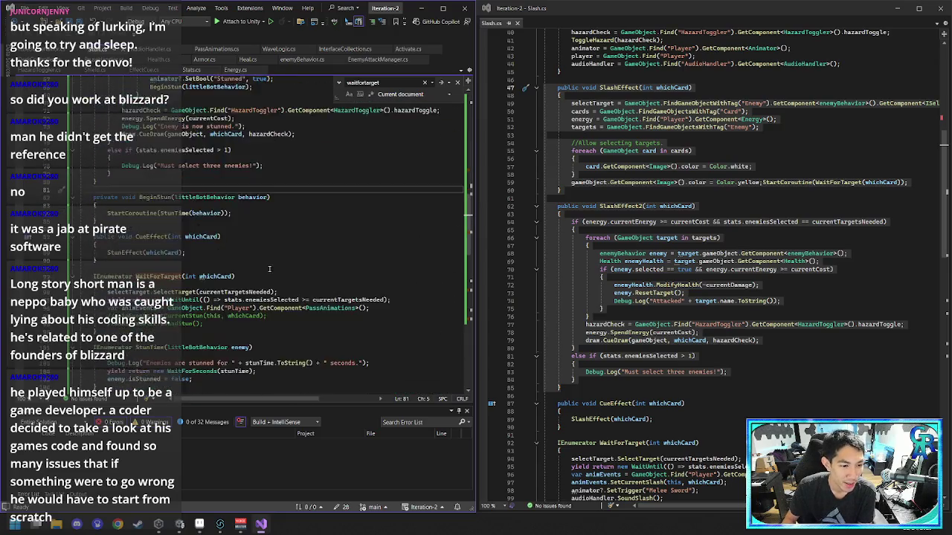
scroll(275, 264, "down", 5)
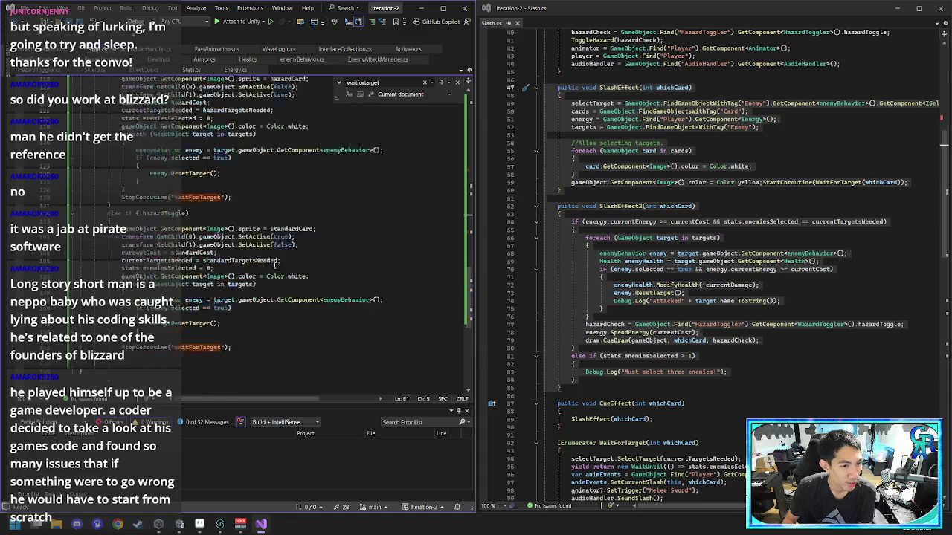
scroll(274, 266, "up", 2)
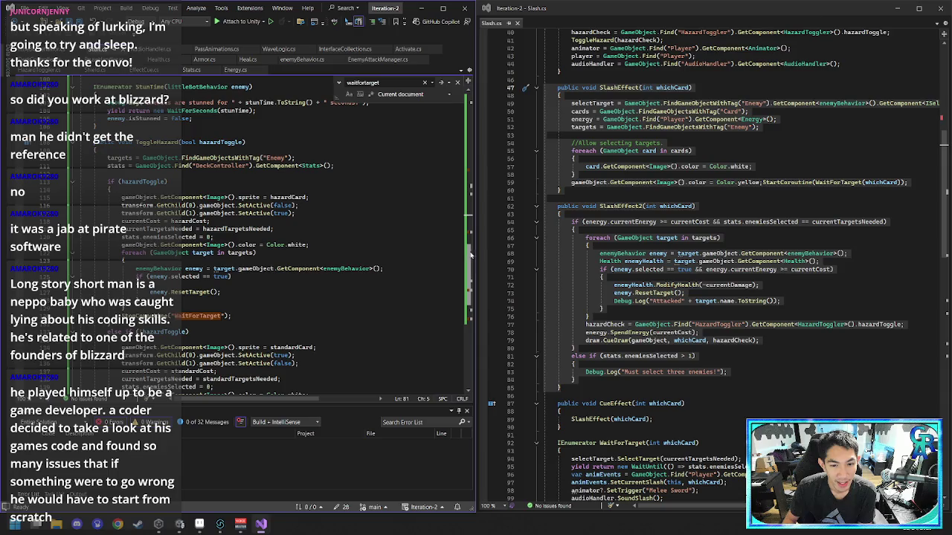
mouse_move(468, 255)
left_mouse_down()
mouse_move(429, 104)
mouse_move(461, 277)
mouse_move(455, 298)
left_mouse_up()
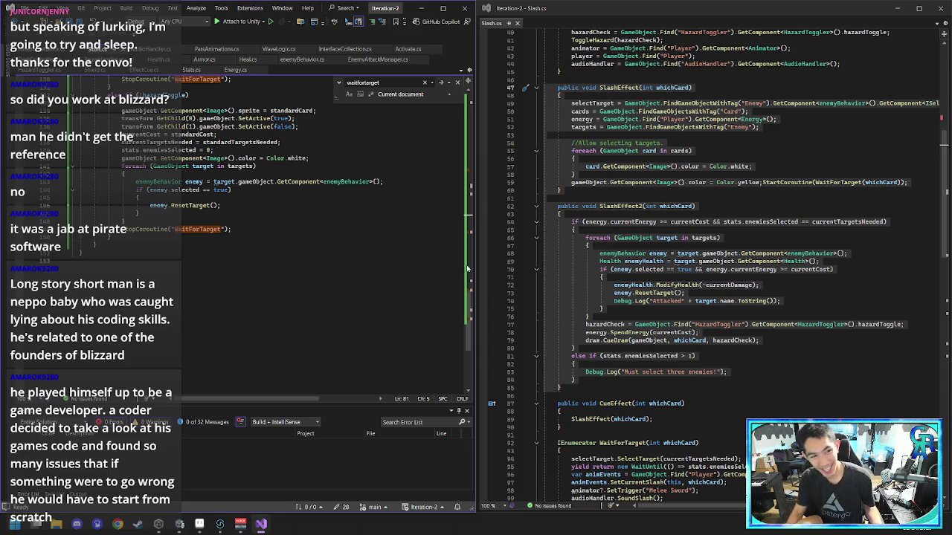
scroll(139, 263, "up", 10)
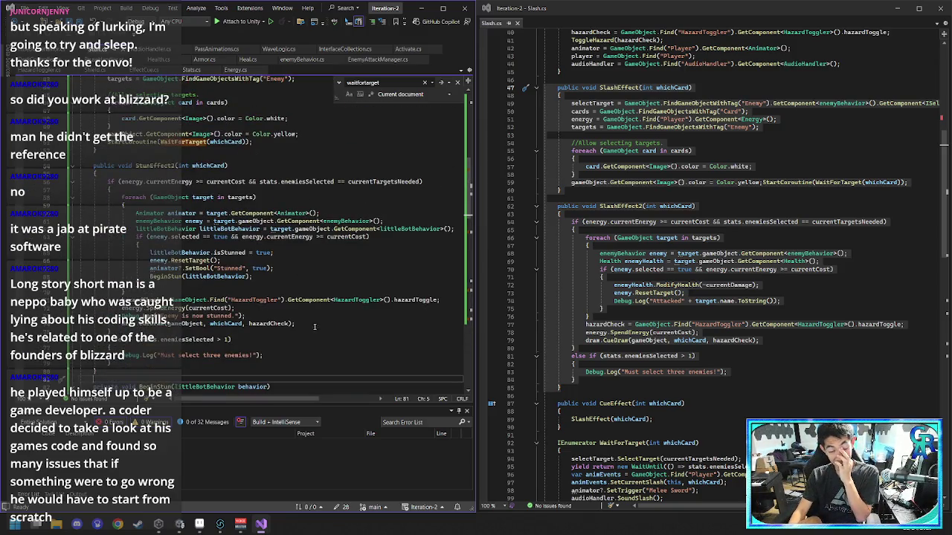
- Compare Slash.cs against the Stun code, then switch back to Unity
mouse_move(261, 526)
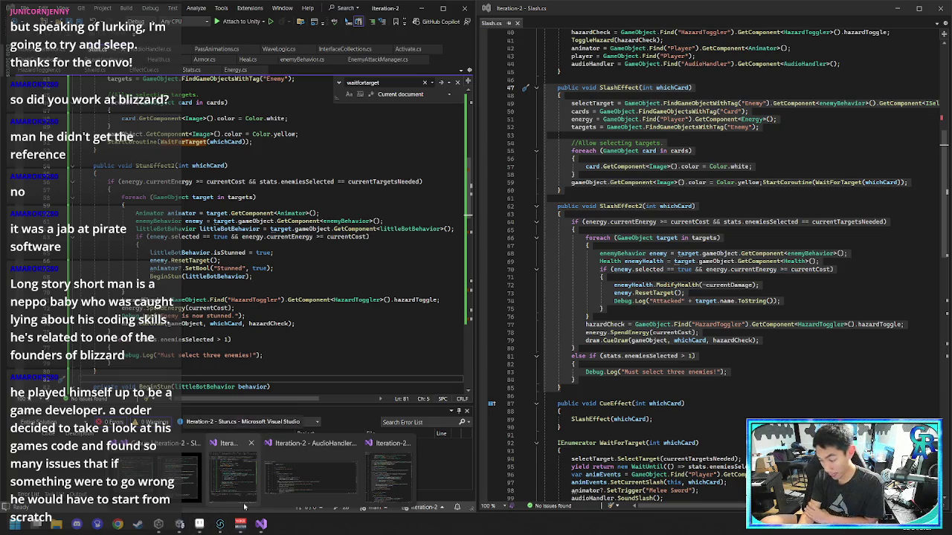
left_click(167, 472)
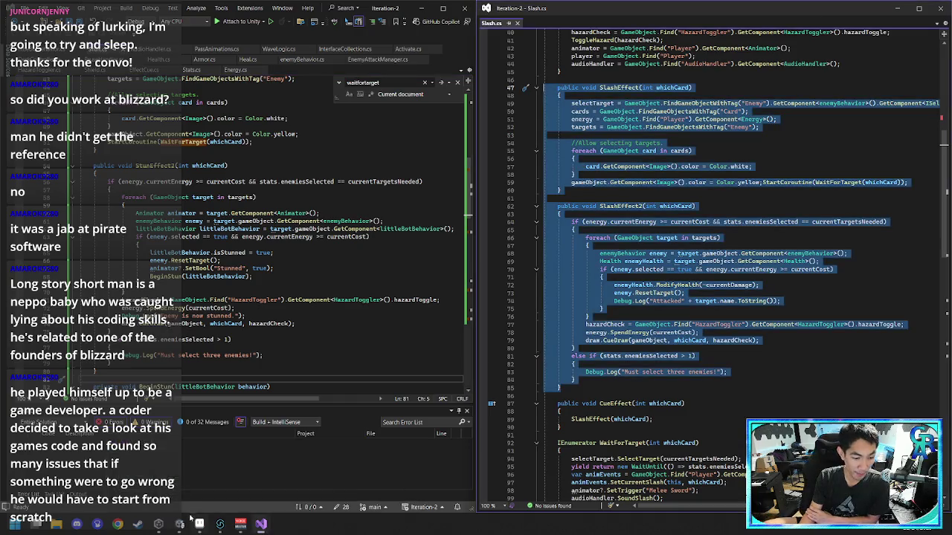
mouse_move(192, 524)
scroll(283, 246, "up", 10)
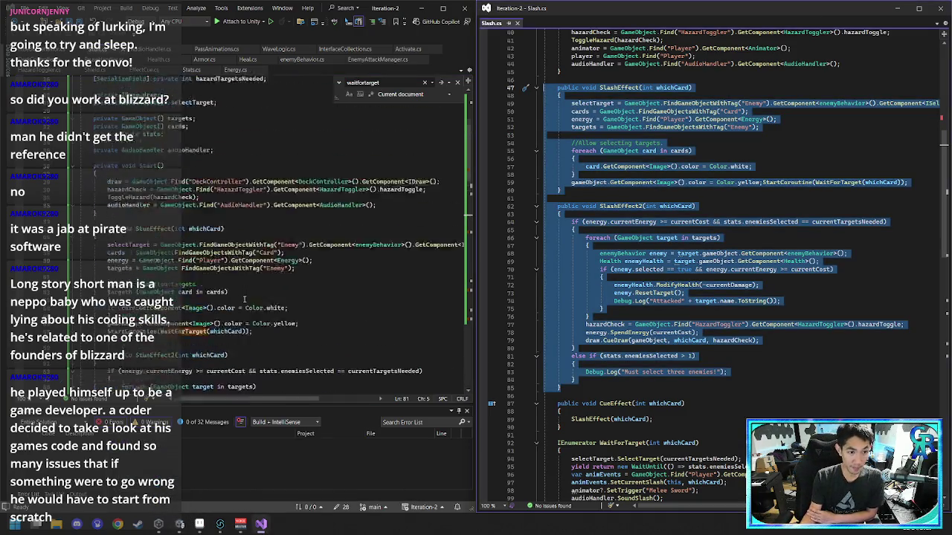
left_click(244, 299)
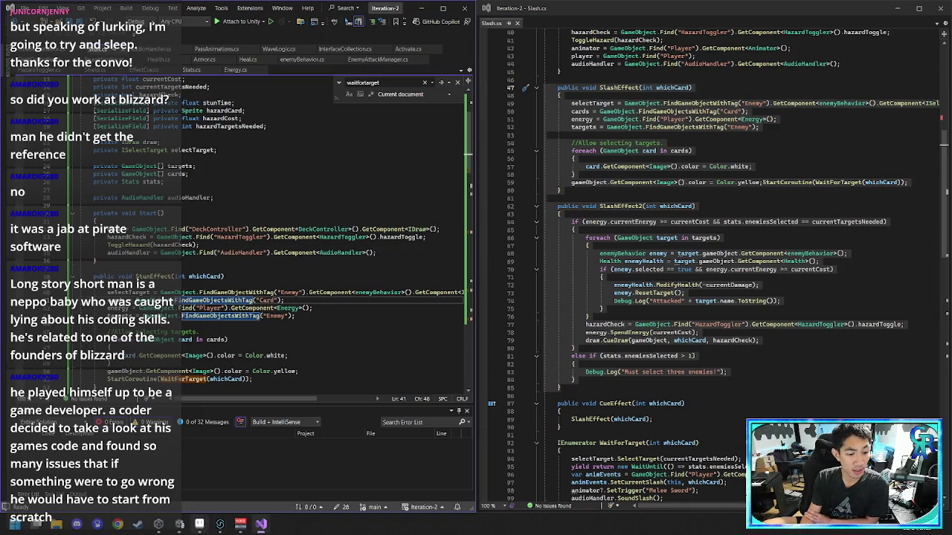
left_click(179, 524)
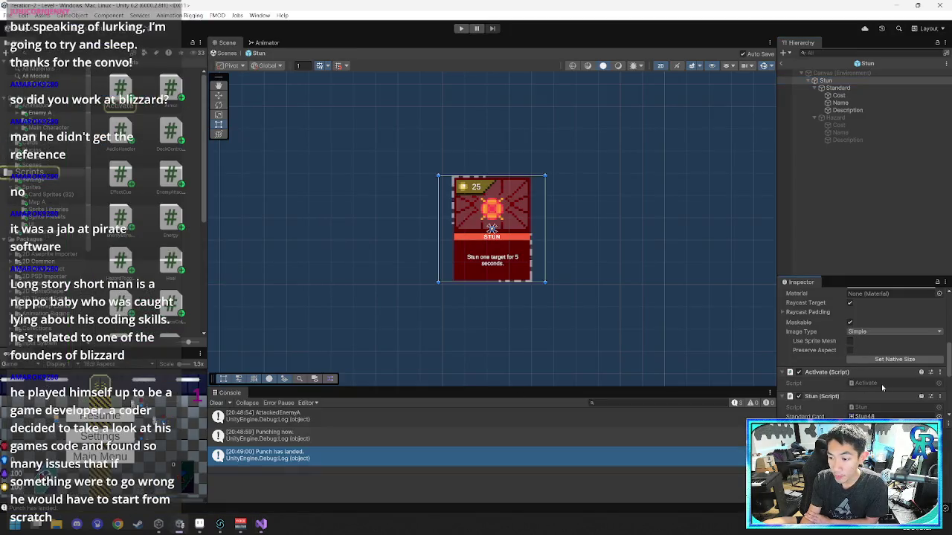
- Inspect the CueEffect call inside Activate.cs's TaskOnClick method
key("alt+Tab")
scroll(304, 253, "up", 4)
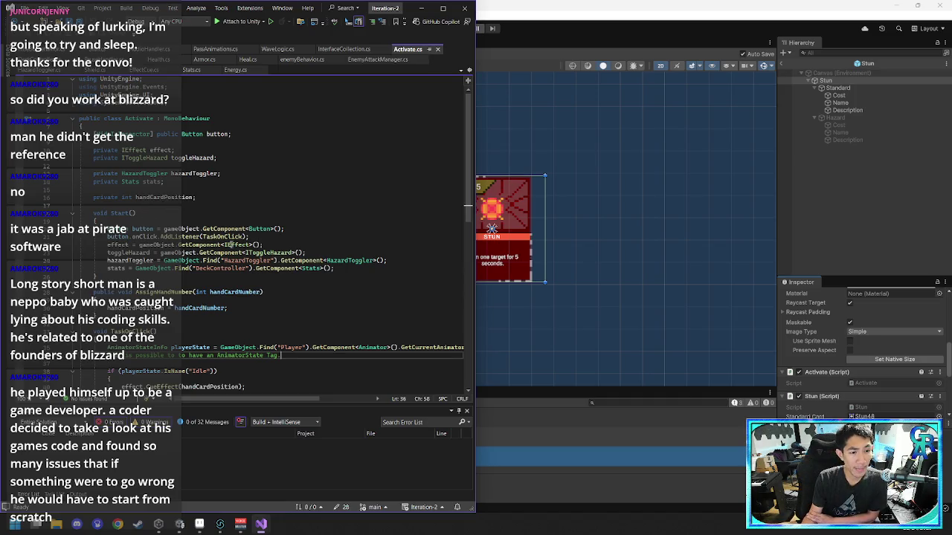
scroll(227, 245, "down", 1)
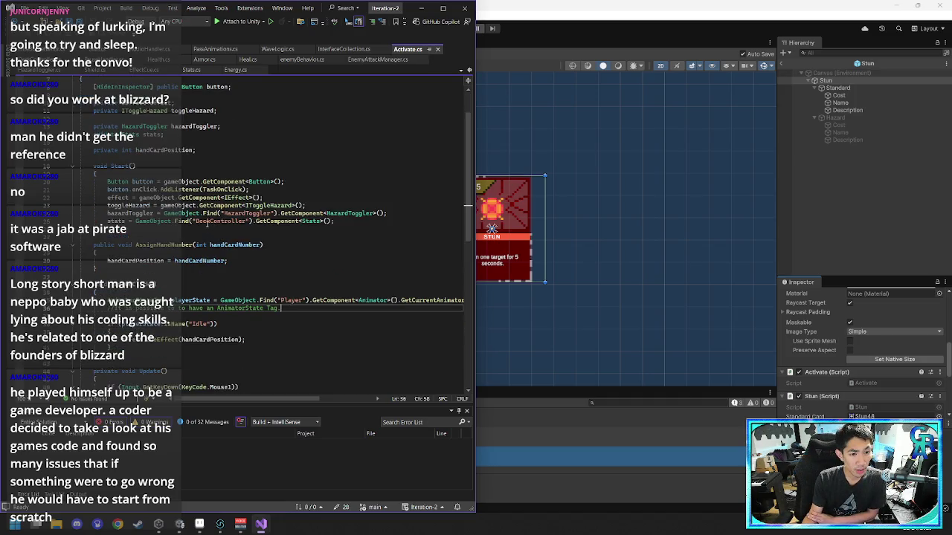
scroll(222, 216, "up", 2)
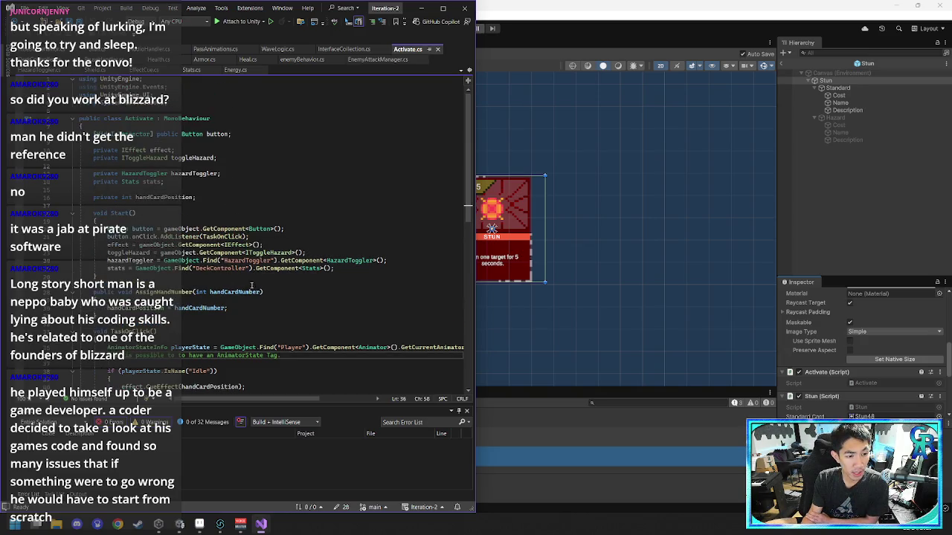
scroll(241, 299, "down", 3)
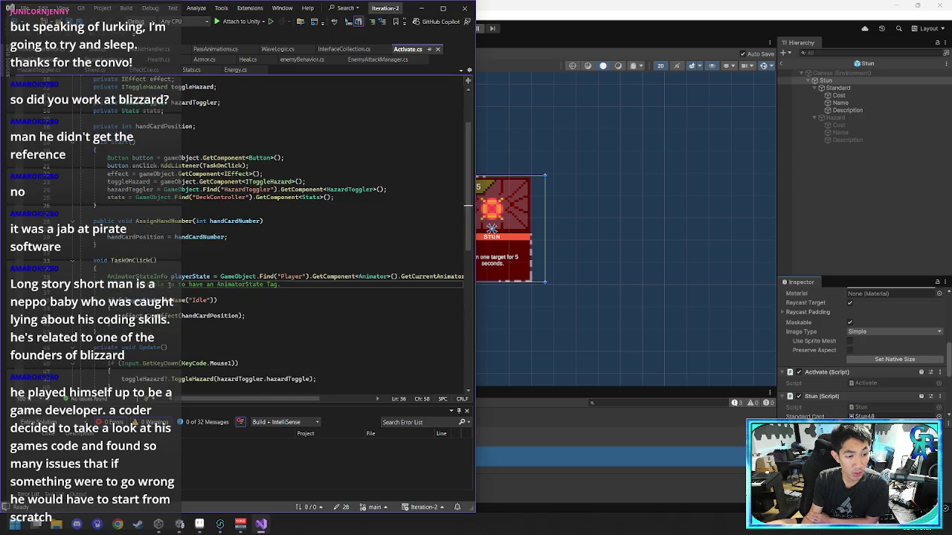
mouse_move(185, 237)
scroll(259, 225, "down", 4)
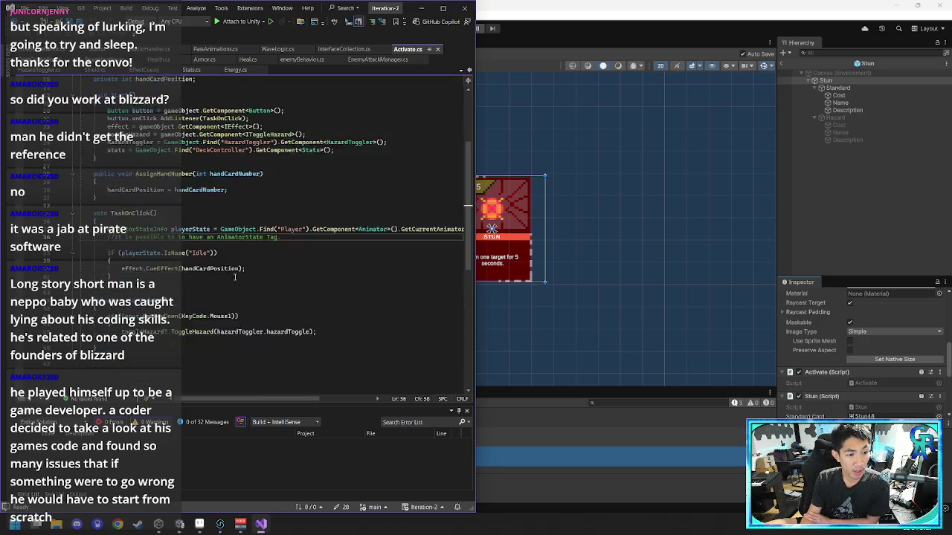
left_click(258, 224)
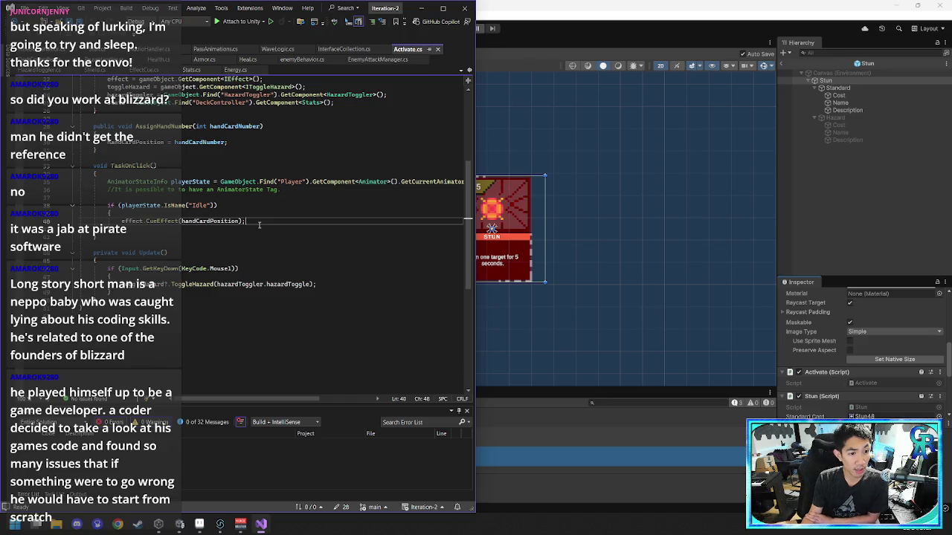
left_click(172, 221)
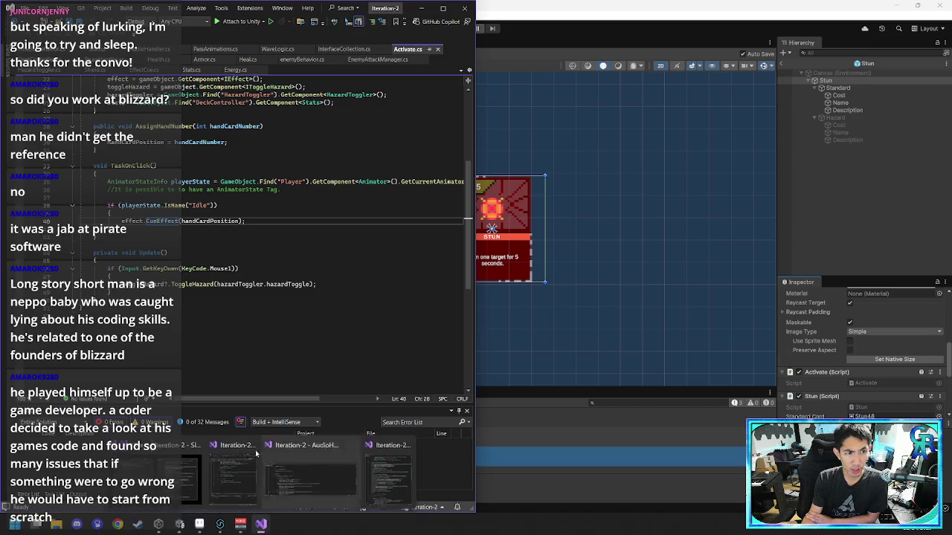
- Go to the StunEffect2 method in Stun.cs, then return to Unity
left_click(97, 49)
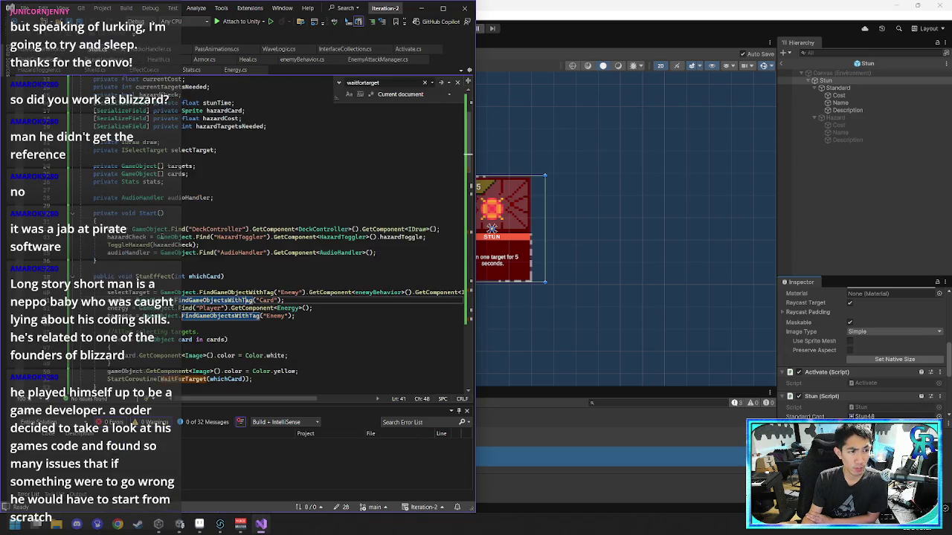
scroll(175, 280, "down", 7)
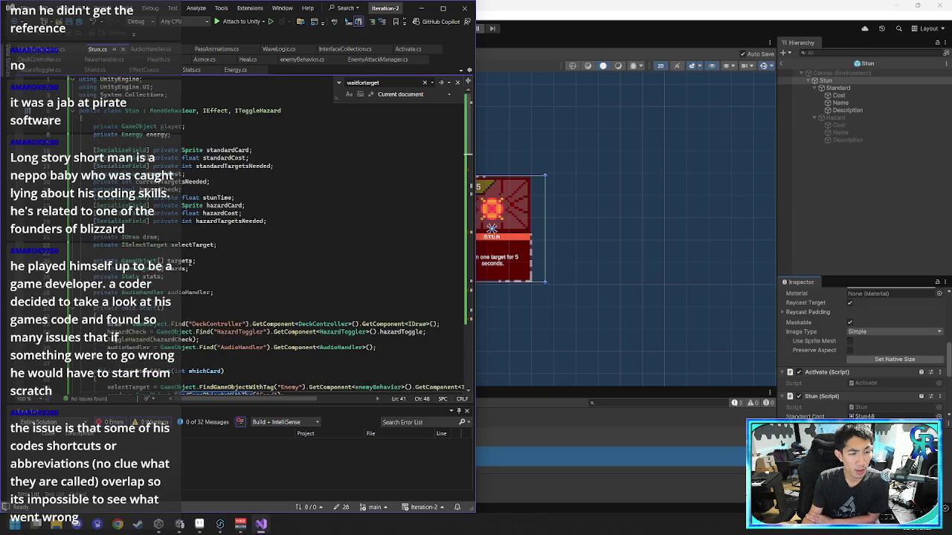
left_click(190, 262)
left_click(246, 236)
left_click(543, 139)
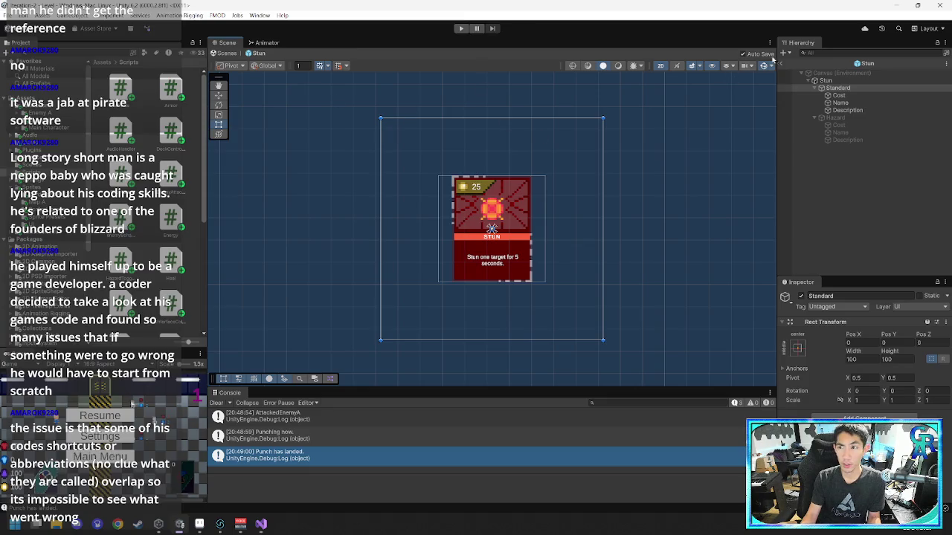
- From the Level scene, play and attack the bottom enemy four times down to 25 health, then stop
left_click(787, 63)
left_click(461, 28)
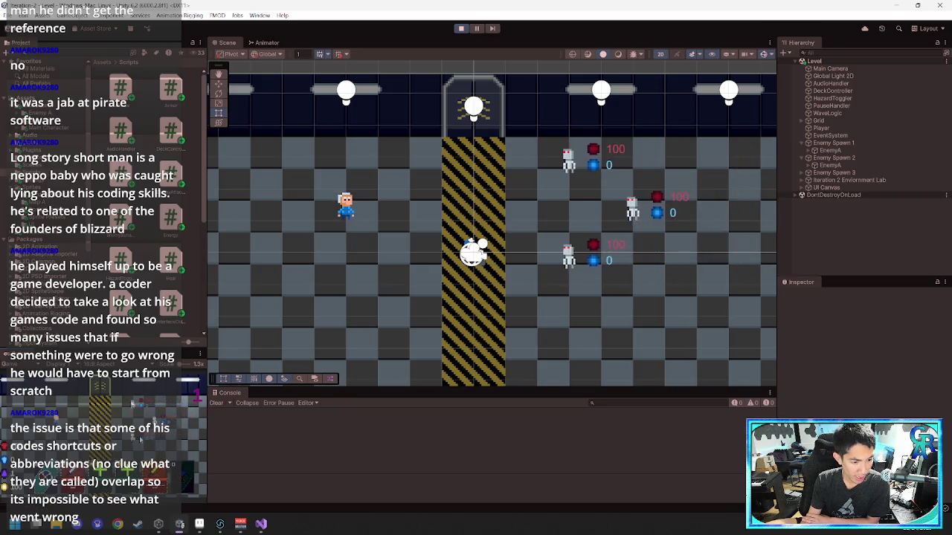
key("space")
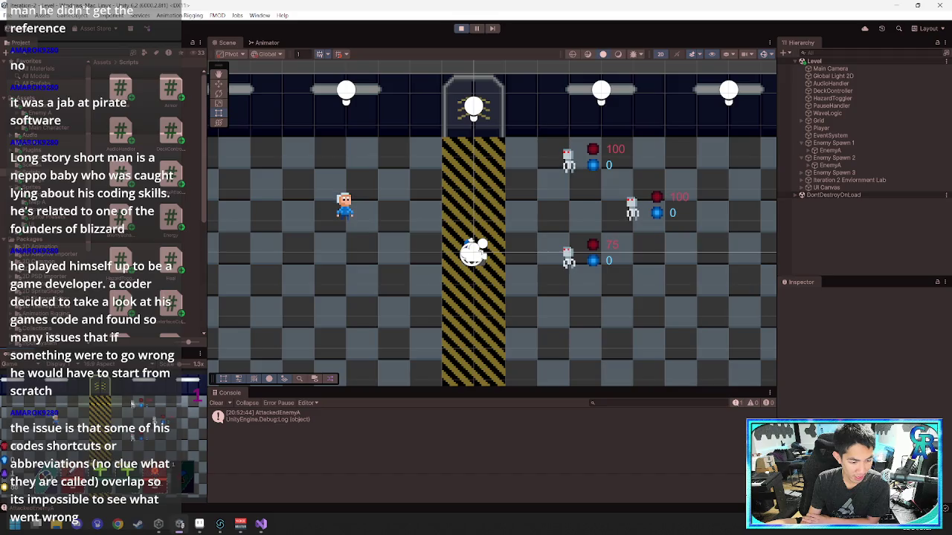
key("space")
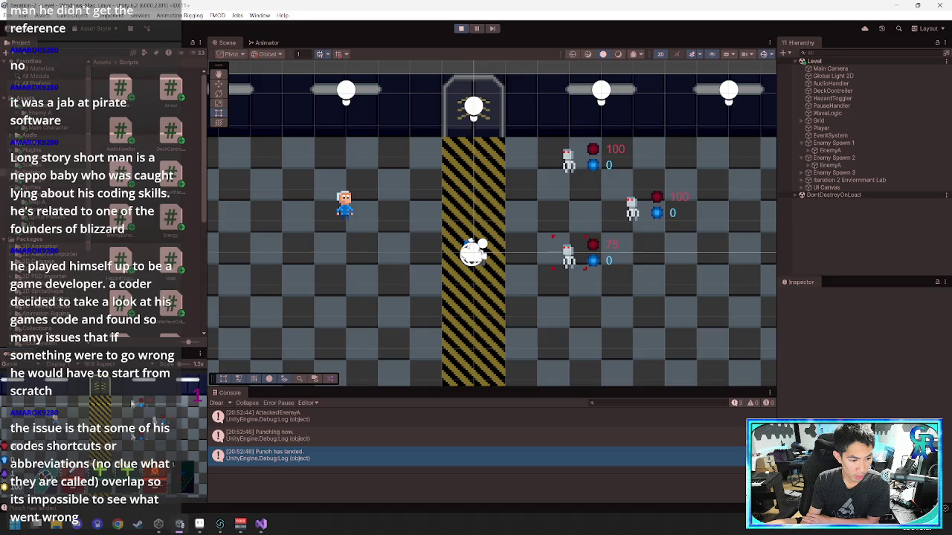
key("space")
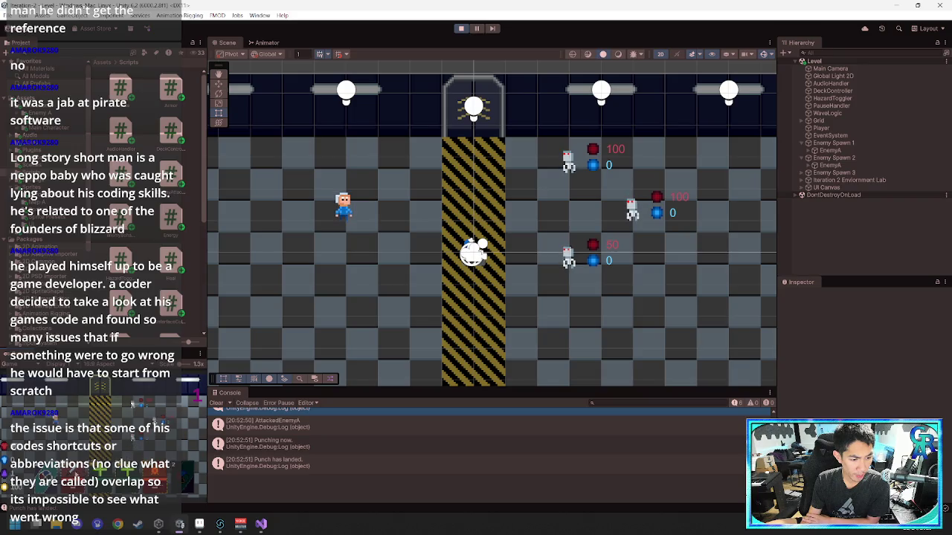
key("space")
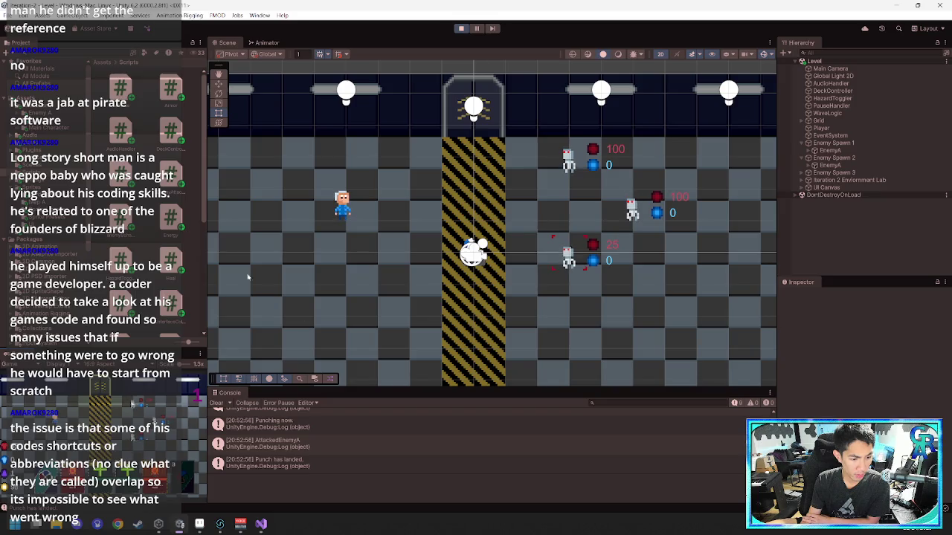
key("ctrl+p")
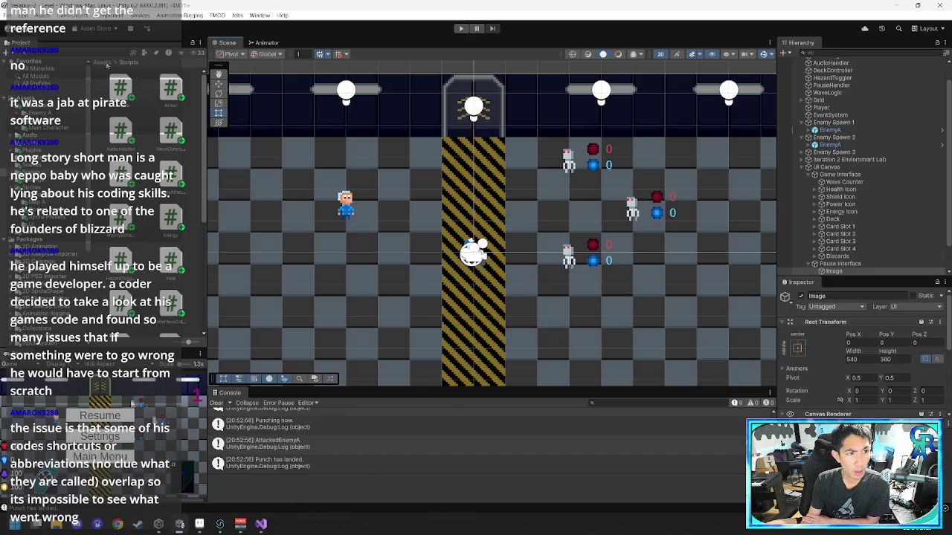
- Open the Stun prefab from Assets > Cards, check its Stun script fields, then start Play
left_click(103, 63)
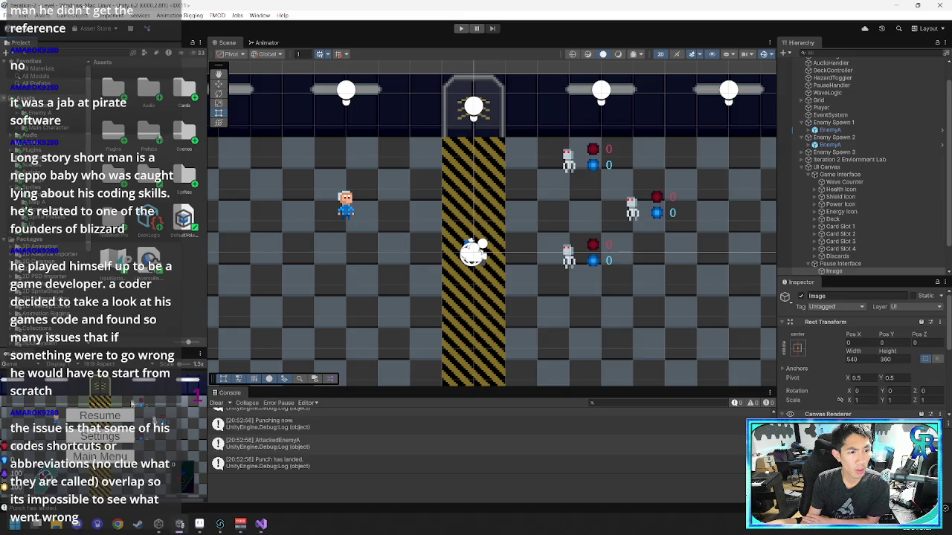
double_click(149, 130)
left_click(103, 62)
left_click(184, 90)
double_click(184, 89)
left_click(112, 128)
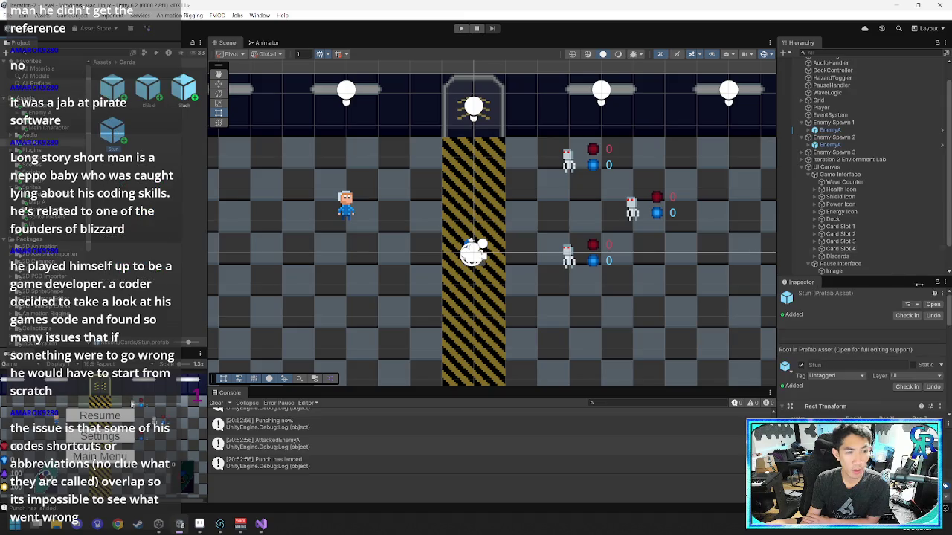
left_click(932, 304)
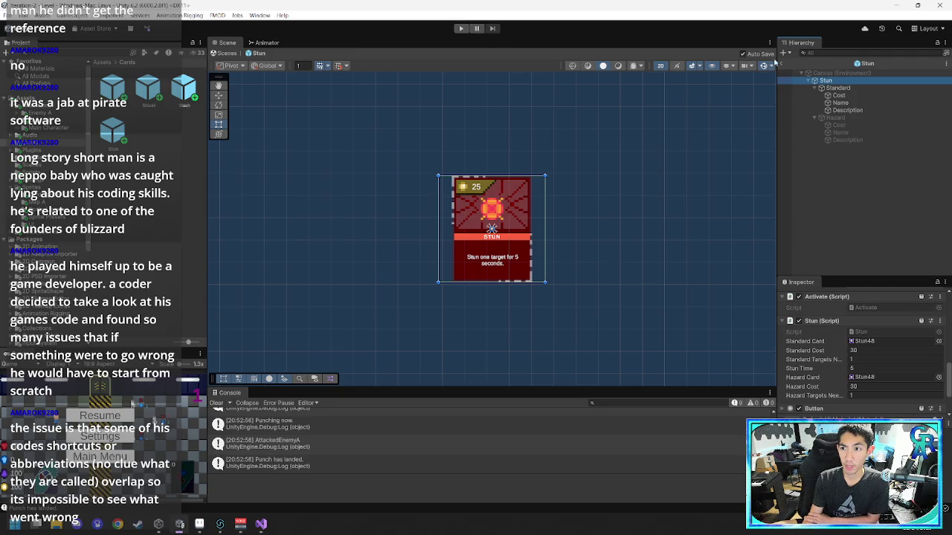
left_click(458, 29)
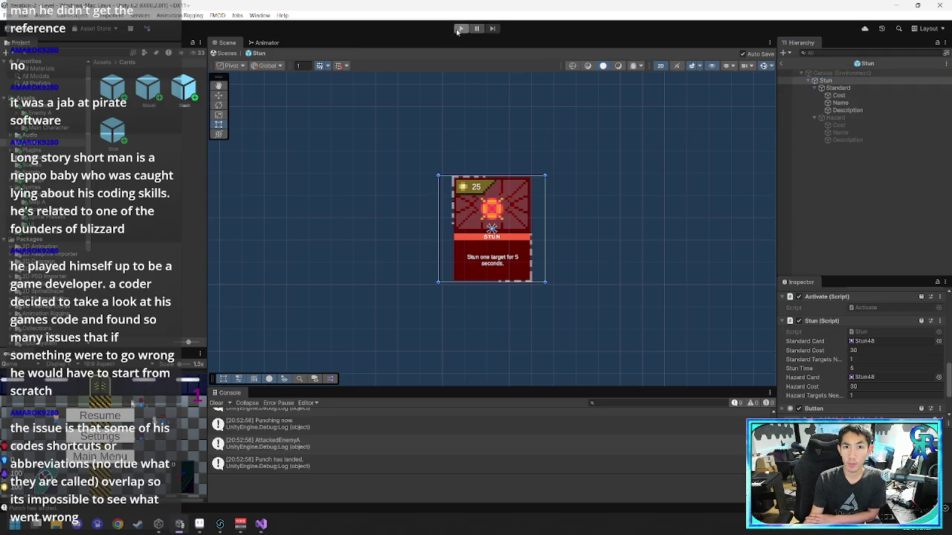